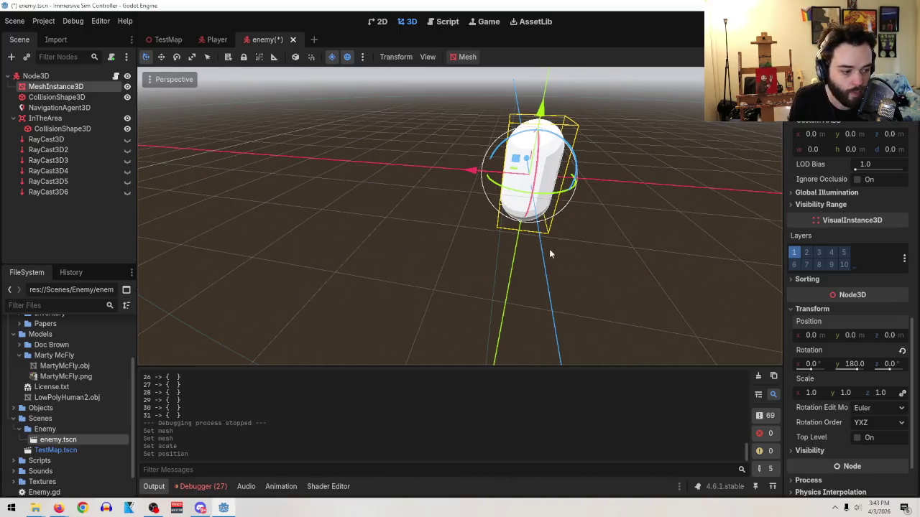
# - Make RayCast3D through RayCast3D6 visible in the viewport and orbit around the capsule
pyautogui.moveTo(554, 252); pyautogui.dragTo(401, 293)
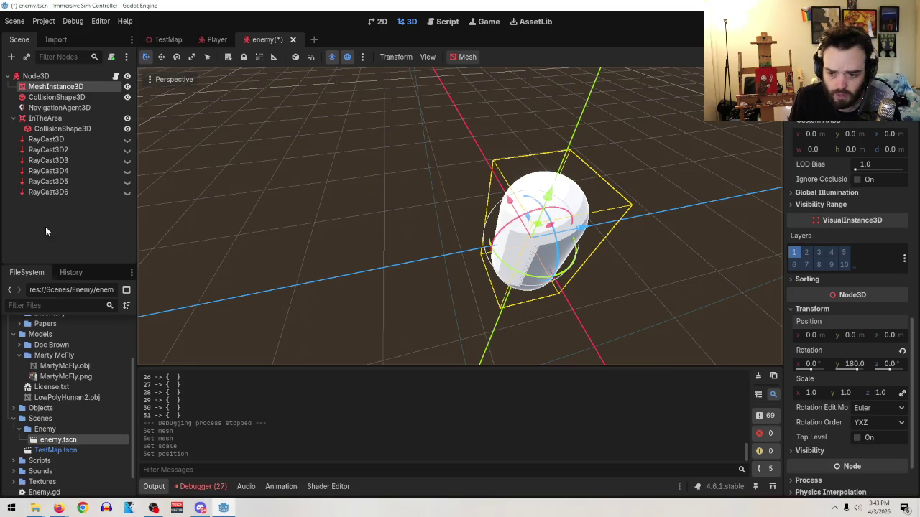
pyautogui.click(127, 138)
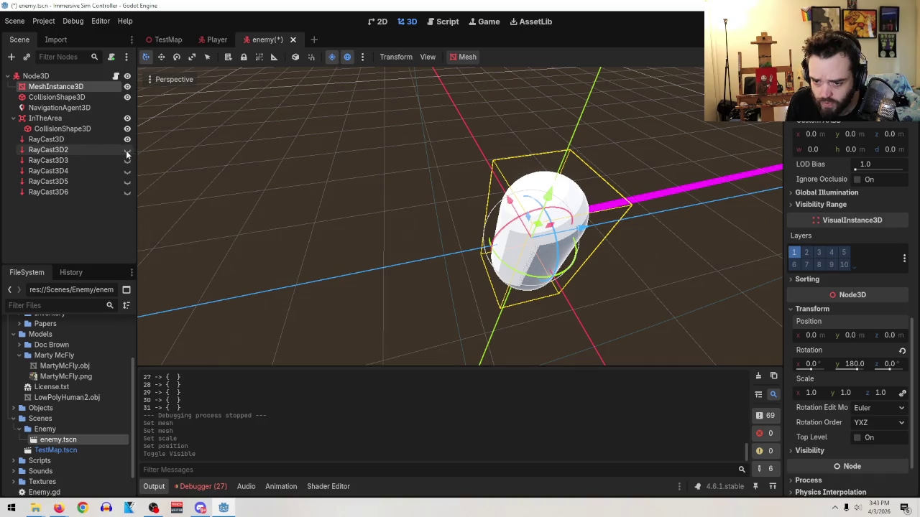
pyautogui.click(127, 150)
pyautogui.click(127, 160)
pyautogui.click(128, 171)
pyautogui.click(127, 182)
pyautogui.click(125, 192)
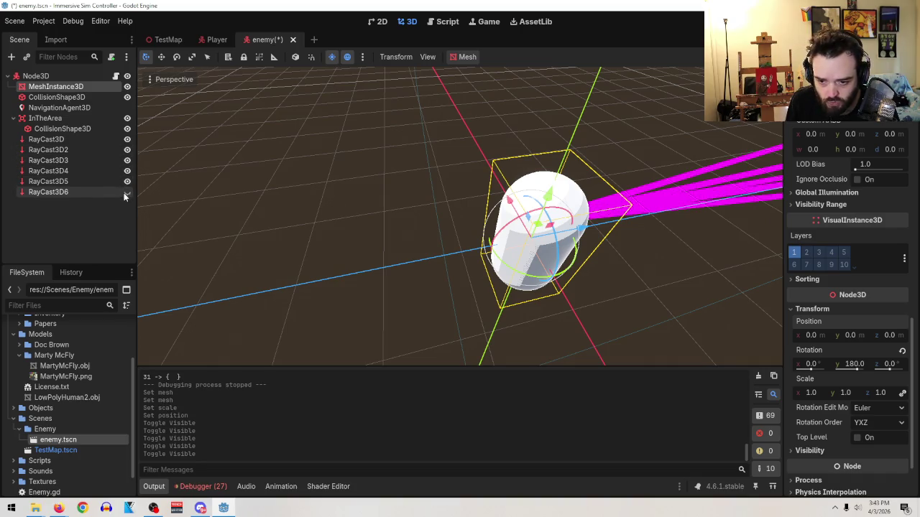
pyautogui.moveTo(351, 219)
pyautogui.mouseDown()
pyautogui.moveTo(404, 200)
pyautogui.moveTo(671, 285)
pyautogui.moveTo(677, 246)
pyautogui.moveTo(693, 257)
pyautogui.mouseUp()
pyautogui.scroll(-2, 401, 228)
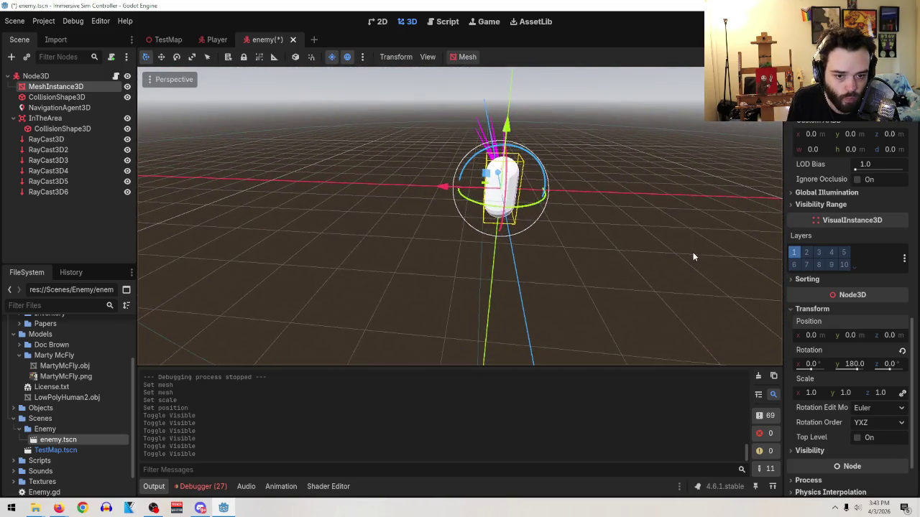
pyautogui.moveTo(647, 211)
pyautogui.mouseDown()
pyautogui.moveTo(621, 252)
pyautogui.moveTo(623, 216)
pyautogui.moveTo(291, 265)
pyautogui.moveTo(397, 313)
pyautogui.moveTo(426, 216)
pyautogui.moveTo(560, 235)
pyautogui.moveTo(421, 242)
pyautogui.moveTo(481, 327)
pyautogui.moveTo(460, 339)
pyautogui.mouseUp()
pyautogui.scroll(-10, 402, 251)
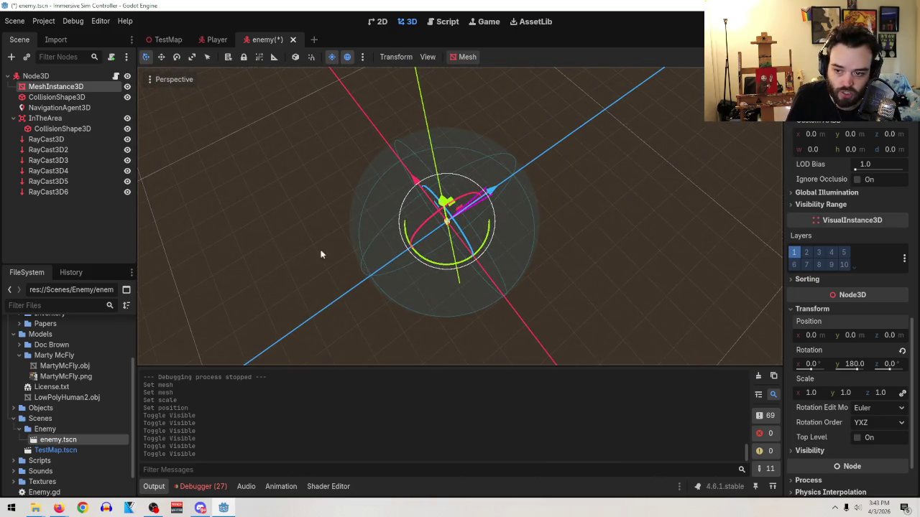
# - Delete the InTheArea node together with its collision shape
pyautogui.click(72, 119)
pyautogui.rightClick(71, 119)
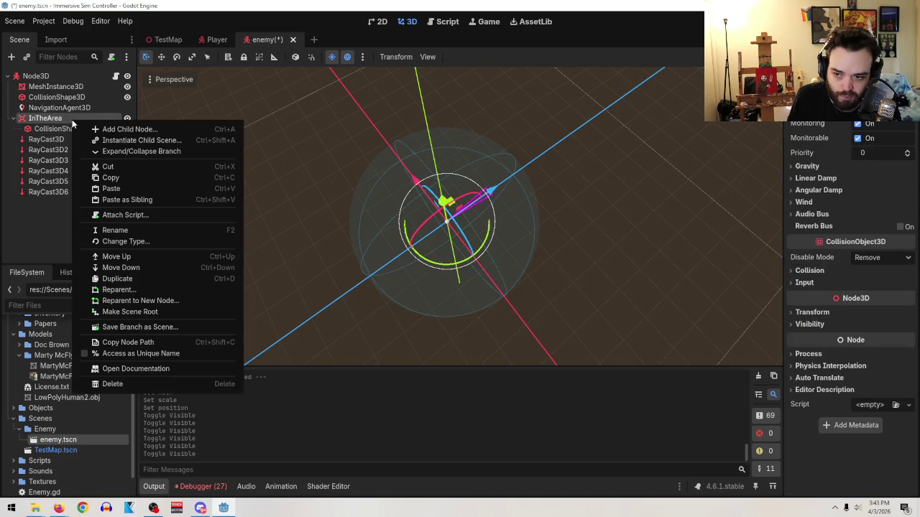
pyautogui.click(110, 384)
pyautogui.click(417, 268)
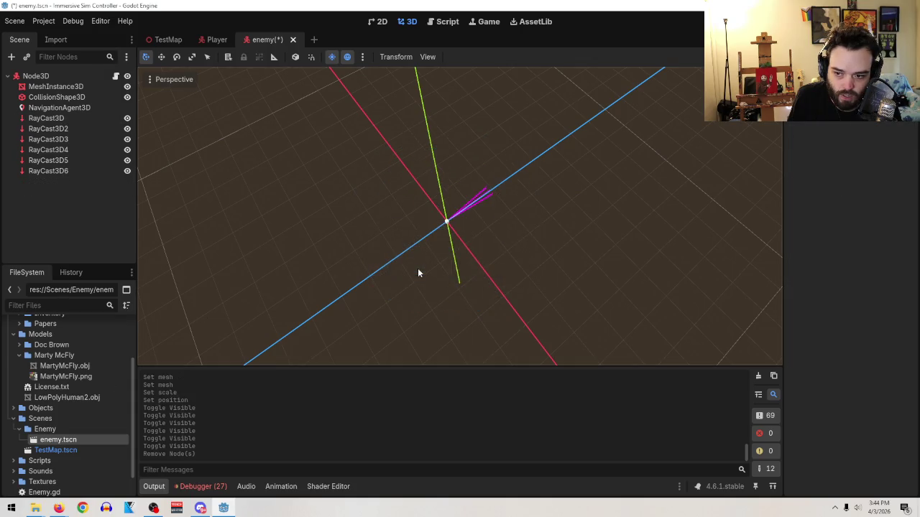
pyautogui.scroll(3, 498, 255)
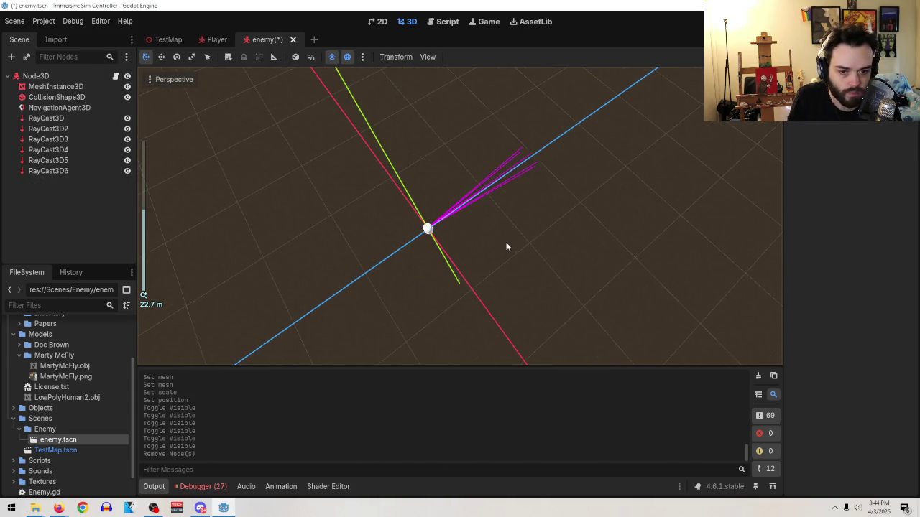
pyautogui.moveTo(505, 243); pyautogui.dragTo(482, 152)
pyautogui.scroll(10, 536, 222)
# - Load youtube.com in a new browser tab and search 'stealth mechanic raycasts'
pyautogui.moveTo(58, 508)
pyautogui.click(263, 467)
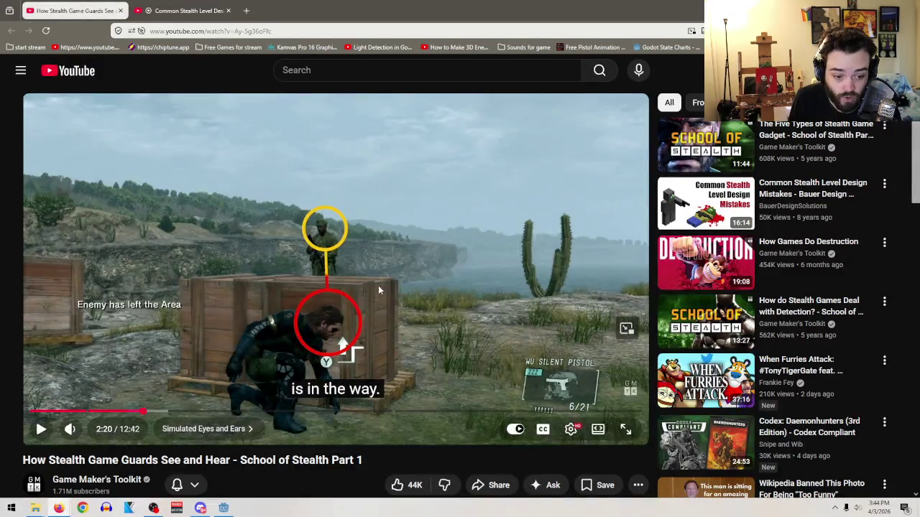
pyautogui.click(245, 10)
pyautogui.write('youtube.com')
pyautogui.press('Return')
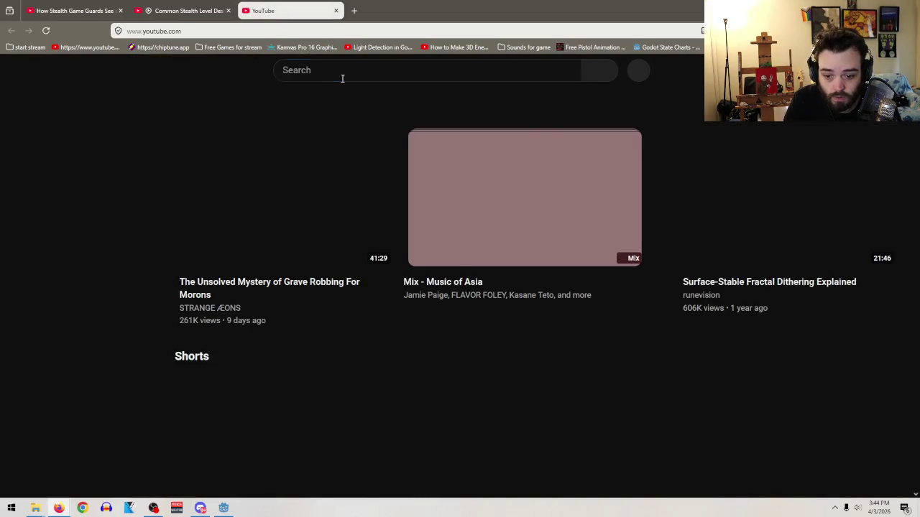
pyautogui.click(340, 76)
pyautogui.write('stealth me')
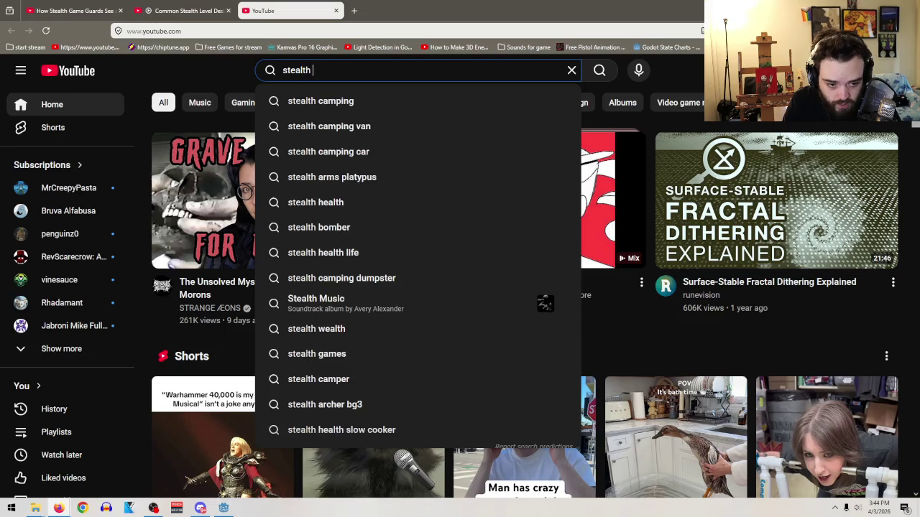
pyautogui.write('chanic ')
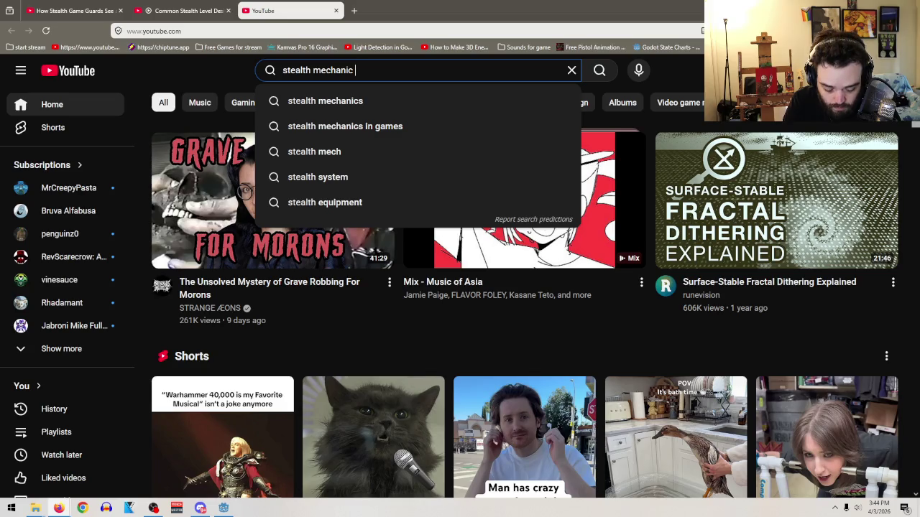
pyautogui.write('raycasts')
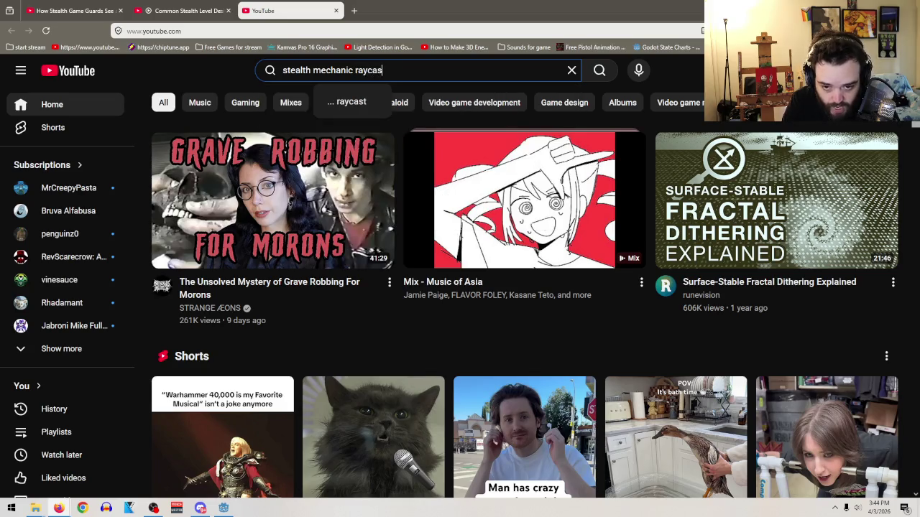
pyautogui.press('Return')
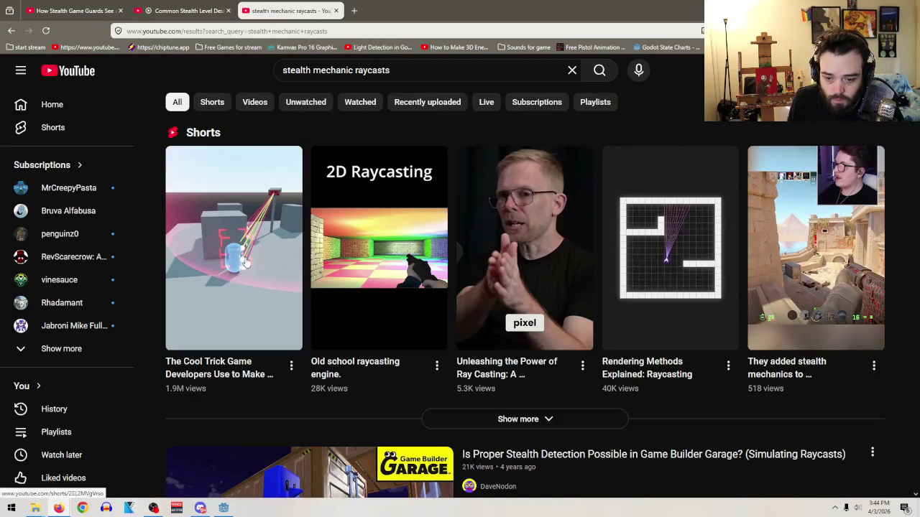
# - Watch the enemy AI raycasting Short, pause it, and return to Godot
pyautogui.moveTo(248, 255)
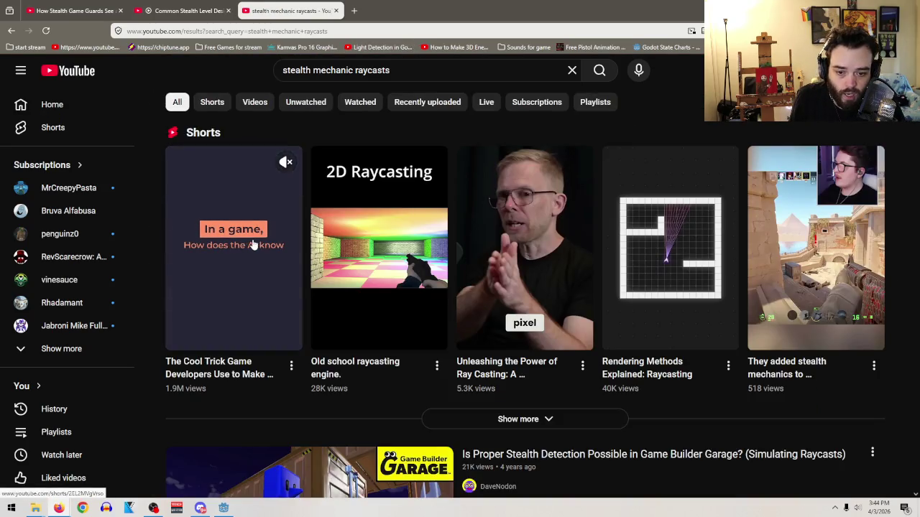
pyautogui.click(253, 243)
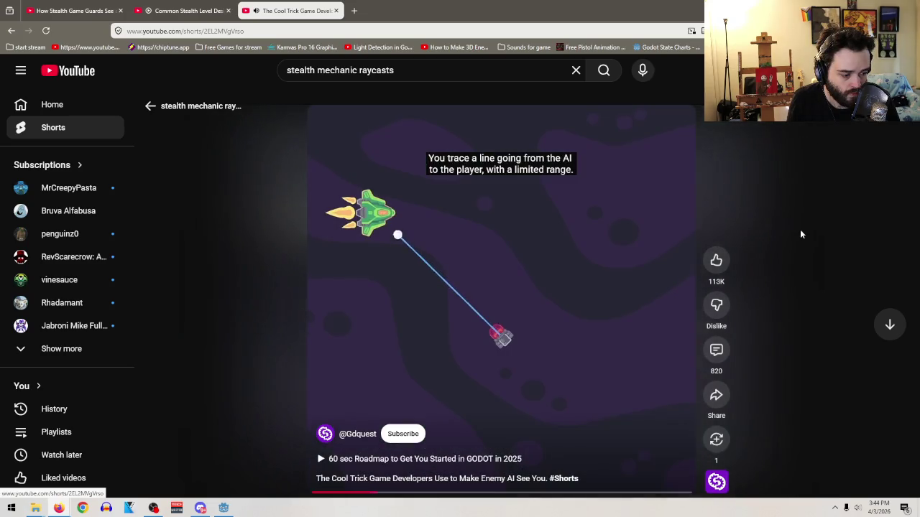
pyautogui.click(500, 280)
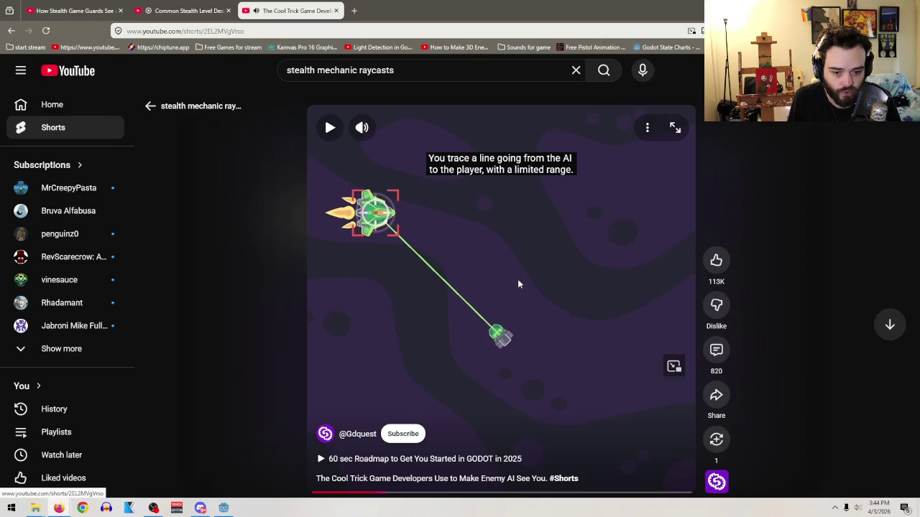
pyautogui.click(222, 508)
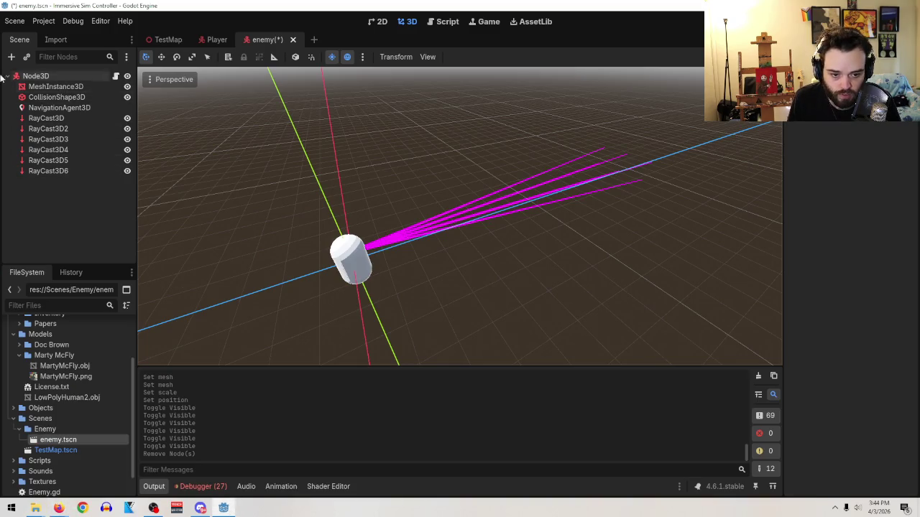
# - Add an Area3D child under the root Node3D
pyautogui.click(60, 77)
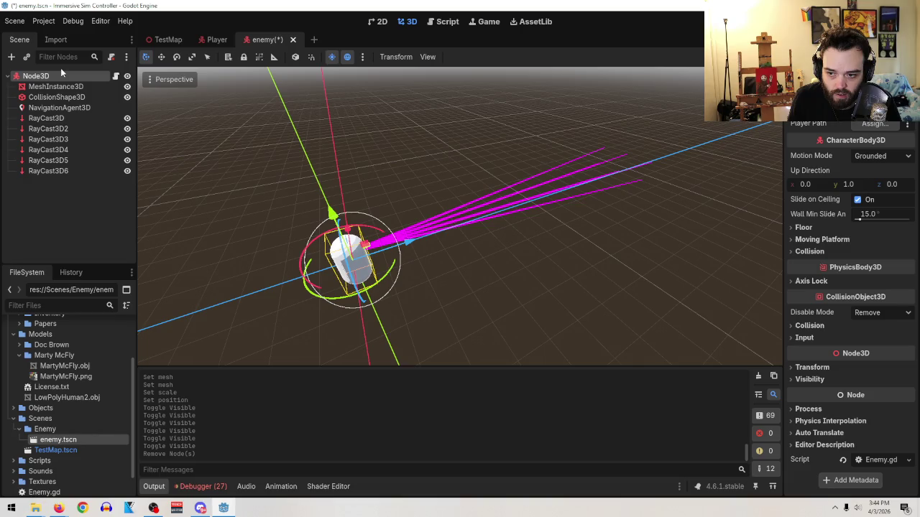
pyautogui.rightClick(57, 76)
pyautogui.click(86, 105)
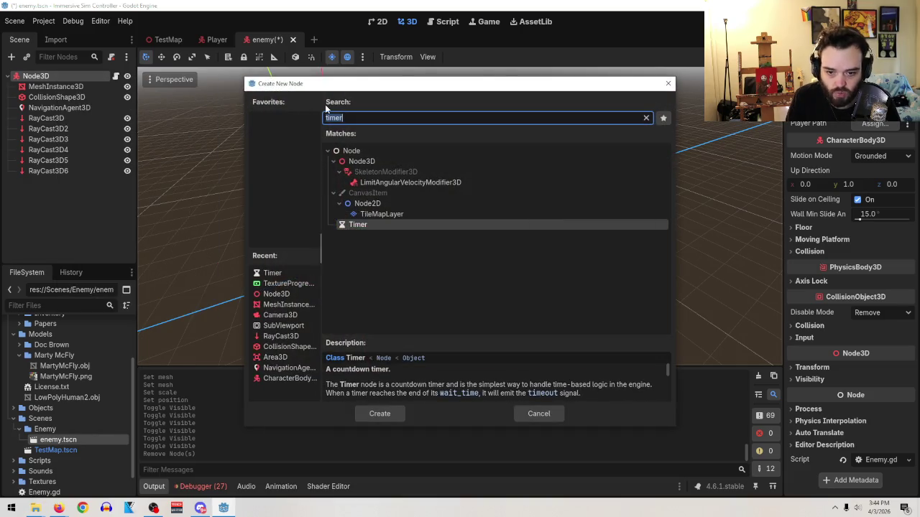
pyautogui.write('area')
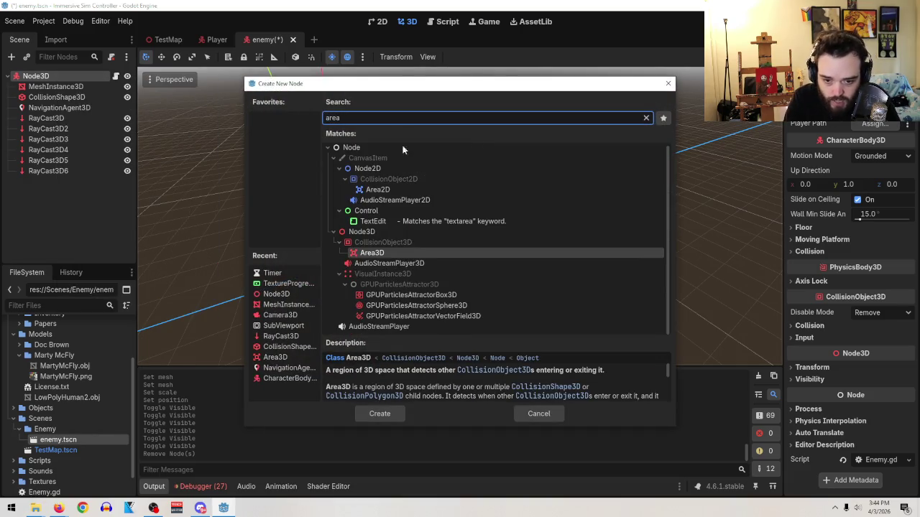
pyautogui.click(361, 414)
# - Give the Area3D a CollisionShape3D child and list its available shape types
pyautogui.rightClick(60, 183)
pyautogui.click(79, 186)
pyautogui.write('col')
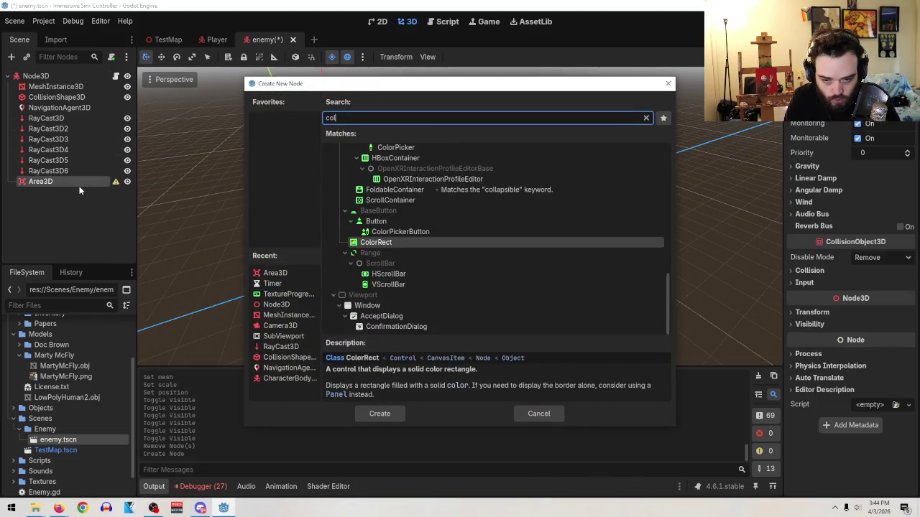
pyautogui.write('l')
pyautogui.click(384, 413)
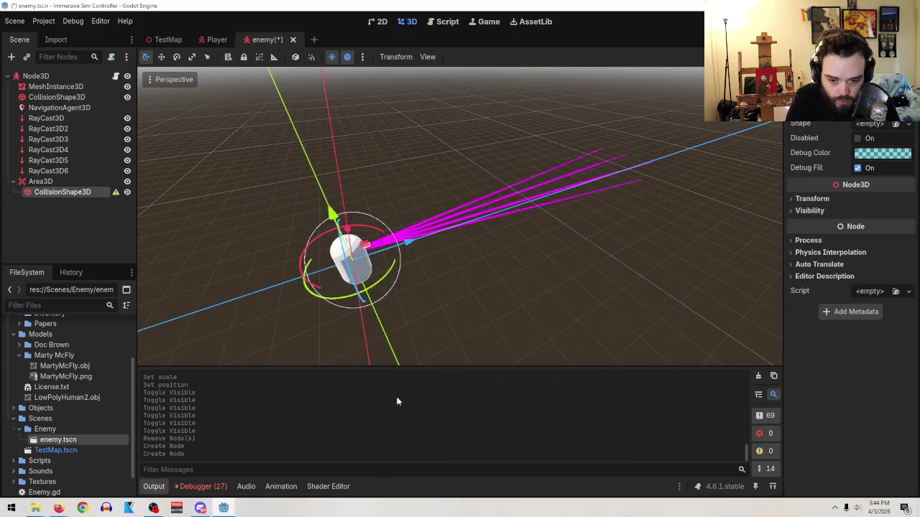
pyautogui.click(891, 124)
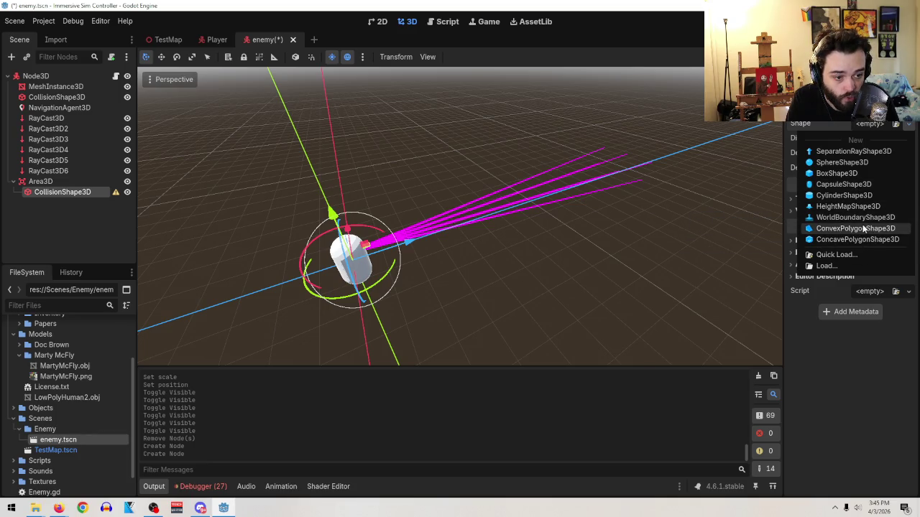
# - Make the collision shape a SeparationRayShape3D and drag it toward the rays' ends
pyautogui.click(856, 152)
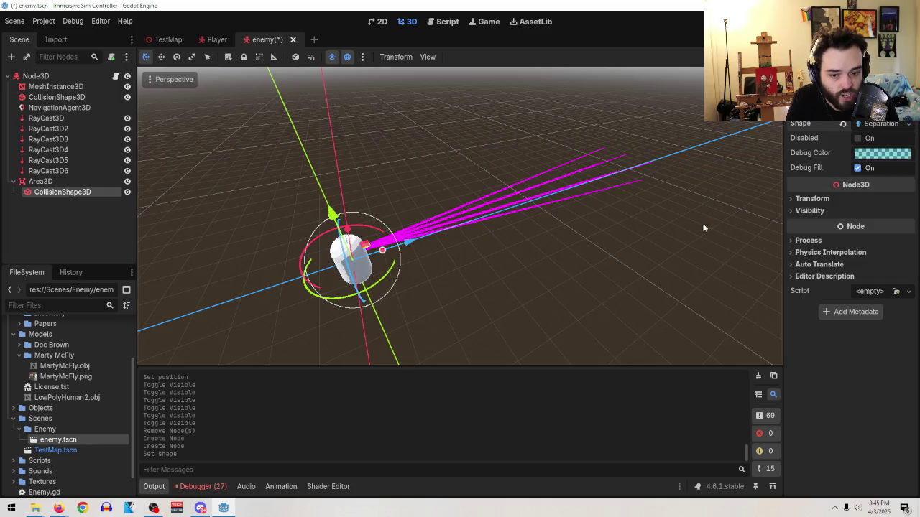
pyautogui.scroll(3, 556, 284)
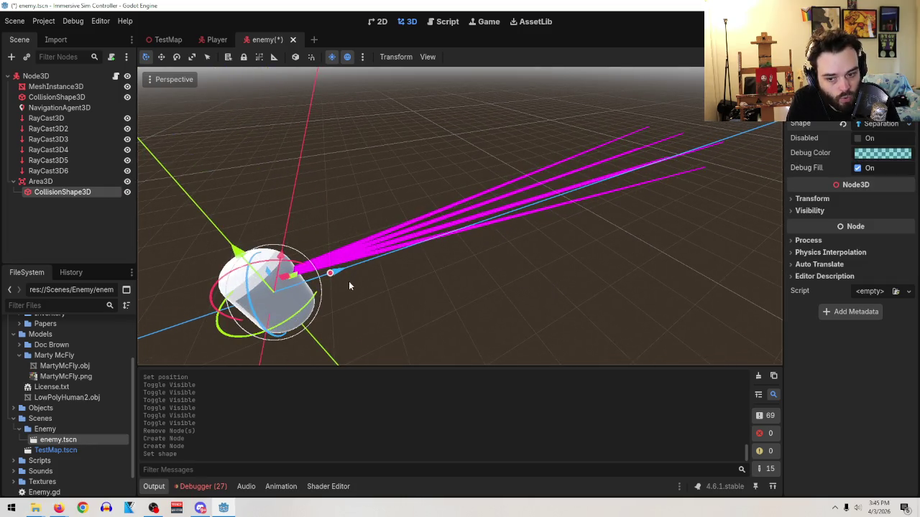
pyautogui.moveTo(341, 275)
pyautogui.mouseDown()
pyautogui.moveTo(454, 270)
pyautogui.moveTo(430, 273)
pyautogui.mouseUp()
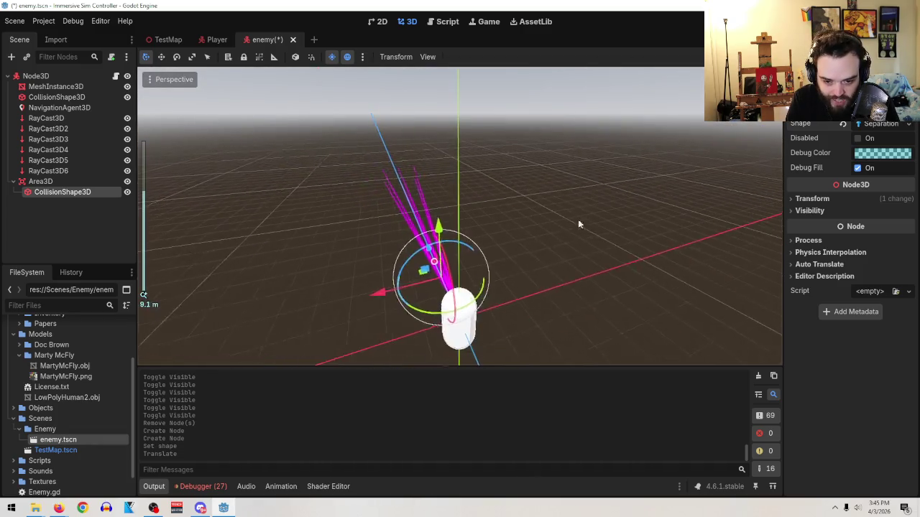
pyautogui.moveTo(392, 308)
pyautogui.mouseDown()
pyautogui.moveTo(368, 297)
pyautogui.moveTo(260, 316)
pyautogui.mouseUp()
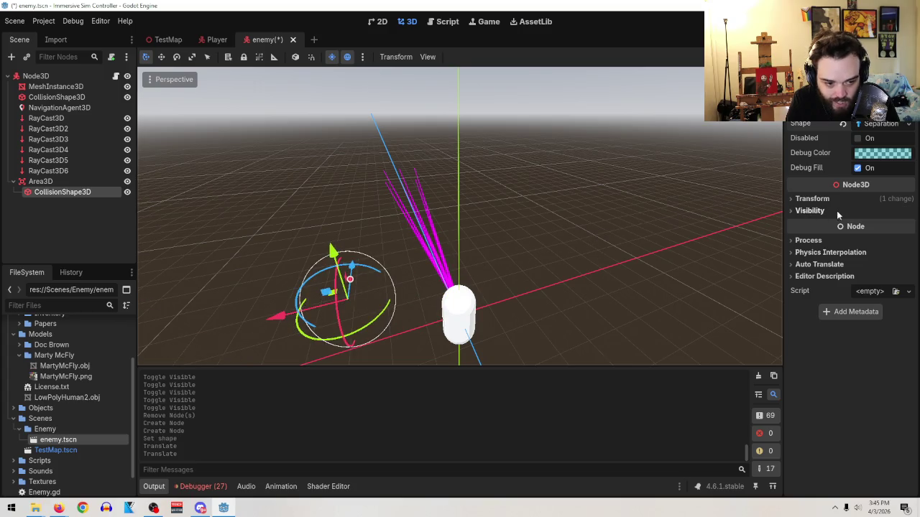
# - Lengthen the separation ray to 5.12 m and open the Enemy.gd script
pyautogui.click(825, 210)
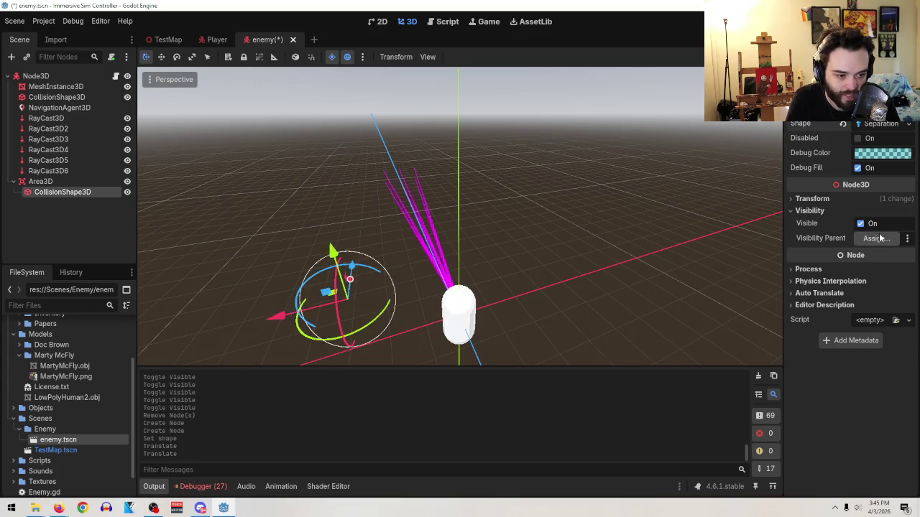
pyautogui.click(823, 200)
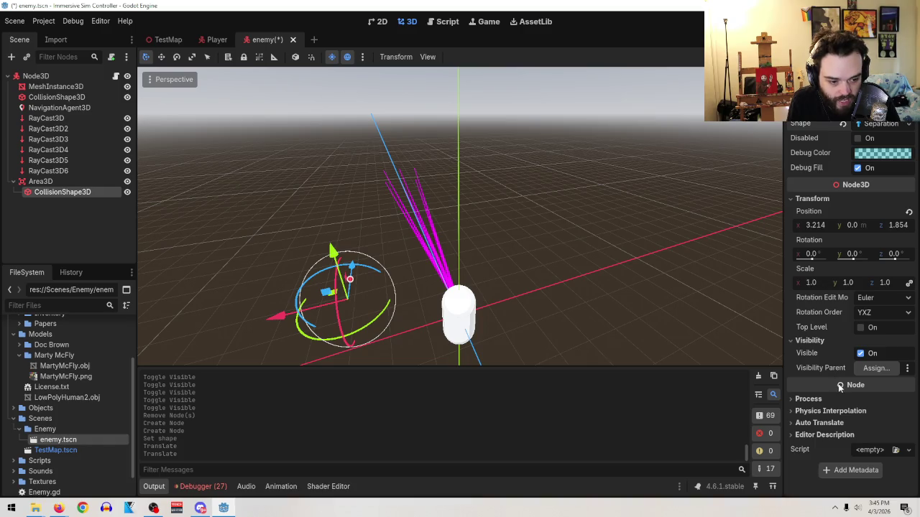
pyautogui.click(880, 124)
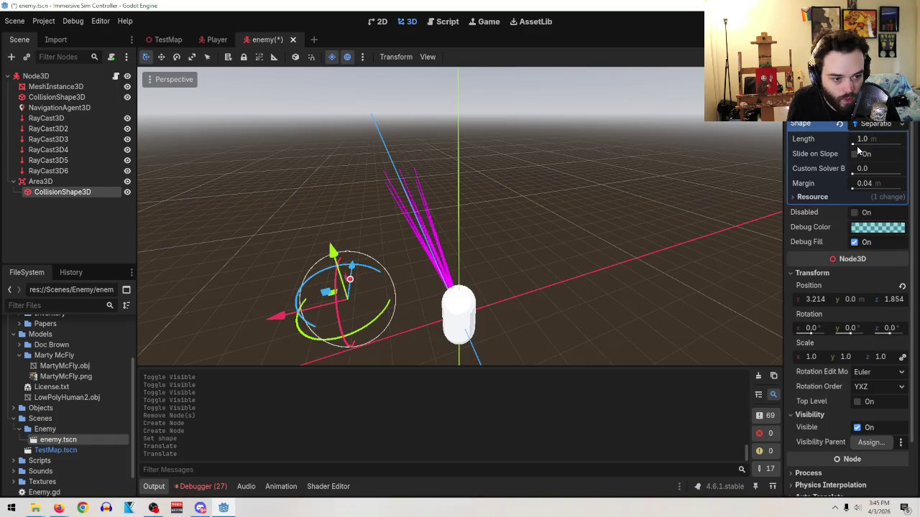
pyautogui.moveTo(866, 139)
pyautogui.mouseDown()
pyautogui.moveTo(907, 138)
pyautogui.moveTo(898, 139)
pyautogui.mouseUp()
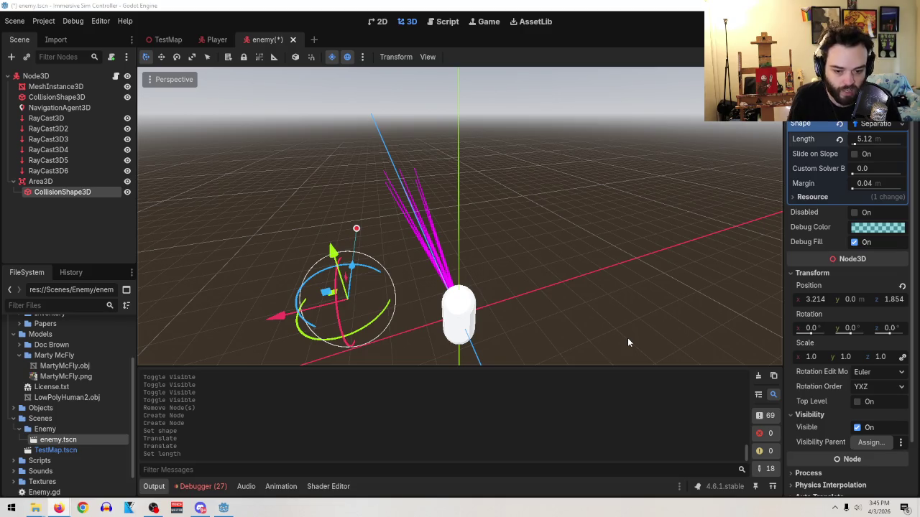
pyautogui.click(115, 75)
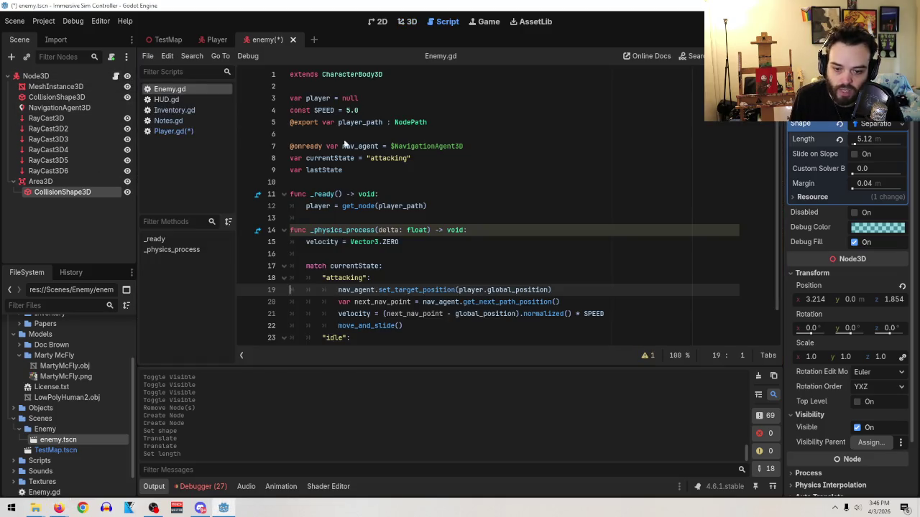
pyautogui.scroll(-1, 536, 197)
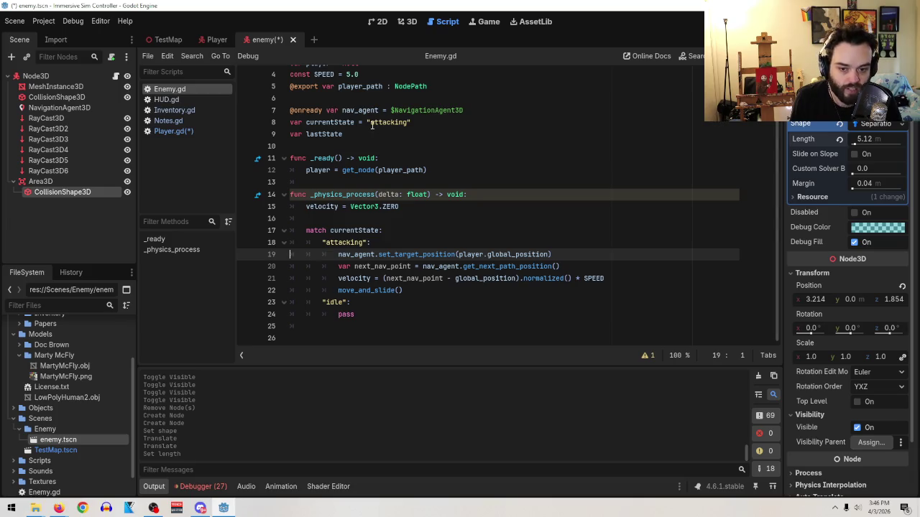
pyautogui.click(381, 302)
pyautogui.click(369, 311)
pyautogui.moveTo(370, 312)
pyautogui.mouseDown()
pyautogui.moveTo(338, 291)
pyautogui.moveTo(334, 322)
pyautogui.moveTo(229, 307)
pyautogui.mouseUp()
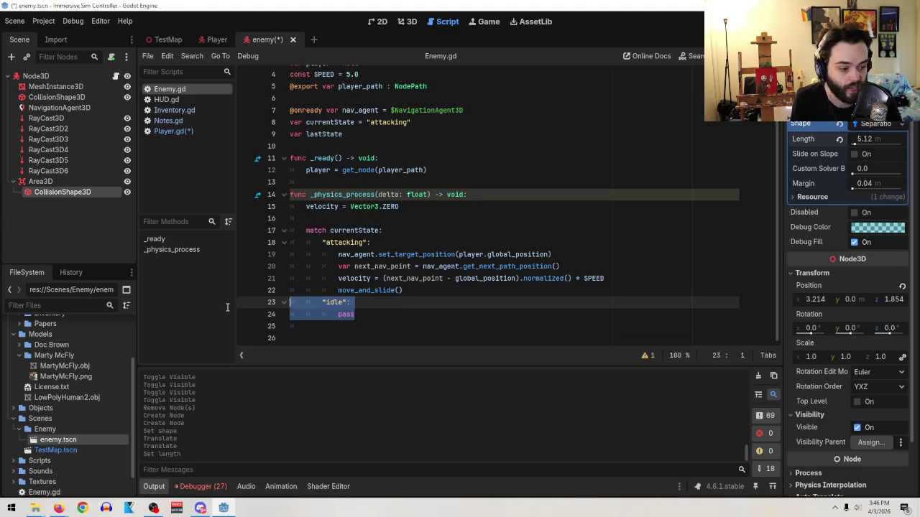
pyautogui.click(392, 290)
pyautogui.moveTo(392, 290)
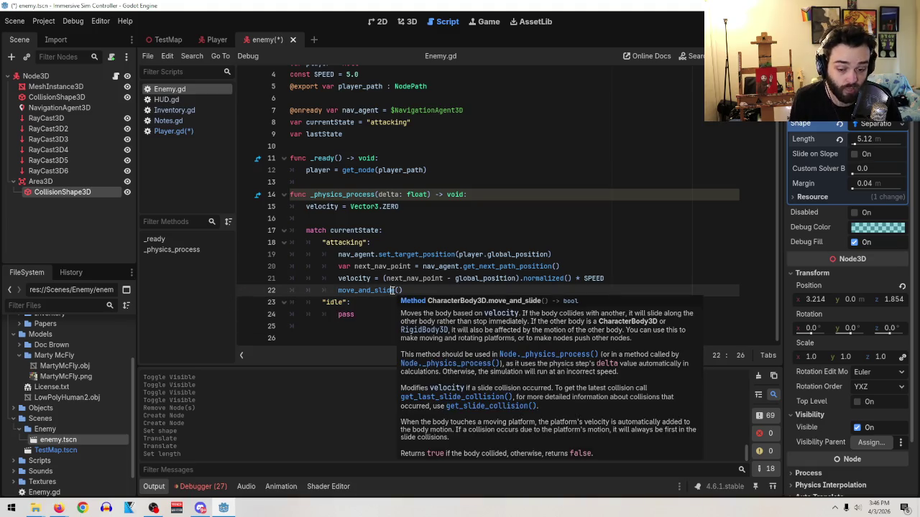
pyautogui.click(455, 278)
pyautogui.moveTo(455, 277)
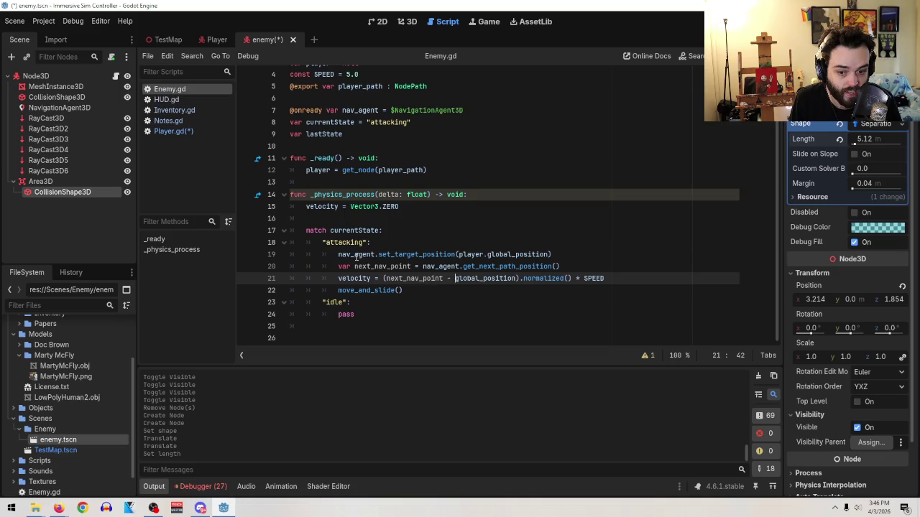
pyautogui.click(432, 255)
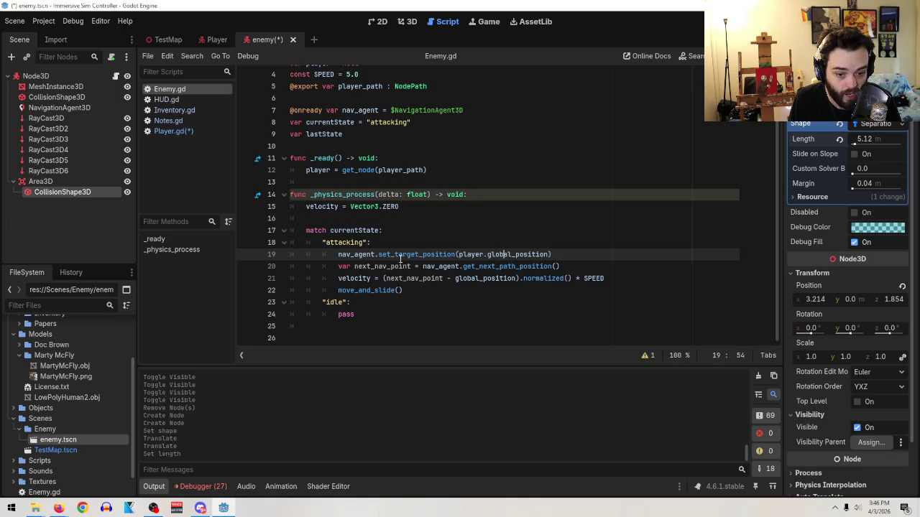
pyautogui.click(379, 266)
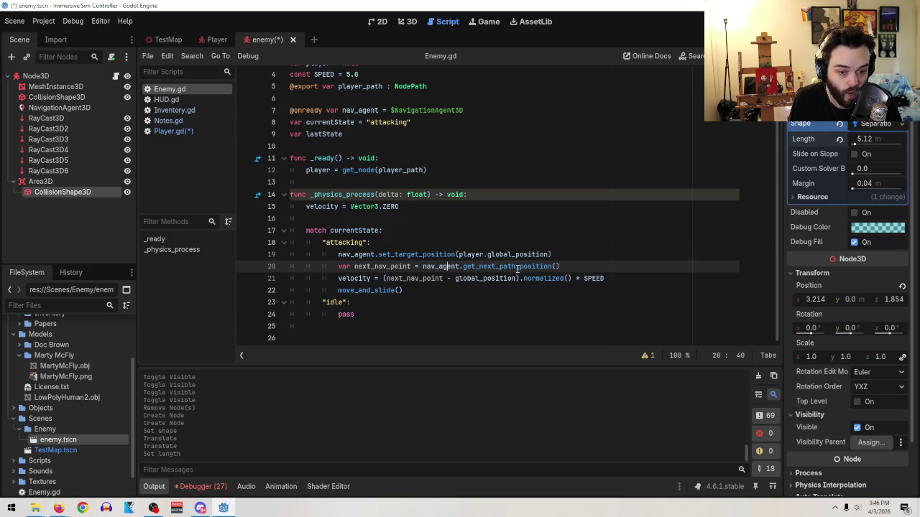
pyautogui.click(356, 280)
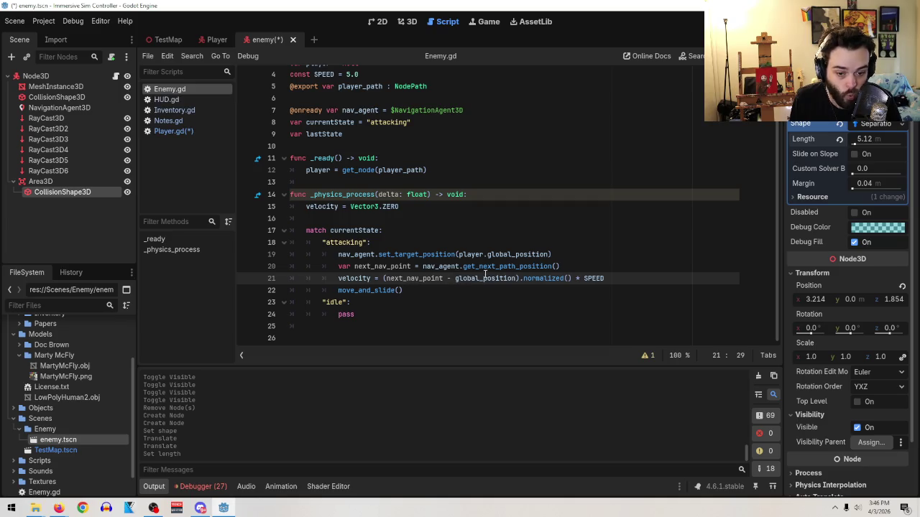
pyautogui.click(507, 255)
pyautogui.click(499, 280)
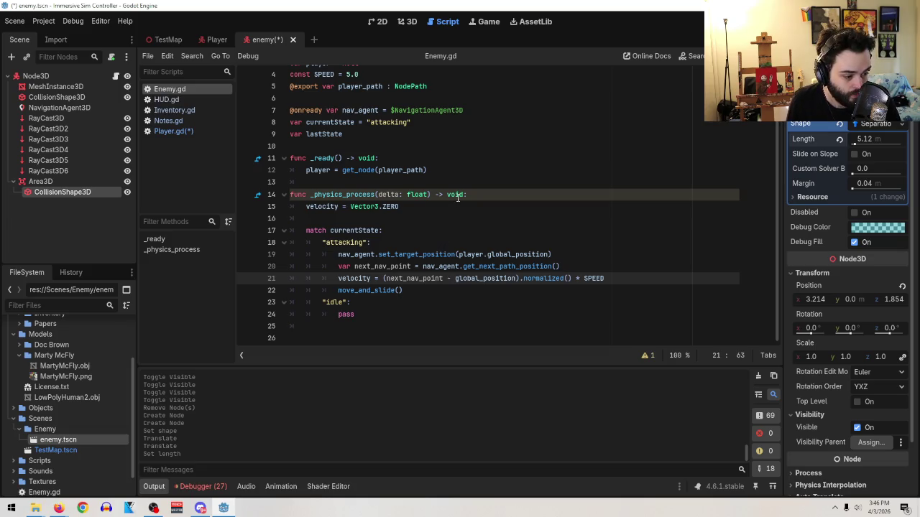
pyautogui.click(404, 289)
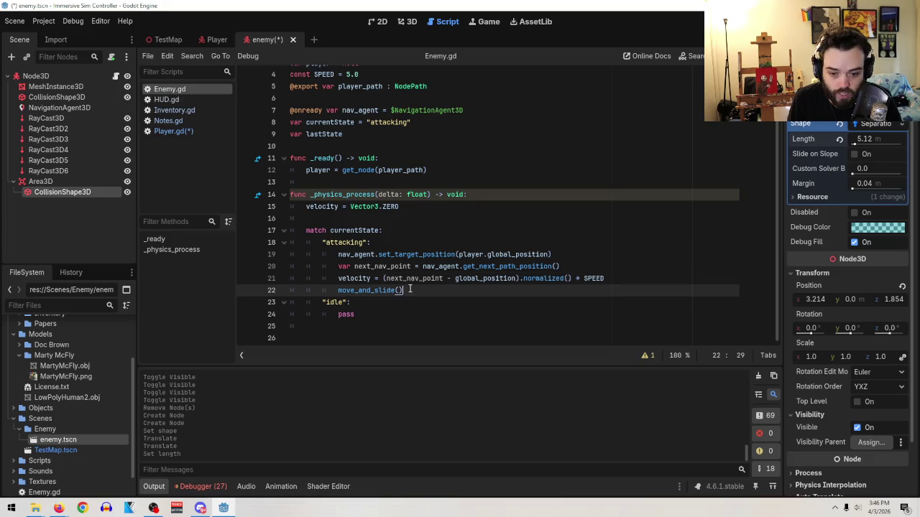
pyautogui.click(41, 181)
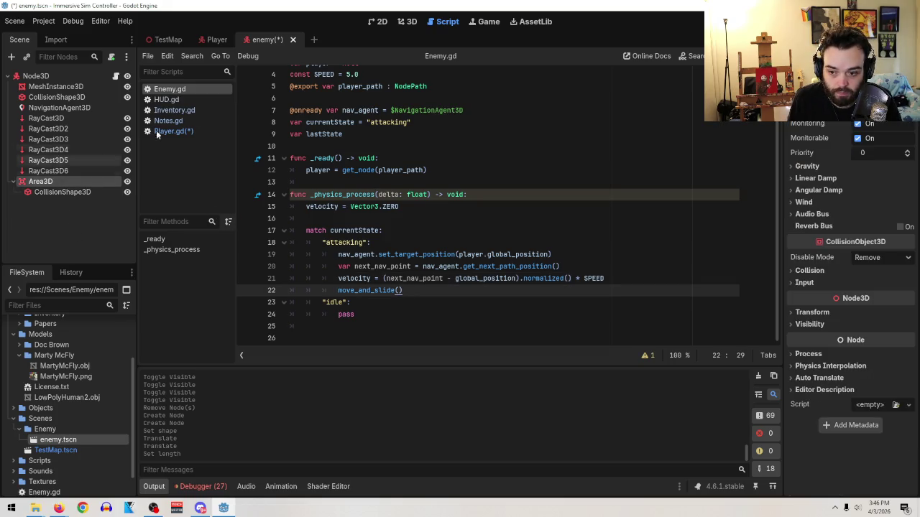
# - Hide RayCast3D through RayCast3D6 in the 3D view and select the Area3D's CollisionShape3D
pyautogui.click(407, 21)
pyautogui.moveTo(358, 207)
pyautogui.mouseDown()
pyautogui.moveTo(462, 208)
pyautogui.moveTo(199, 235)
pyautogui.mouseUp()
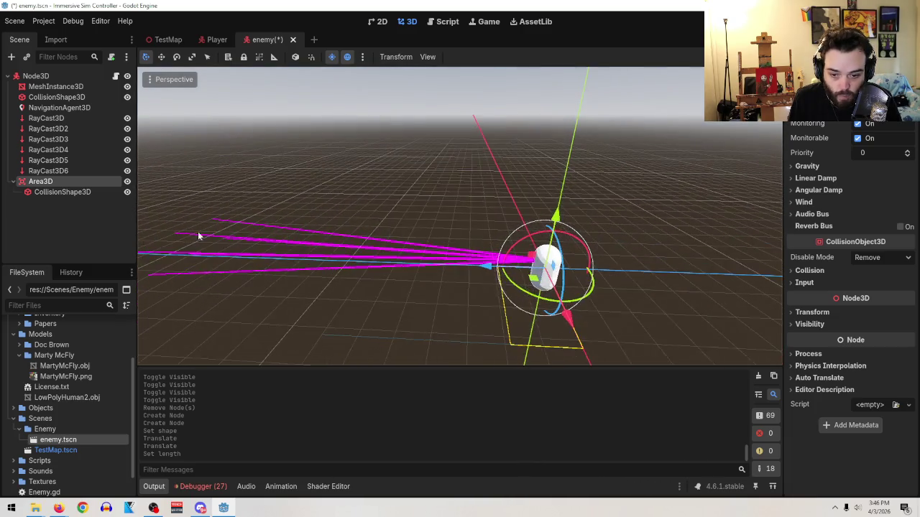
pyautogui.click(127, 171)
pyautogui.click(128, 160)
pyautogui.click(127, 150)
pyautogui.click(127, 138)
pyautogui.click(127, 129)
pyautogui.click(127, 118)
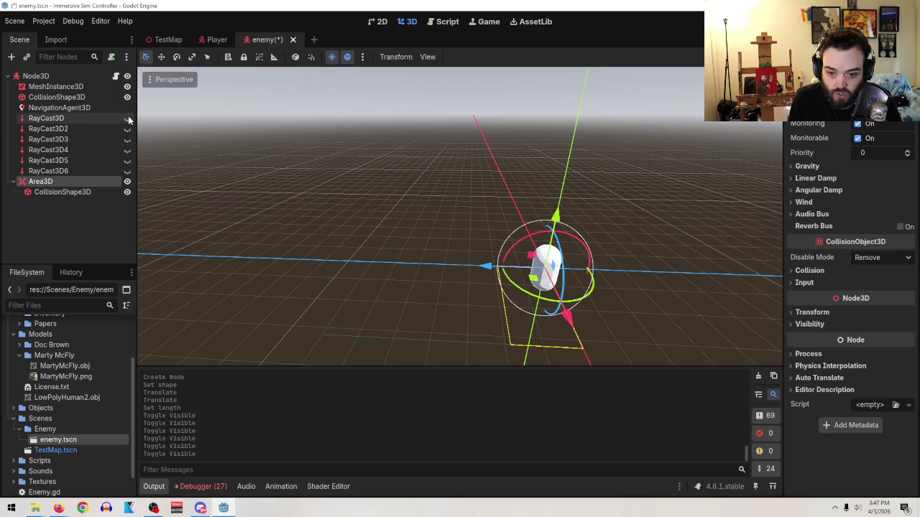
pyautogui.doubleClick(69, 183)
pyautogui.click(64, 192)
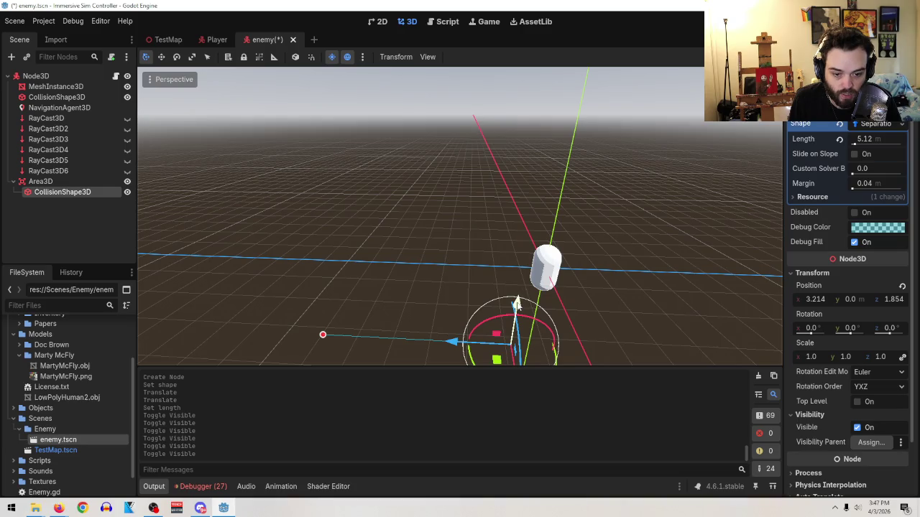
# - Reset the collision shape's position to the origin and raise it to 0.412 m on Y
pyautogui.click(902, 286)
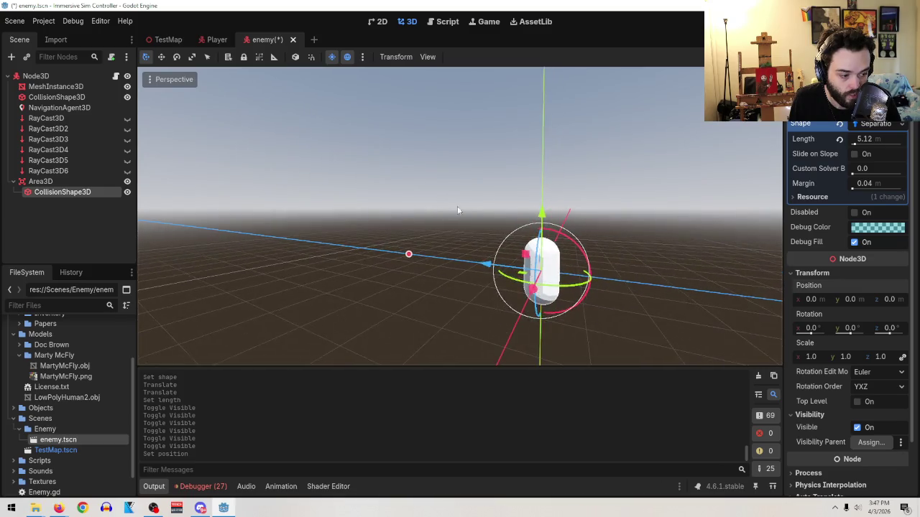
pyautogui.scroll(5, 496, 230)
pyautogui.scroll(-3, 503, 262)
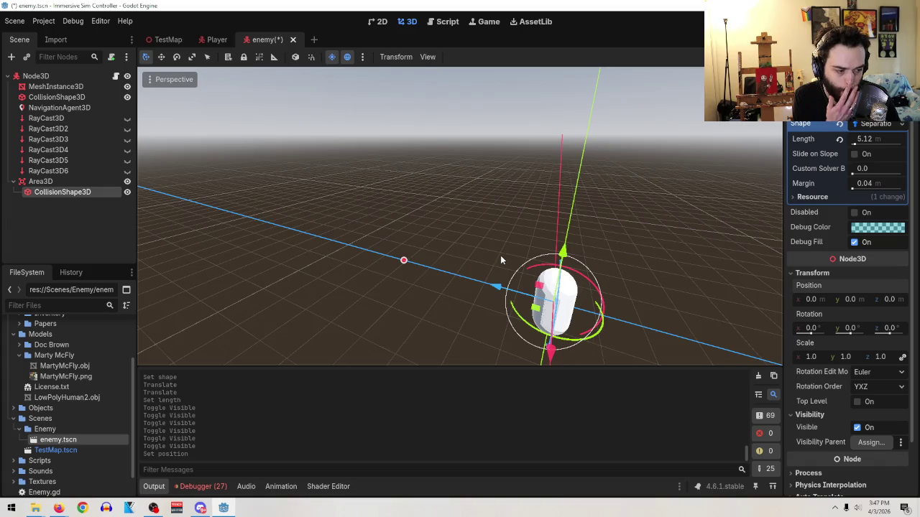
pyautogui.moveTo(563, 252)
pyautogui.mouseDown()
pyautogui.moveTo(566, 229)
pyautogui.moveTo(567, 242)
pyautogui.mouseUp()
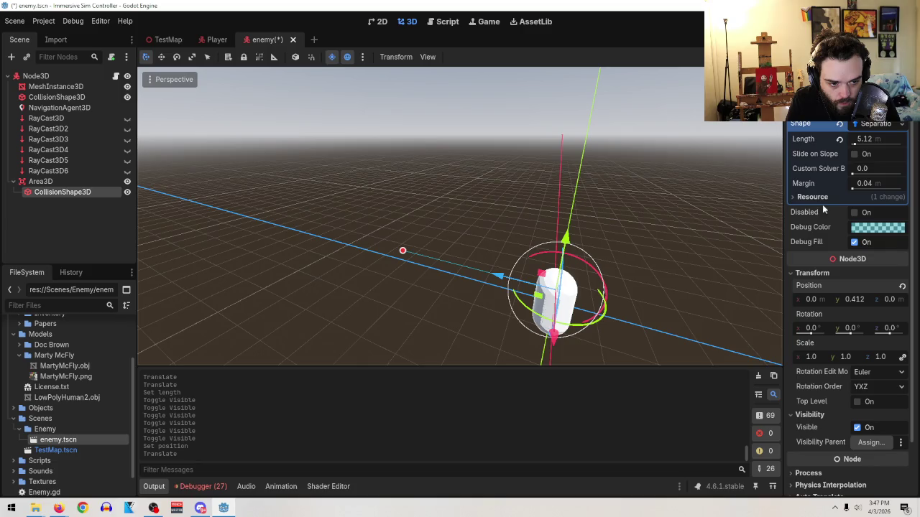
# - Leave Slide on Slope off, lengthen the ray, then bring up the Reddit SeparationRayShape thread
pyautogui.click(855, 155)
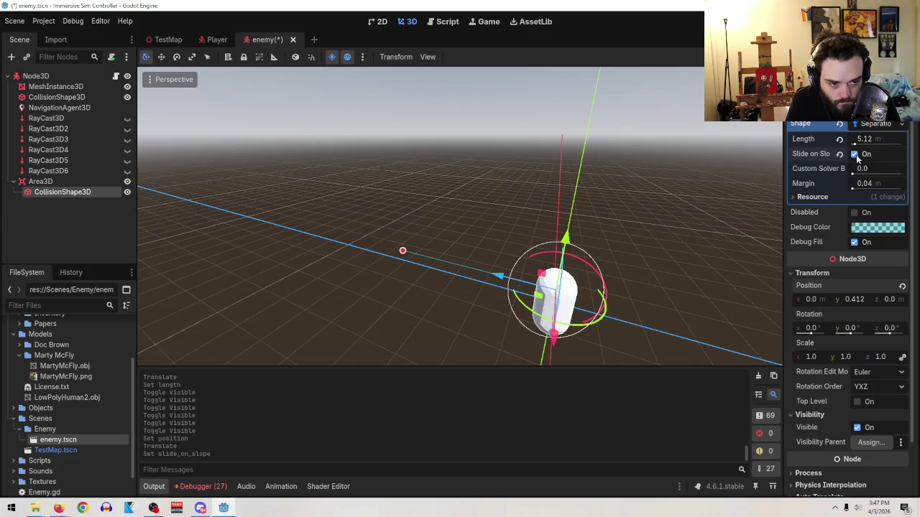
pyautogui.click(855, 156)
pyautogui.moveTo(852, 143); pyautogui.dragTo(858, 143)
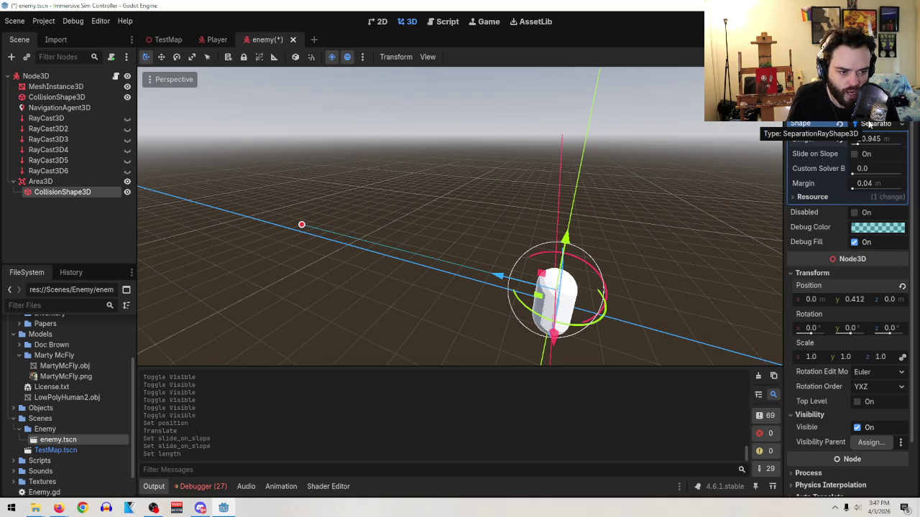
pyautogui.click(874, 124)
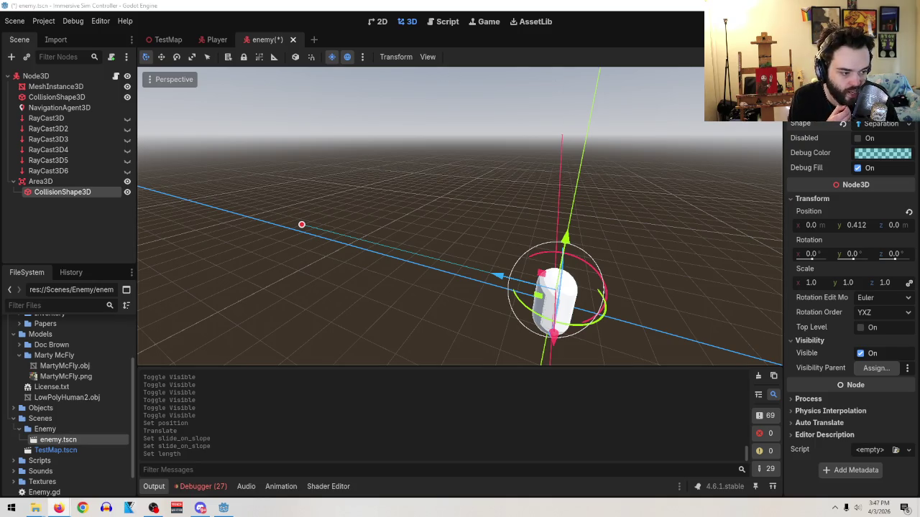
pyautogui.hotkey('alt', 'Tab')
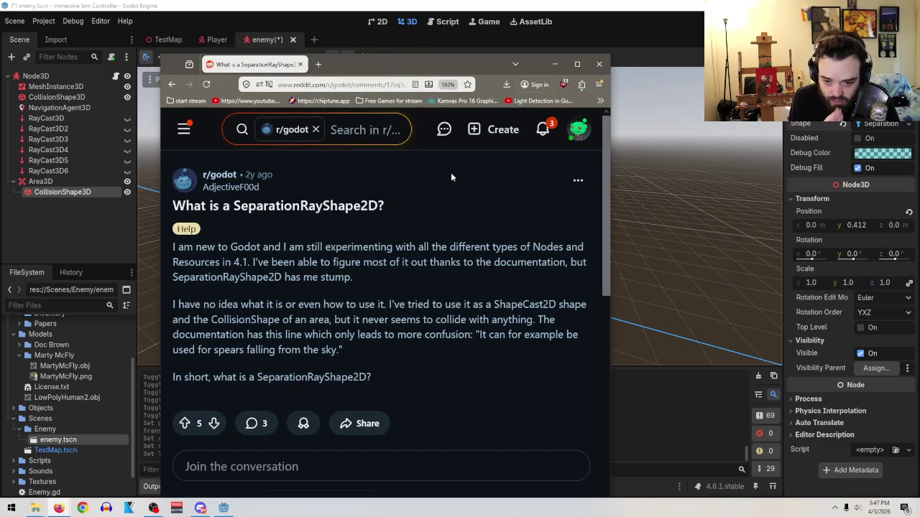
pyautogui.scroll(-2, 528, 320)
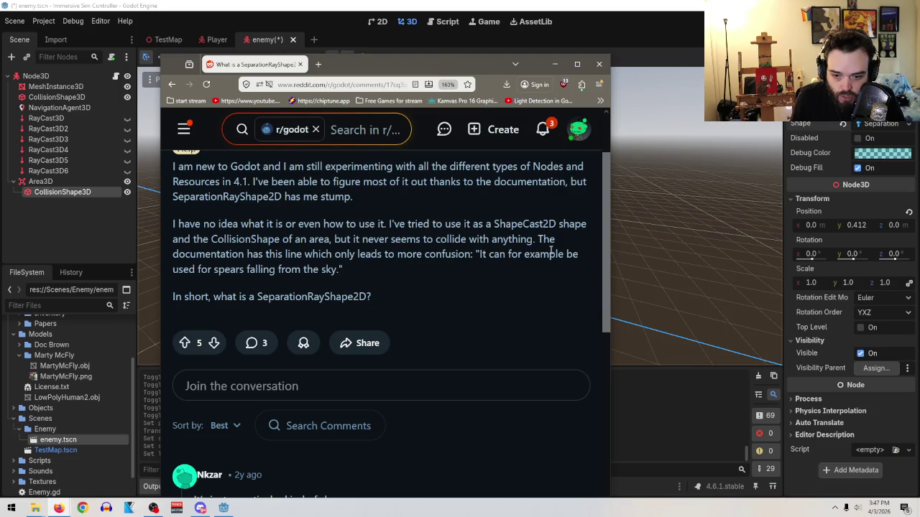
pyautogui.scroll(-2, 547, 250)
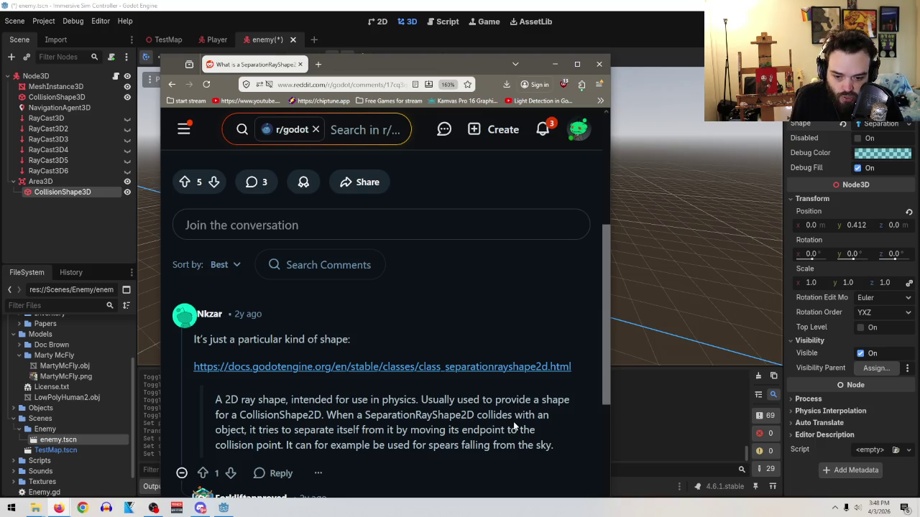
pyautogui.scroll(-1, 519, 429)
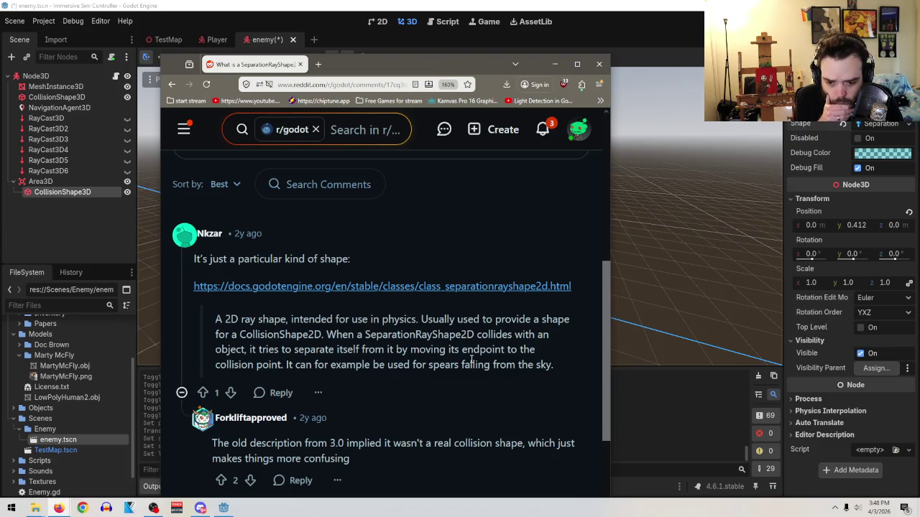
pyautogui.scroll(-2, 480, 330)
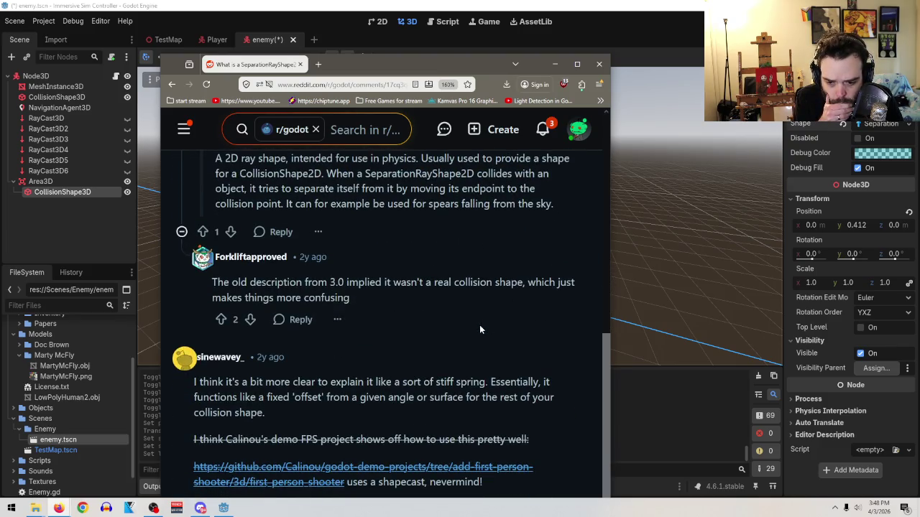
pyautogui.scroll(-1, 458, 404)
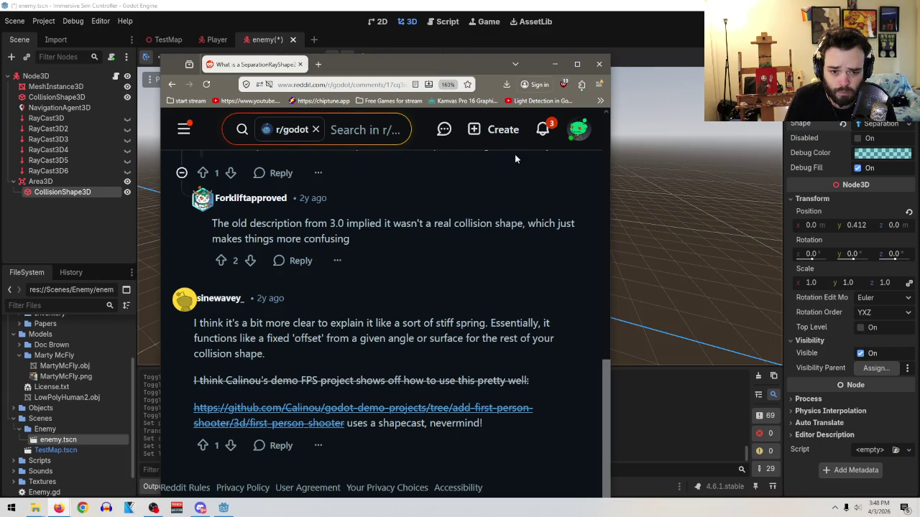
pyautogui.click(600, 65)
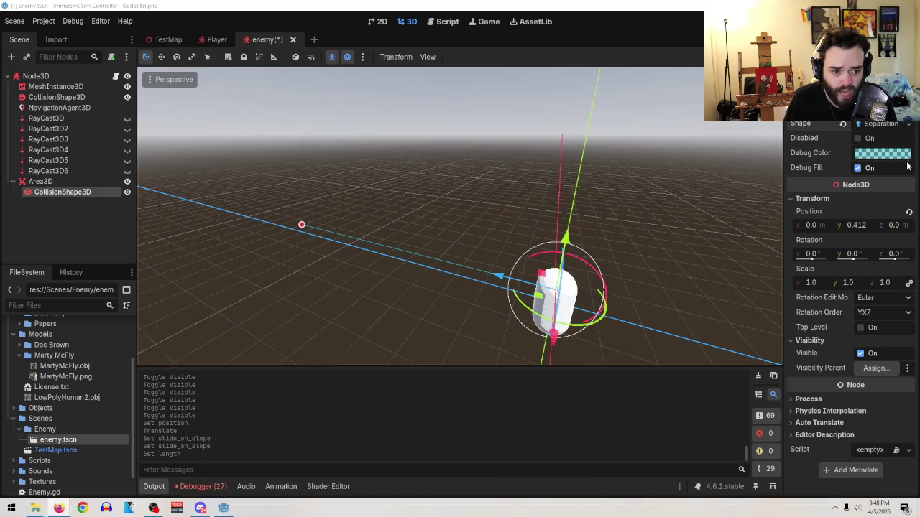
# - Shorten the ray length, then change the collision shape to ConvexPolygonShape3D
pyautogui.click(880, 124)
pyautogui.moveTo(863, 140); pyautogui.dragTo(855, 138)
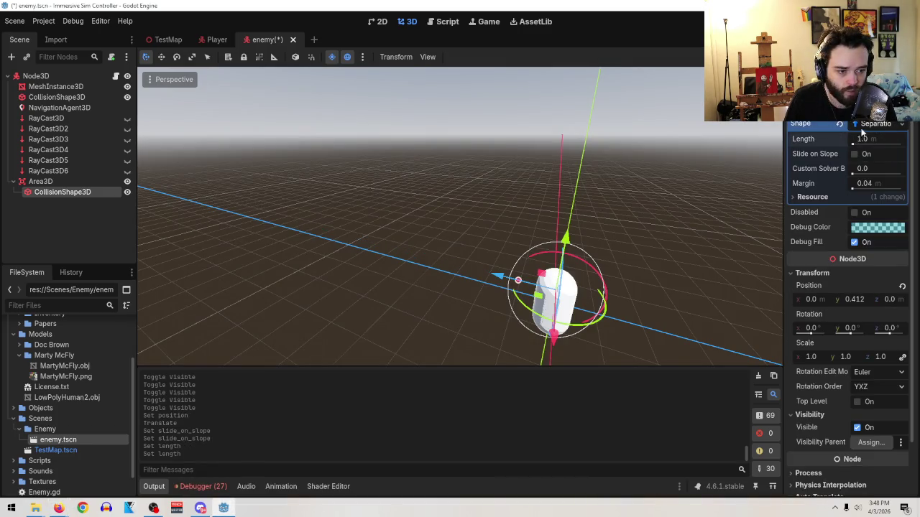
pyautogui.click(870, 129)
pyautogui.click(869, 131)
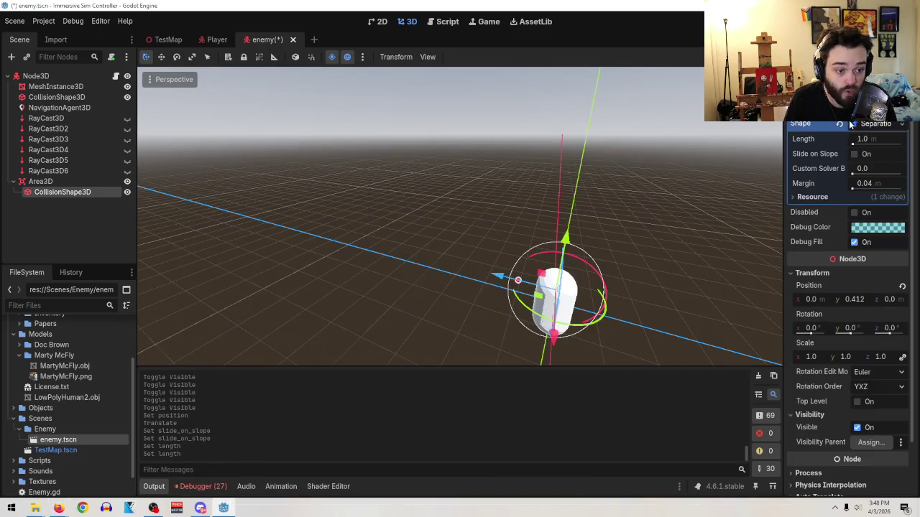
pyautogui.click(903, 125)
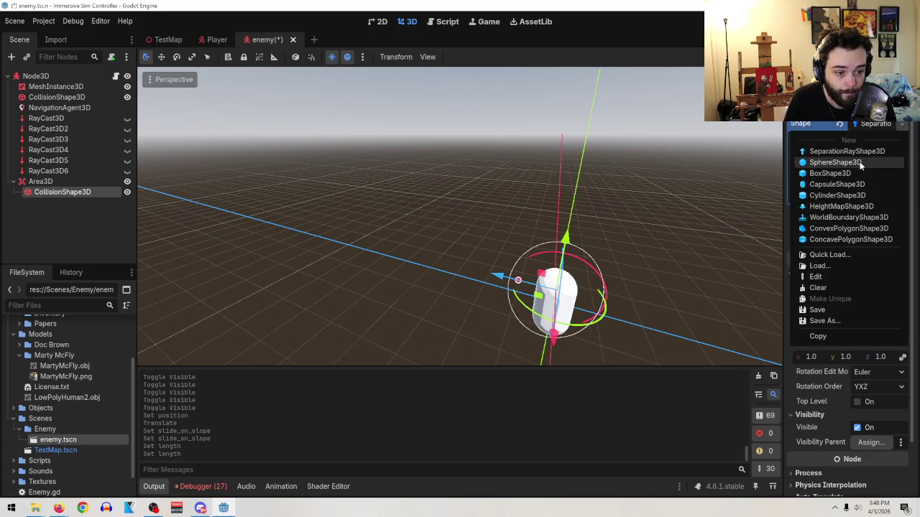
pyautogui.click(863, 228)
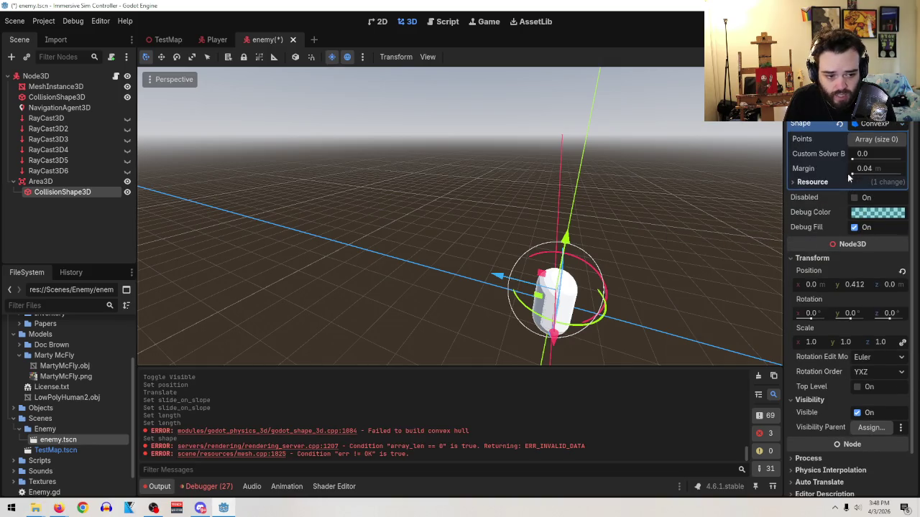
# - Add four points to the Points array and push point 0's z out to 5.815
pyautogui.click(868, 139)
pyautogui.click(833, 171)
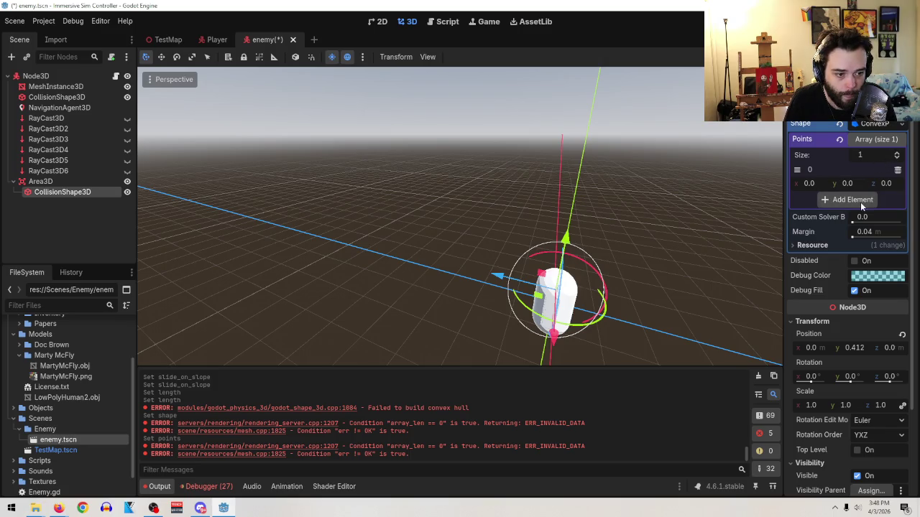
pyautogui.click(861, 201)
pyautogui.click(852, 228)
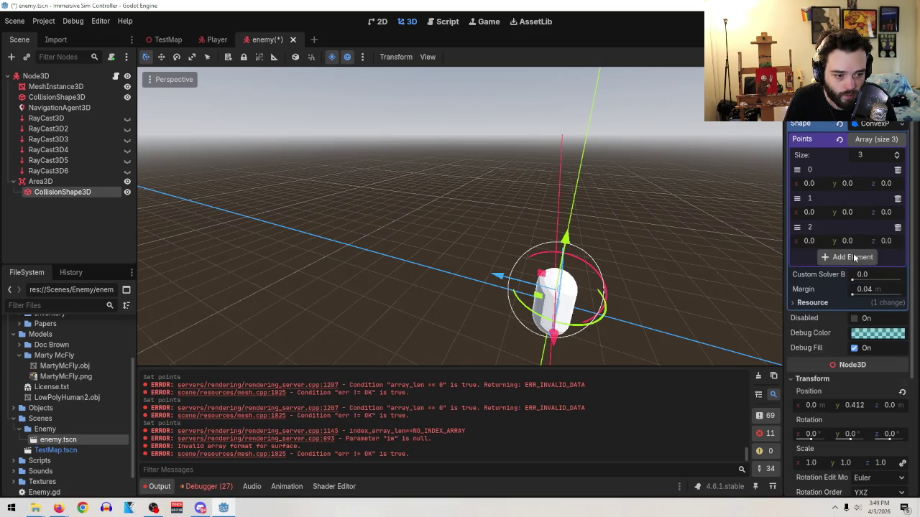
pyautogui.click(853, 254)
pyautogui.moveTo(808, 185); pyautogui.dragTo(899, 183)
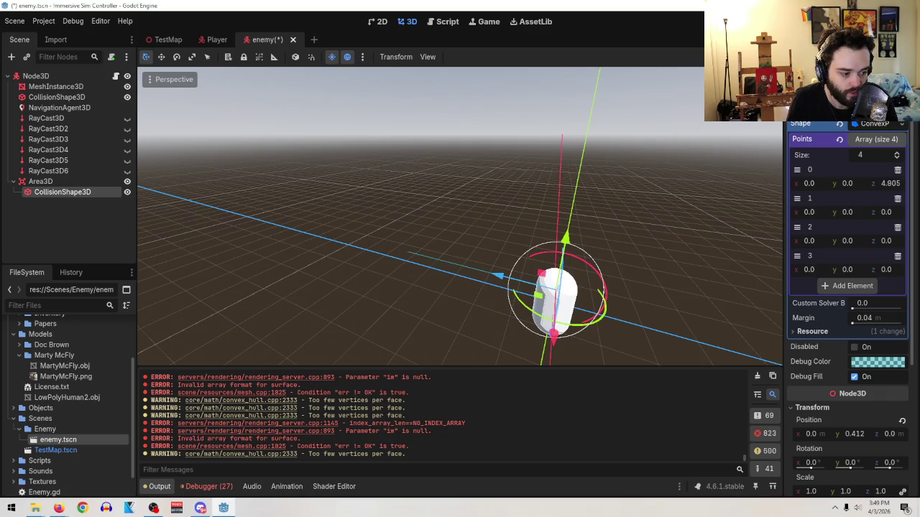
# - Show RayCast3D through RayCast3D3 and drag point 0 farther out along z
pyautogui.click(127, 139)
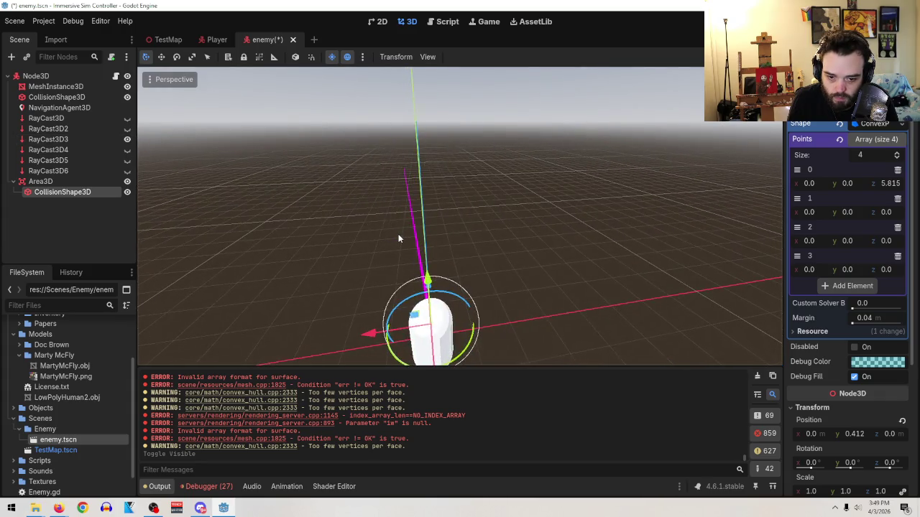
pyautogui.click(127, 139)
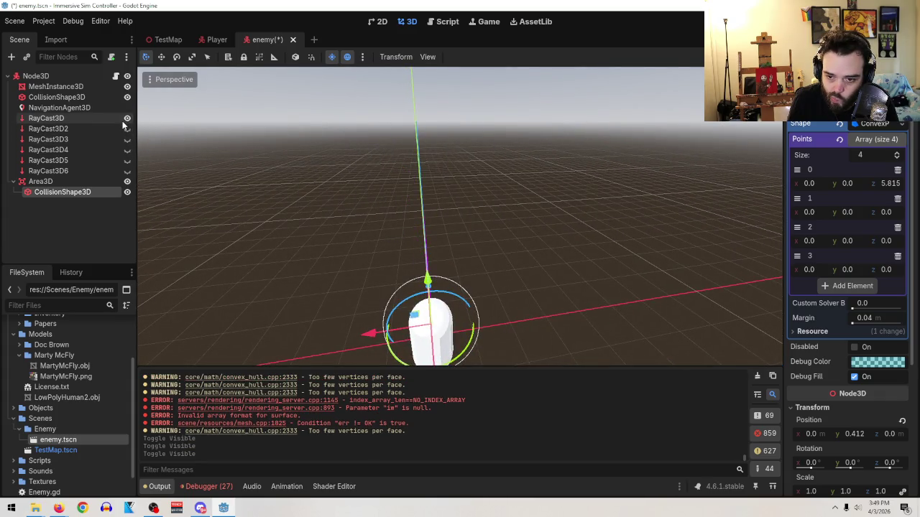
pyautogui.click(127, 118)
pyautogui.moveTo(508, 199)
pyautogui.mouseDown()
pyautogui.moveTo(611, 195)
pyautogui.moveTo(481, 233)
pyautogui.mouseUp()
pyautogui.scroll(-2, 481, 232)
pyautogui.moveTo(890, 183)
pyautogui.mouseDown()
pyautogui.moveTo(919, 183)
pyautogui.moveTo(903, 184)
pyautogui.mouseUp()
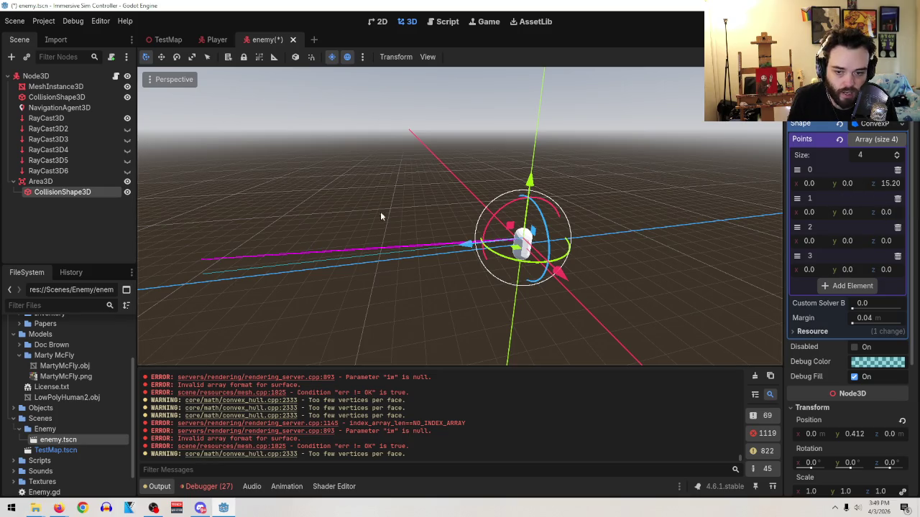
pyautogui.click(127, 128)
pyautogui.click(127, 139)
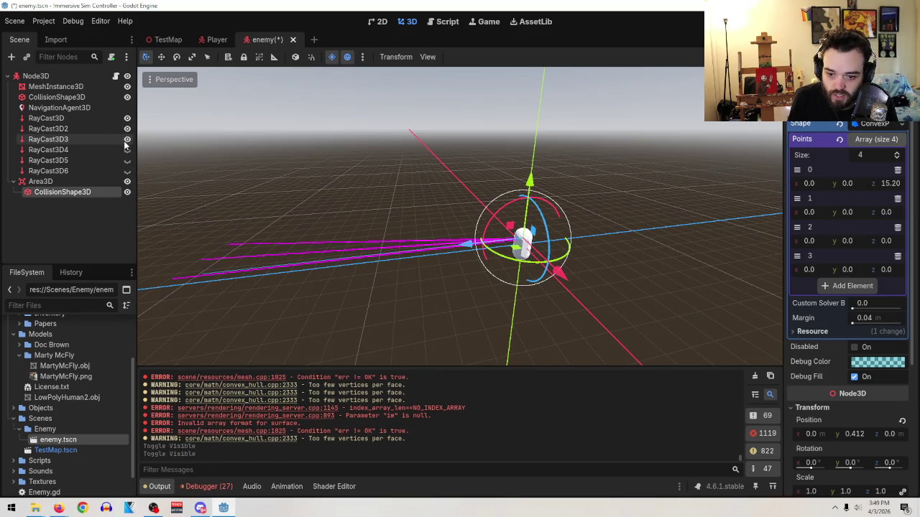
pyautogui.moveTo(886, 183); pyautogui.dragTo(891, 183)
pyautogui.moveTo(412, 193)
pyautogui.mouseDown()
pyautogui.moveTo(293, 208)
pyautogui.moveTo(340, 267)
pyautogui.mouseUp()
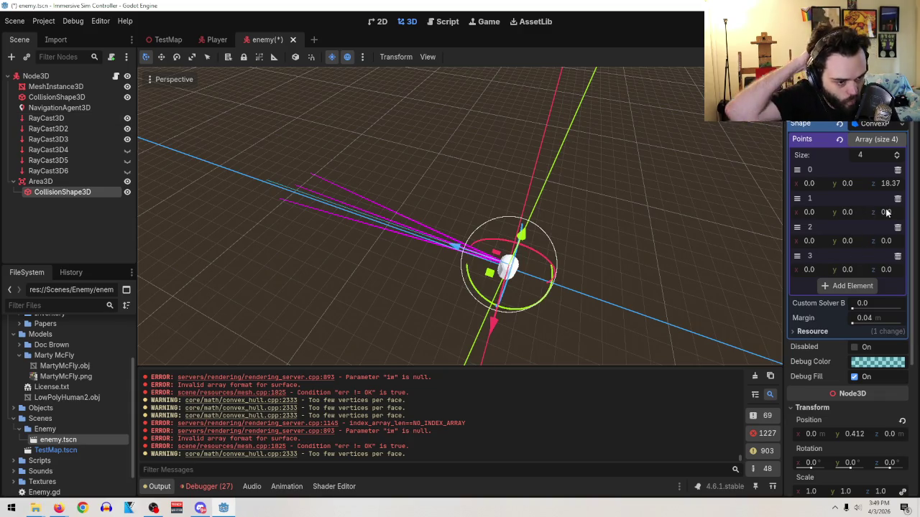
# - Set the z of points 0 and 1 to 19 and nudge point 0's x to 1.57
pyautogui.click(898, 183)
pyautogui.write('19+')
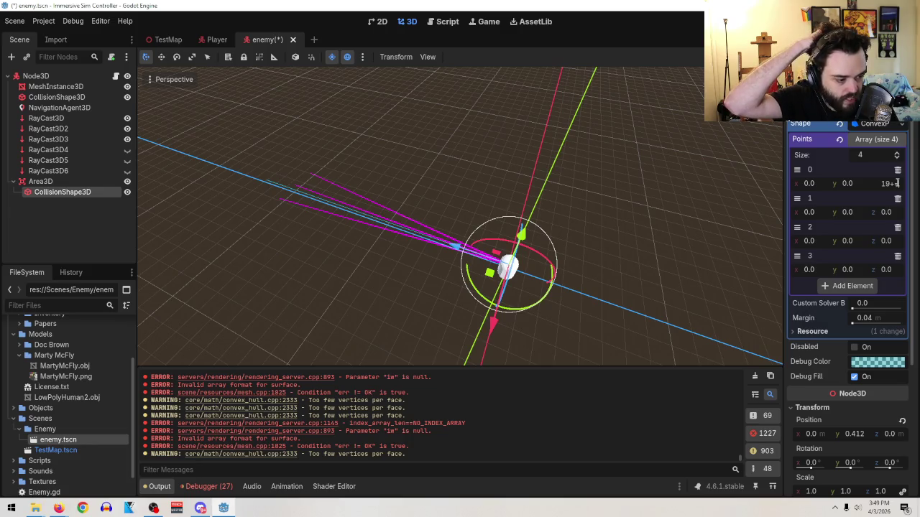
pyautogui.press('Escape')
pyautogui.click(890, 184)
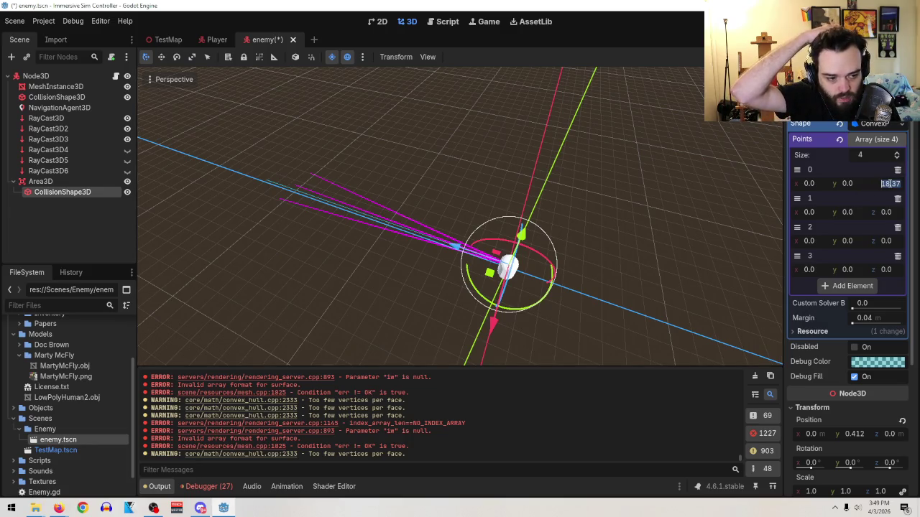
pyautogui.write('18')
pyautogui.press('Return')
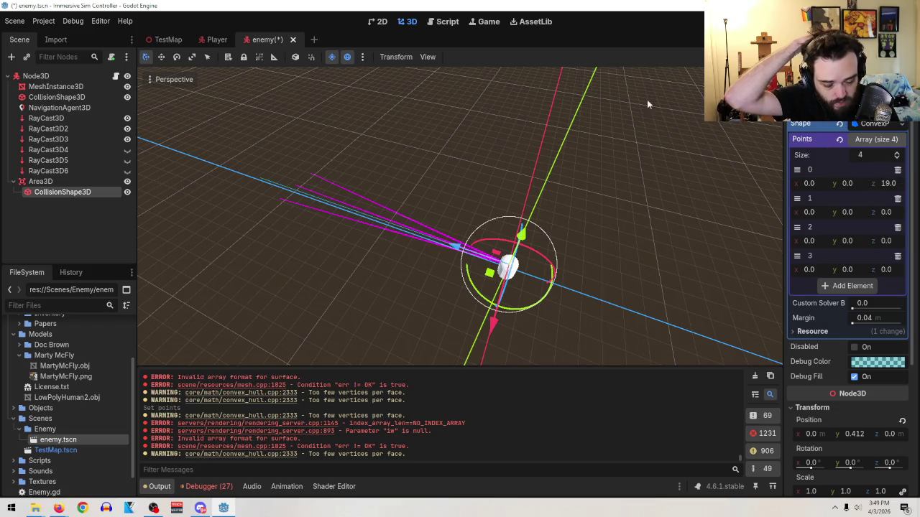
pyautogui.moveTo(437, 232)
pyautogui.mouseDown()
pyautogui.moveTo(390, 209)
pyautogui.moveTo(508, 213)
pyautogui.mouseUp()
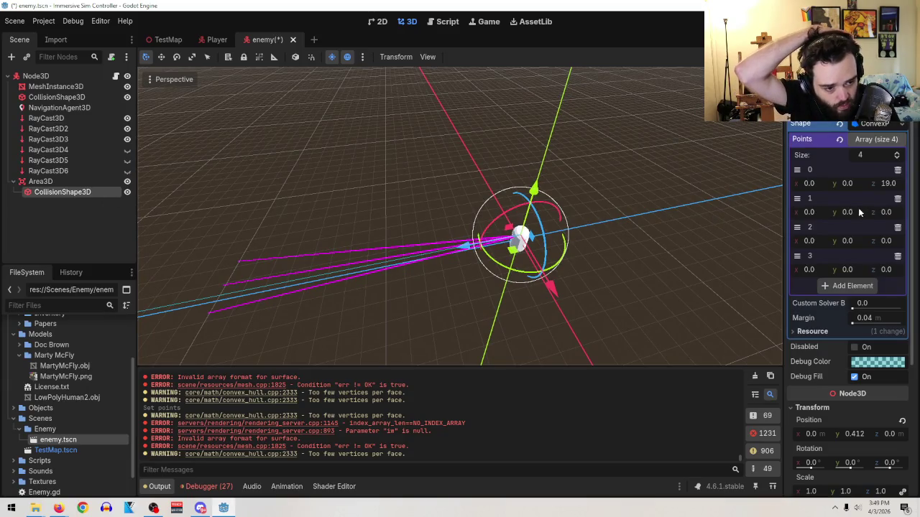
pyautogui.click(884, 212)
pyautogui.write('19')
pyautogui.press('Return')
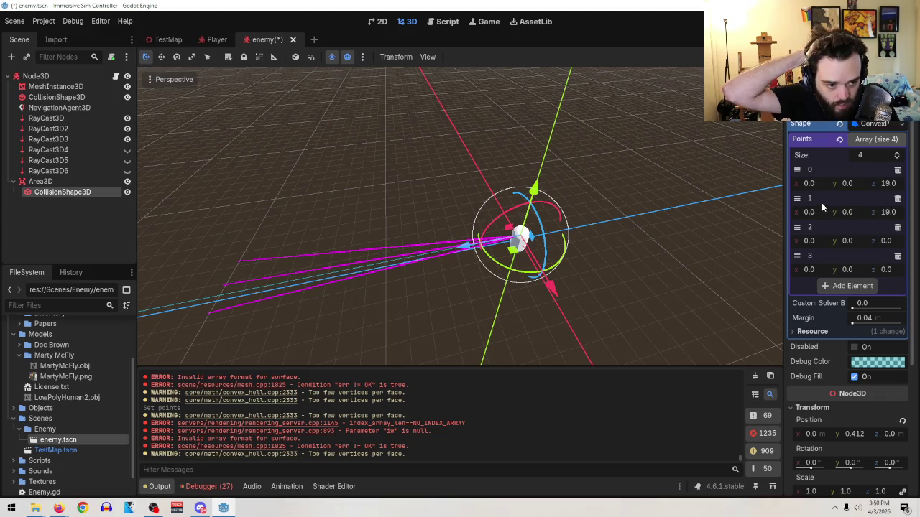
pyautogui.moveTo(812, 183); pyautogui.dragTo(823, 184)
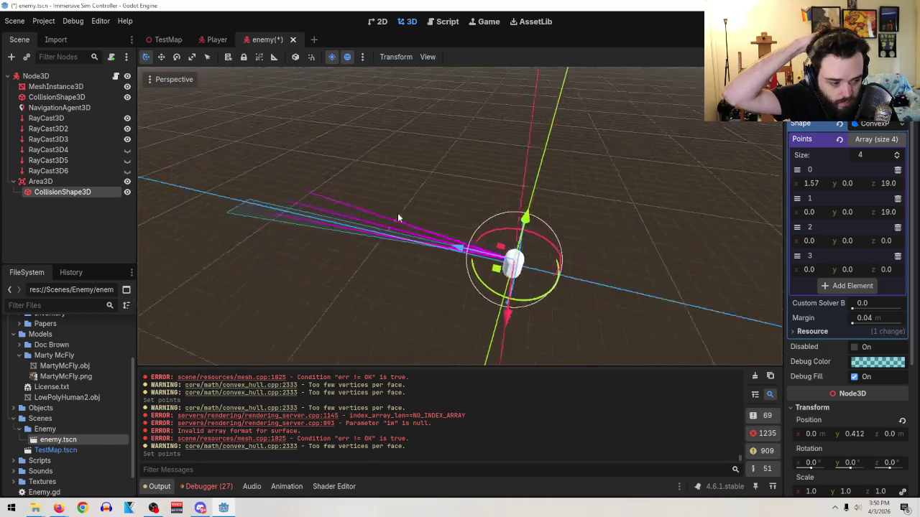
# - Set point 0's x to 3.0 and point 1's x to -3.0
pyautogui.scroll(5, 523, 284)
pyautogui.moveTo(523, 294); pyautogui.dragTo(358, 251)
pyautogui.click(813, 182)
pyautogui.write('3')
pyautogui.press('Return')
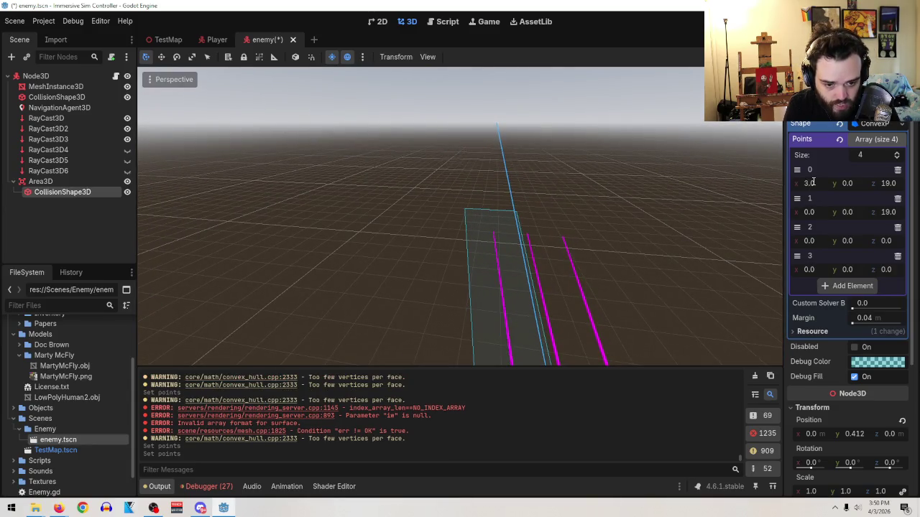
pyautogui.scroll(-3, 556, 190)
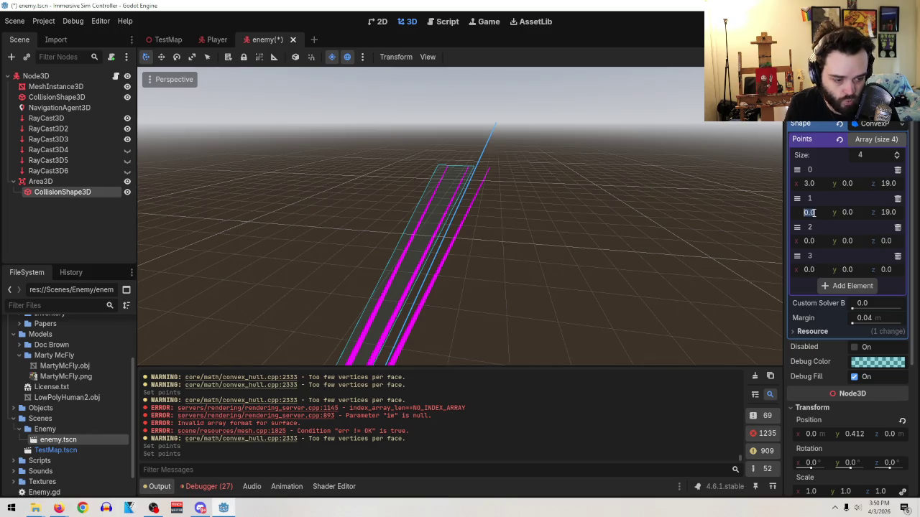
pyautogui.write('-3')
pyautogui.press('Return')
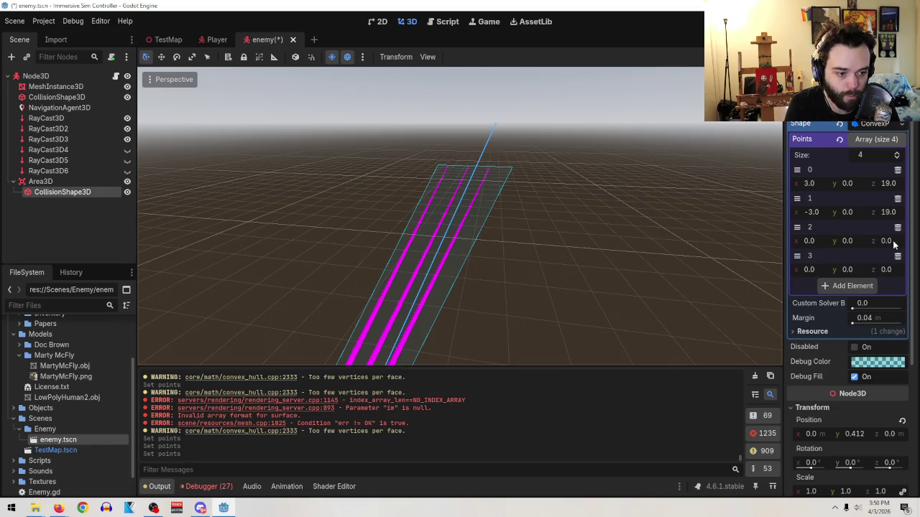
# - Add a fifth point, move the blank origin point to the top, and copy point 2 into point 3
pyautogui.click(850, 287)
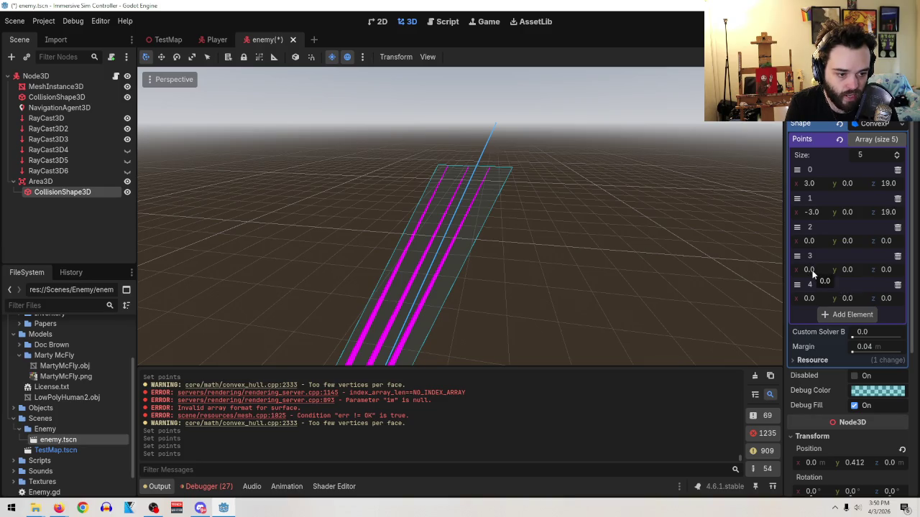
pyautogui.moveTo(797, 227); pyautogui.dragTo(797, 169)
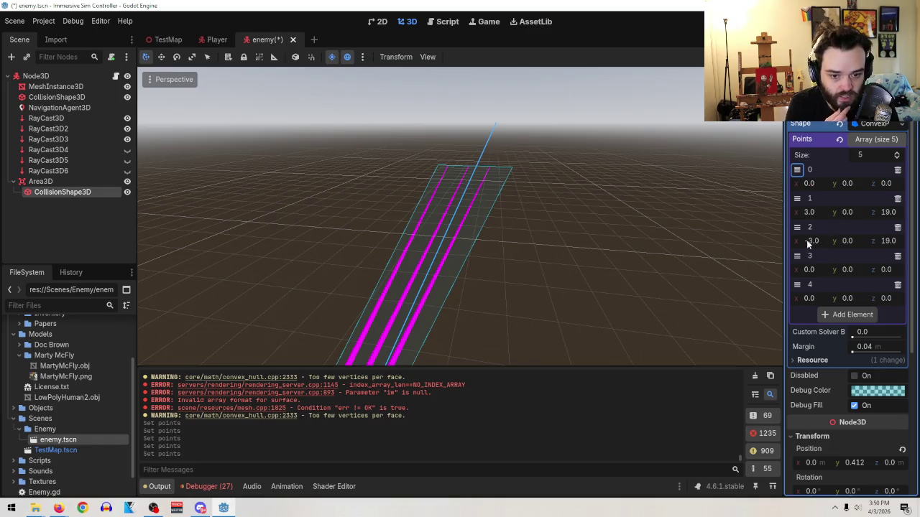
pyautogui.click(812, 269)
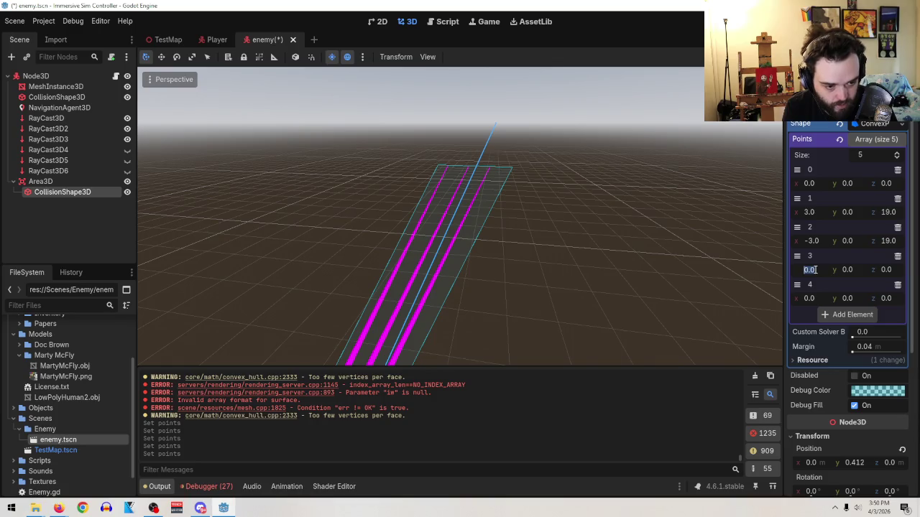
pyautogui.rightClick(808, 228)
pyautogui.click(764, 238)
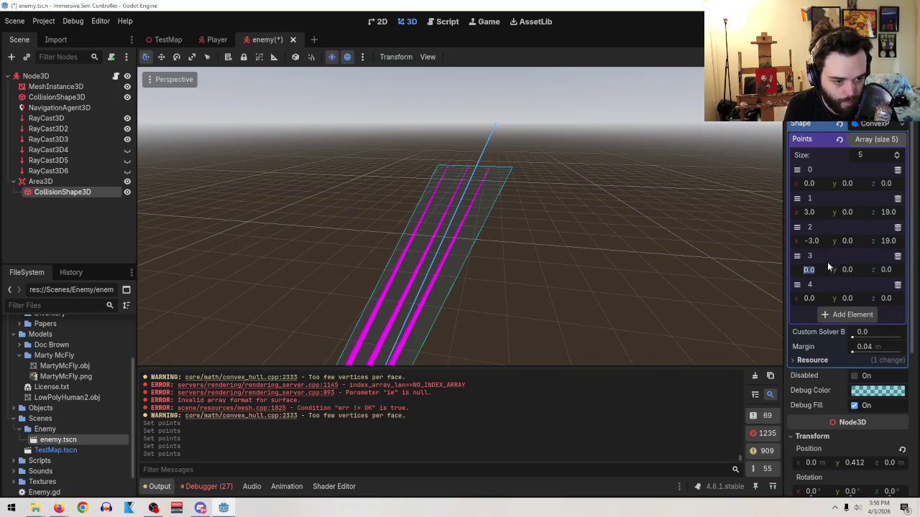
pyautogui.rightClick(812, 267)
pyautogui.click(820, 276)
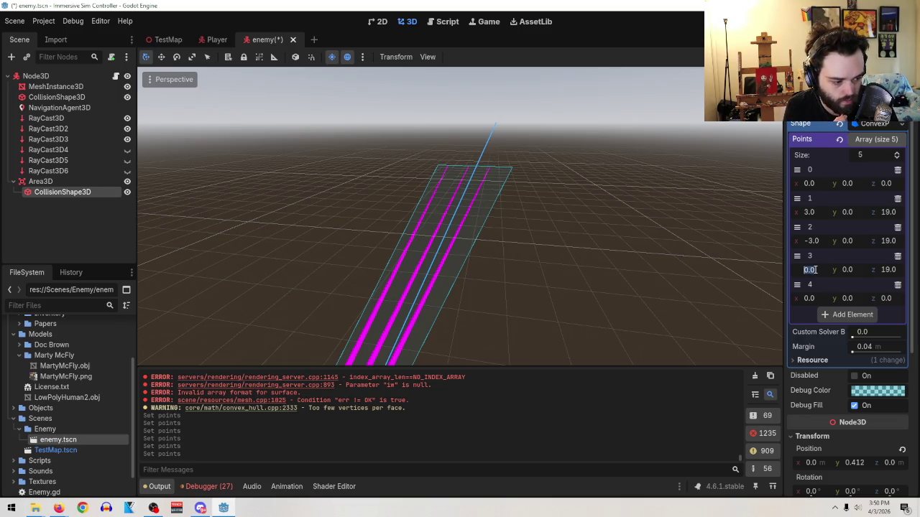
pyautogui.write('3')
# - Set point 3 to x 3, y 2.5 and point 4 to x -3, y 2.5, z 19
pyautogui.press('Return')
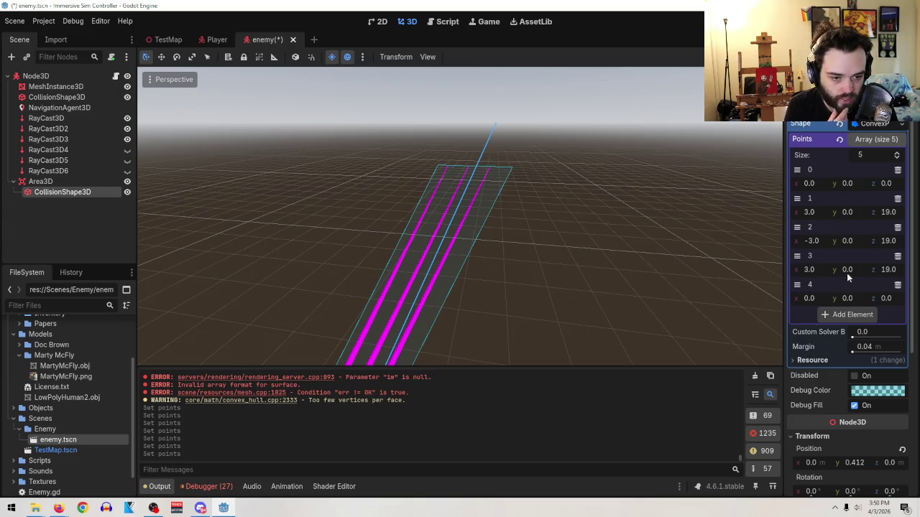
pyautogui.moveTo(847, 277); pyautogui.dragTo(888, 276)
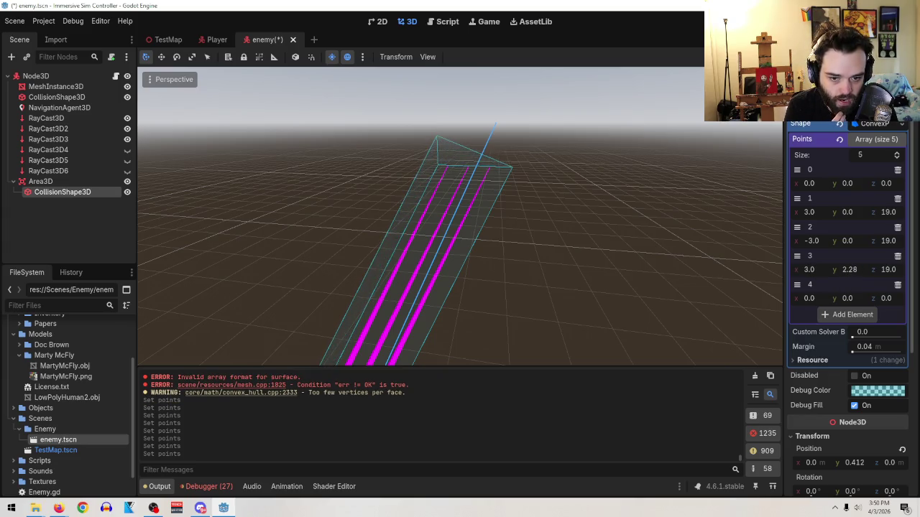
pyautogui.moveTo(573, 246)
pyautogui.mouseDown()
pyautogui.moveTo(460, 208)
pyautogui.moveTo(363, 207)
pyautogui.moveTo(380, 237)
pyautogui.mouseUp()
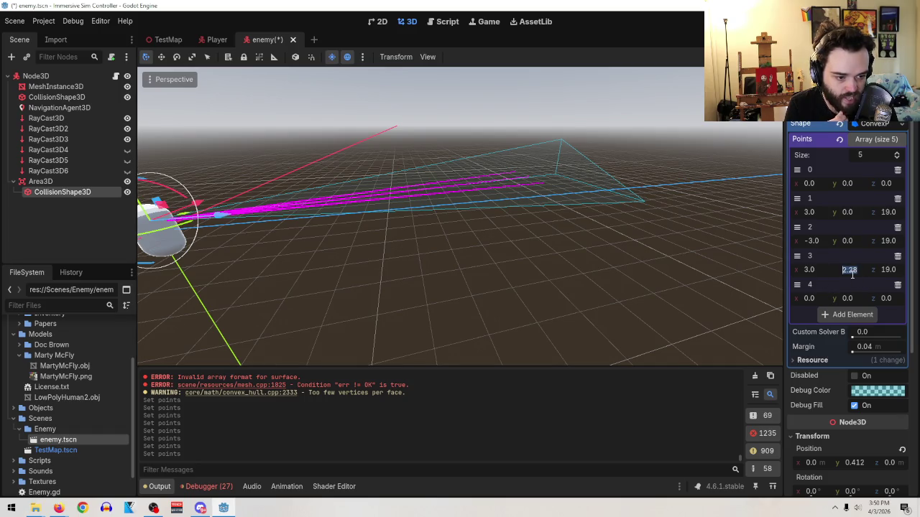
pyautogui.write('3')
pyautogui.press('Return')
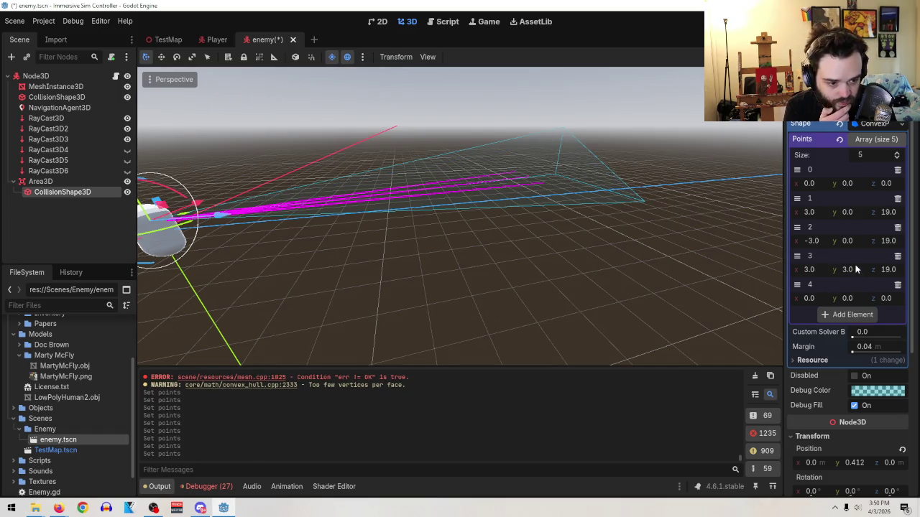
pyautogui.press('Return')
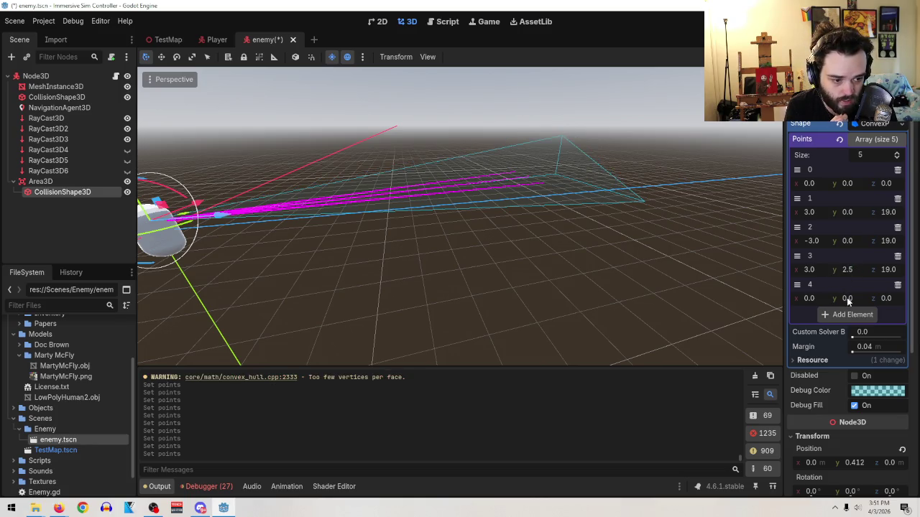
pyautogui.write('2.5')
pyautogui.press('Return')
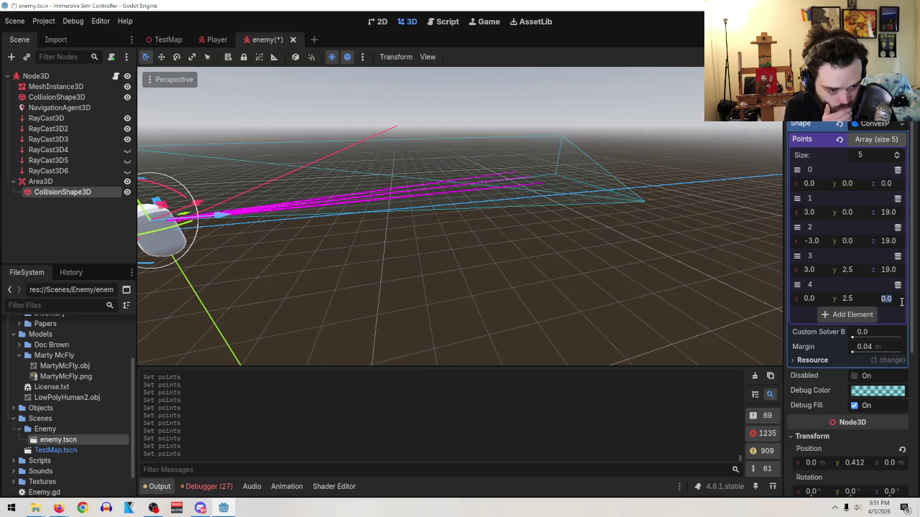
pyautogui.write('19')
pyautogui.press('Return')
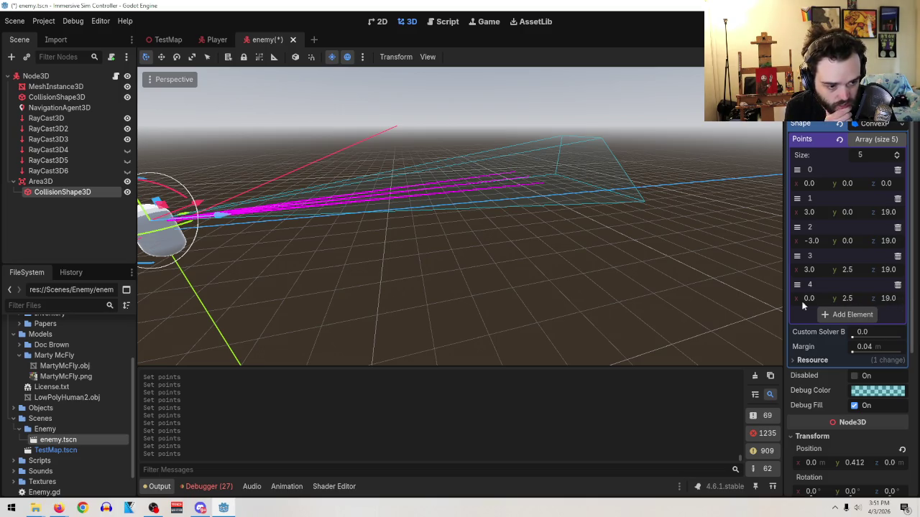
pyautogui.write('-3')
pyautogui.press('Return')
# - Toggle the raycasts' visibility to compare them against the detection cone
pyautogui.moveTo(417, 237)
pyautogui.mouseDown()
pyautogui.moveTo(554, 238)
pyautogui.moveTo(537, 213)
pyautogui.moveTo(551, 214)
pyautogui.moveTo(179, 225)
pyautogui.moveTo(152, 304)
pyautogui.moveTo(474, 283)
pyautogui.mouseUp()
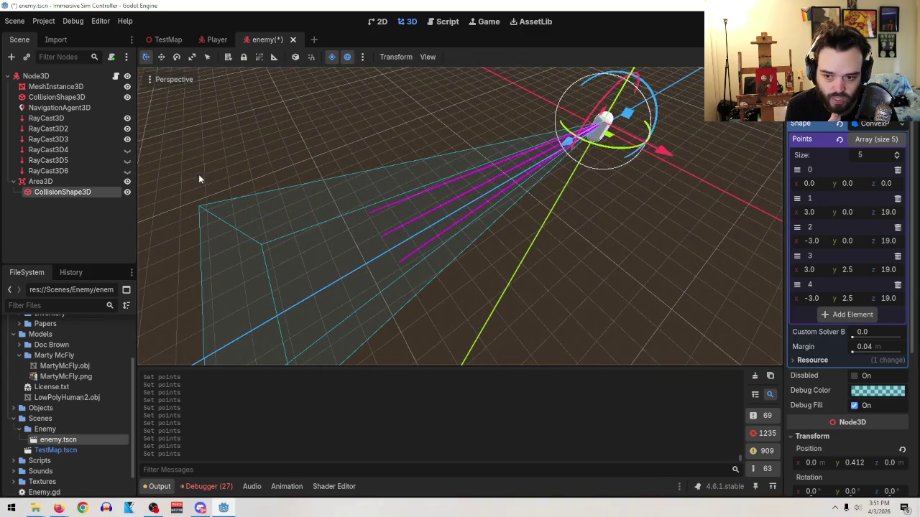
pyautogui.click(127, 160)
pyautogui.click(128, 160)
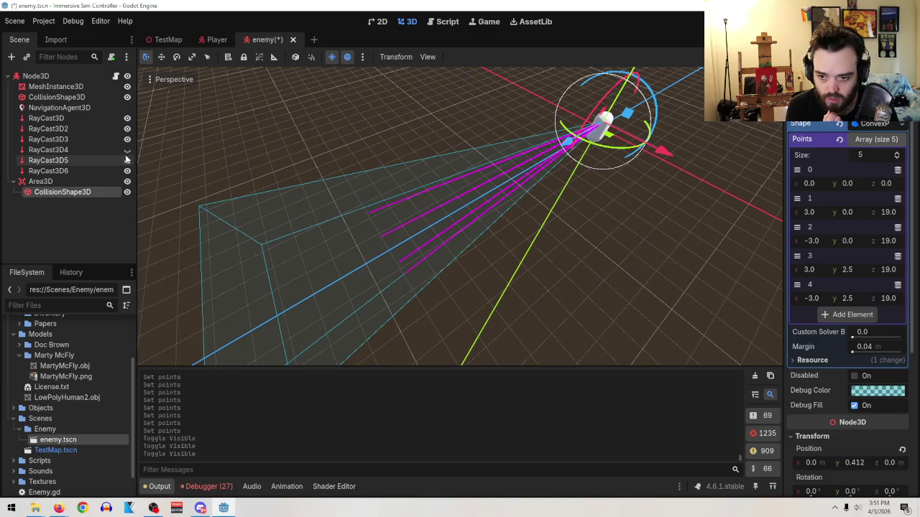
pyautogui.click(127, 138)
pyautogui.click(127, 139)
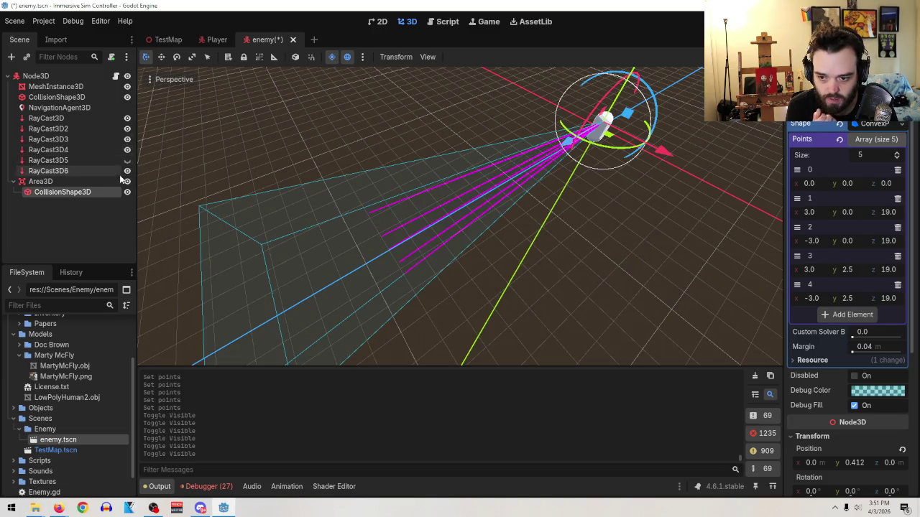
pyautogui.click(127, 171)
pyautogui.click(128, 160)
pyautogui.moveTo(424, 230)
pyautogui.mouseDown()
pyautogui.moveTo(435, 177)
pyautogui.moveTo(411, 262)
pyautogui.mouseUp()
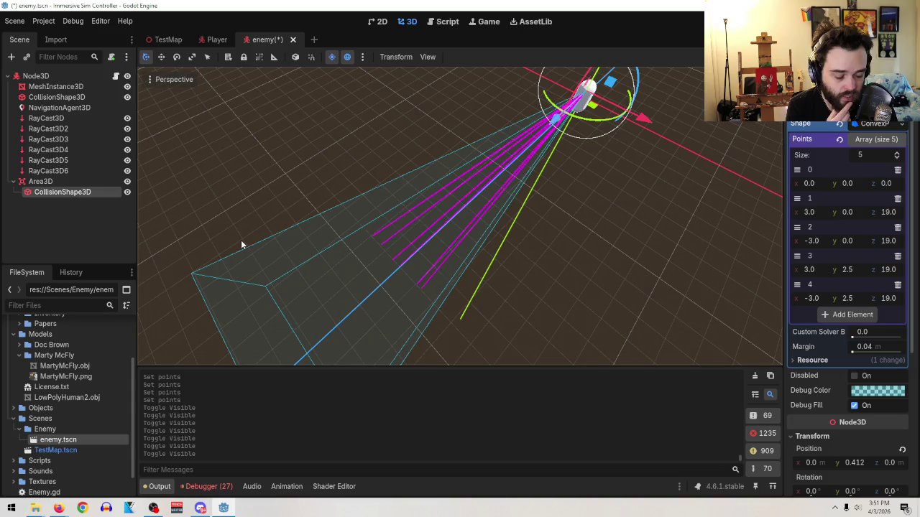
# - Resume the enemy AI vision Short in Firefox, pause it, and return to Godot
pyautogui.moveTo(58, 508)
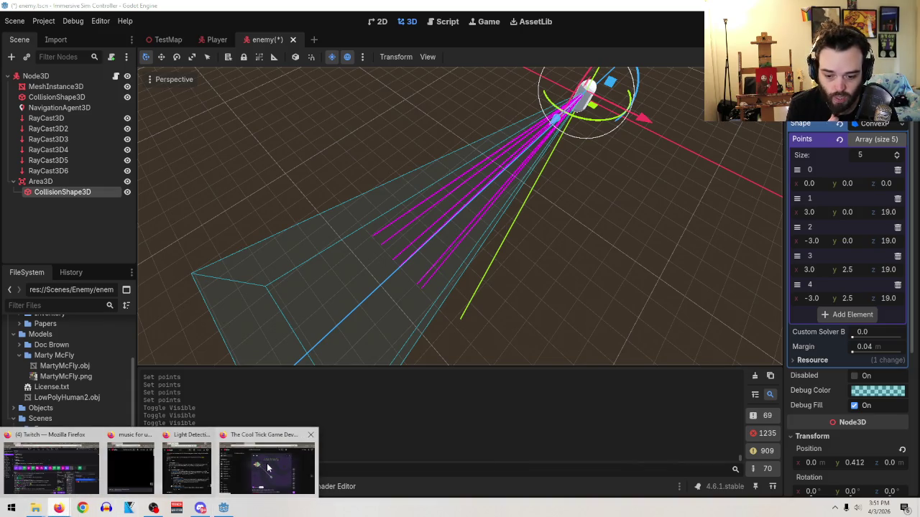
pyautogui.click(267, 468)
pyautogui.click(453, 270)
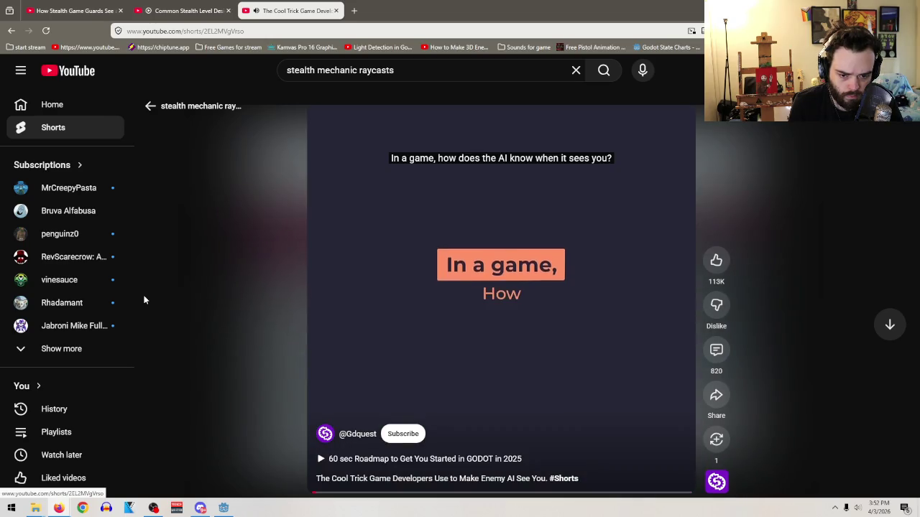
pyautogui.click(408, 250)
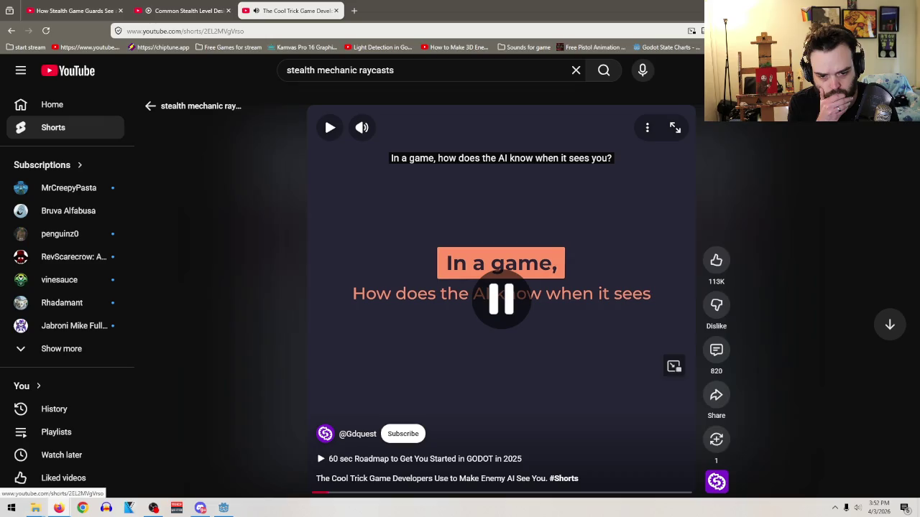
pyautogui.hotkey('alt', 'Tab')
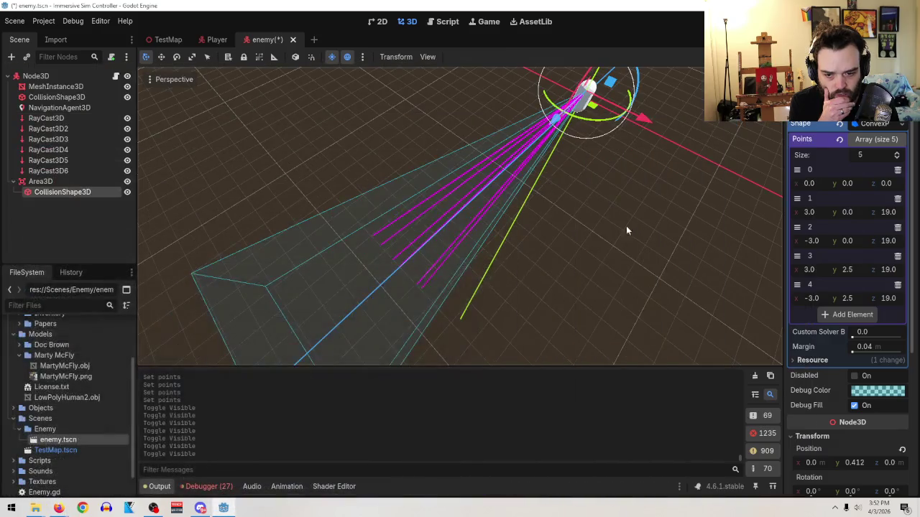
# - Clear the area's cone collision shape and replace it with a new SphereShape3D
pyautogui.moveTo(516, 309)
pyautogui.mouseDown()
pyautogui.moveTo(444, 203)
pyautogui.moveTo(419, 192)
pyautogui.mouseUp()
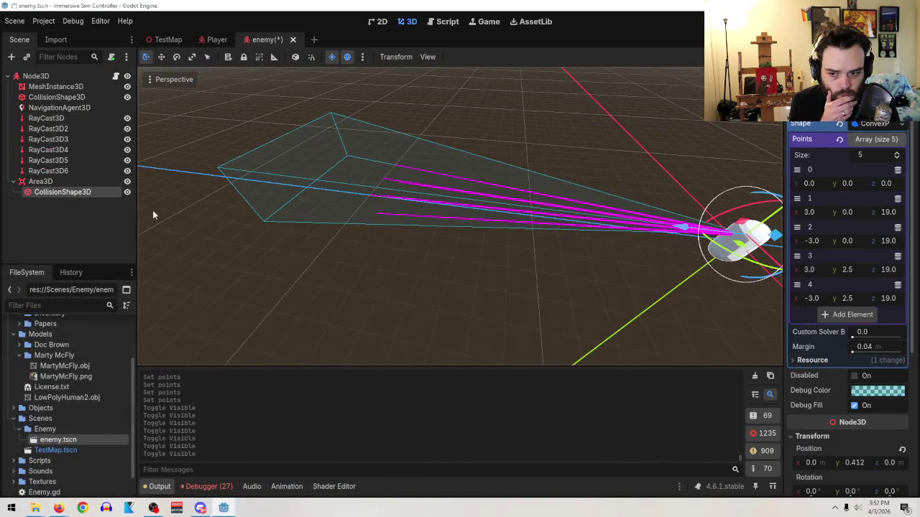
pyautogui.click(840, 125)
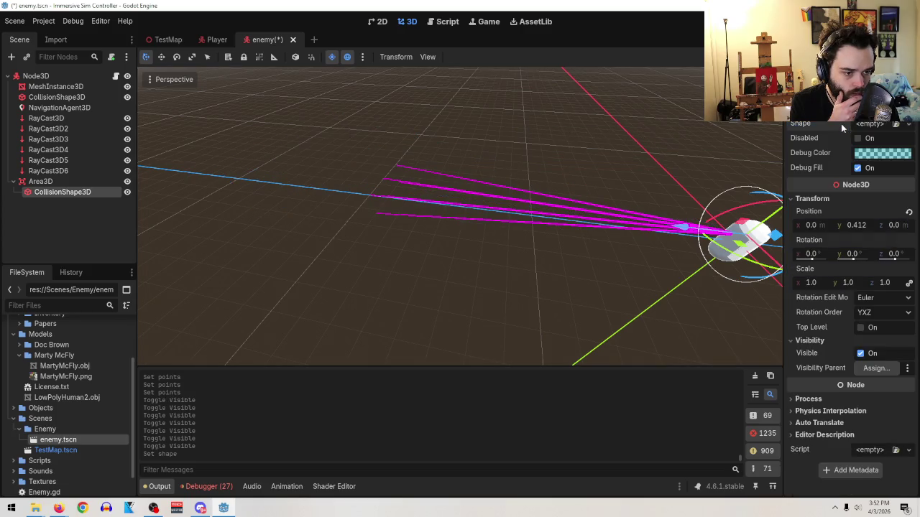
pyautogui.click(910, 125)
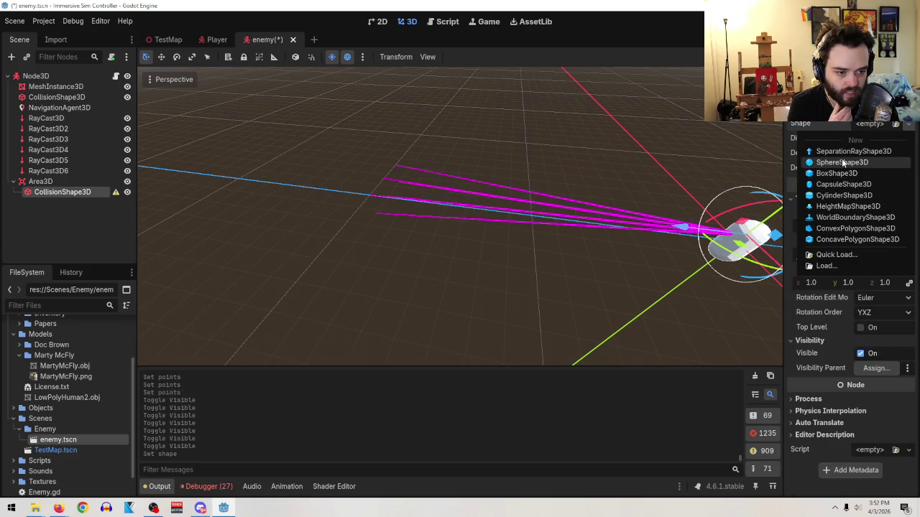
pyautogui.click(842, 162)
# - Adjust the sphere's radius to 16.034 m so it surrounds the enemy
pyautogui.moveTo(852, 143); pyautogui.dragTo(862, 143)
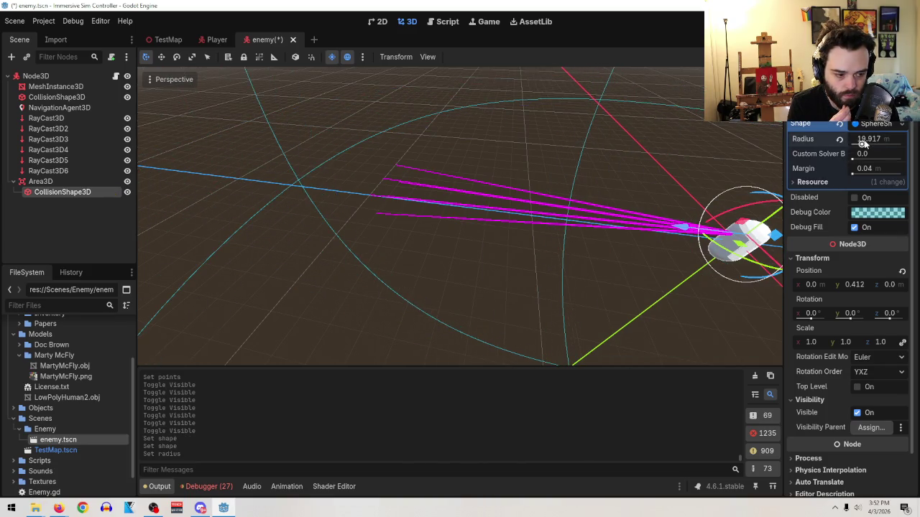
pyautogui.scroll(-10, 546, 144)
pyautogui.moveTo(557, 131); pyautogui.dragTo(569, 192)
pyautogui.scroll(-5, 569, 191)
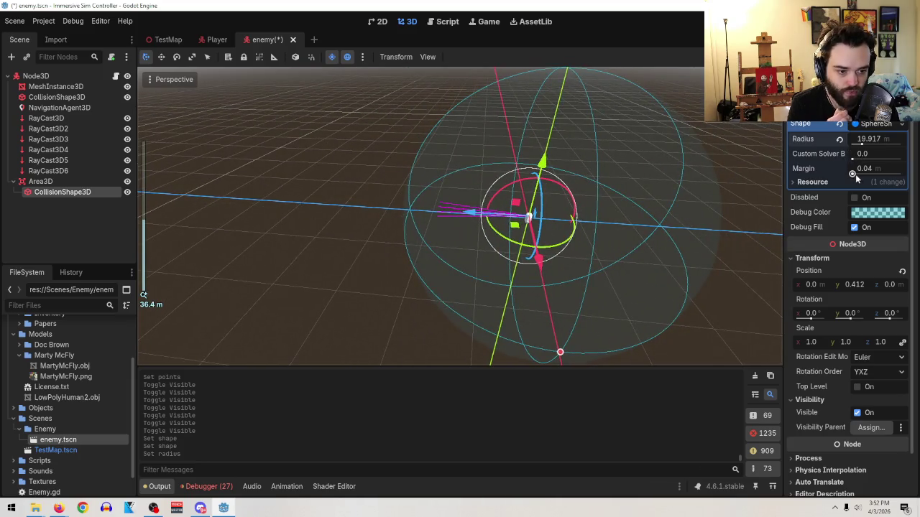
pyautogui.moveTo(860, 139); pyautogui.dragTo(860, 143)
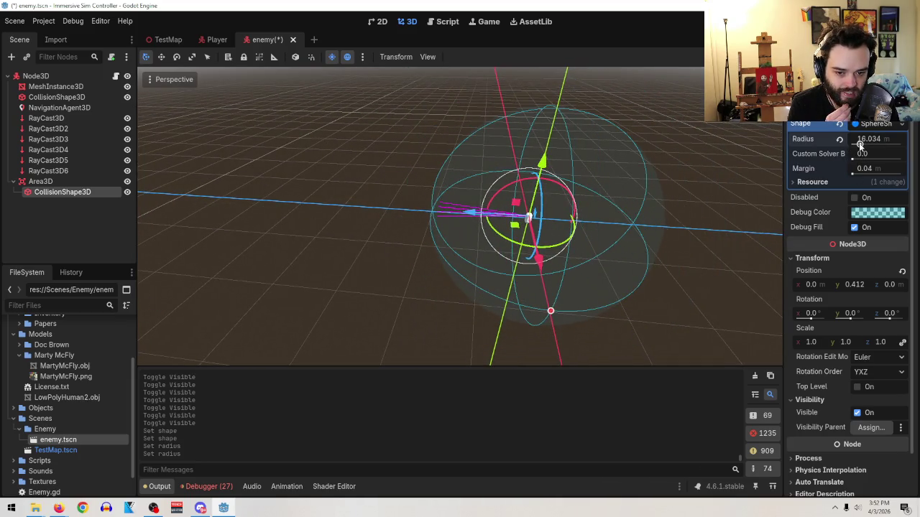
pyautogui.scroll(3, 583, 264)
pyautogui.moveTo(584, 264)
pyautogui.mouseDown()
pyautogui.moveTo(632, 263)
pyautogui.moveTo(466, 235)
pyautogui.moveTo(500, 255)
pyautogui.mouseUp()
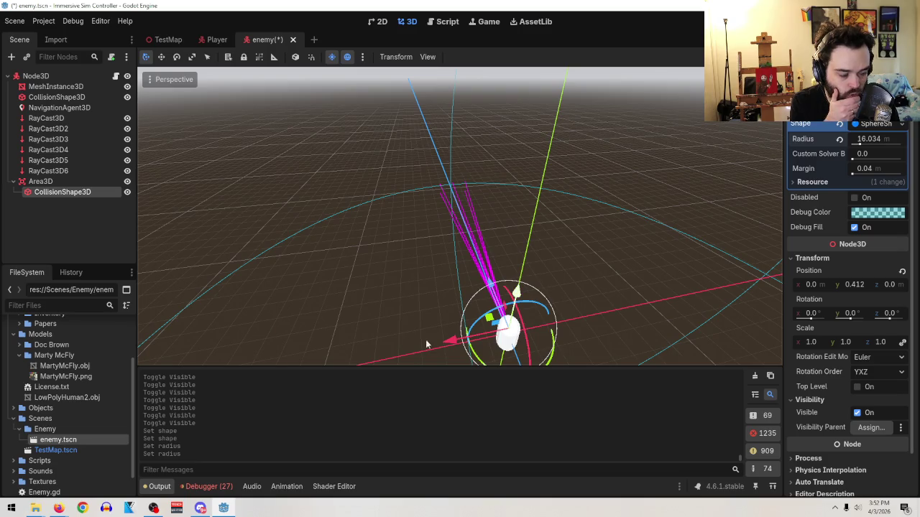
pyautogui.moveTo(503, 287)
pyautogui.mouseDown()
pyautogui.moveTo(546, 251)
pyautogui.moveTo(513, 239)
pyautogui.moveTo(440, 263)
pyautogui.moveTo(391, 240)
pyautogui.mouseUp()
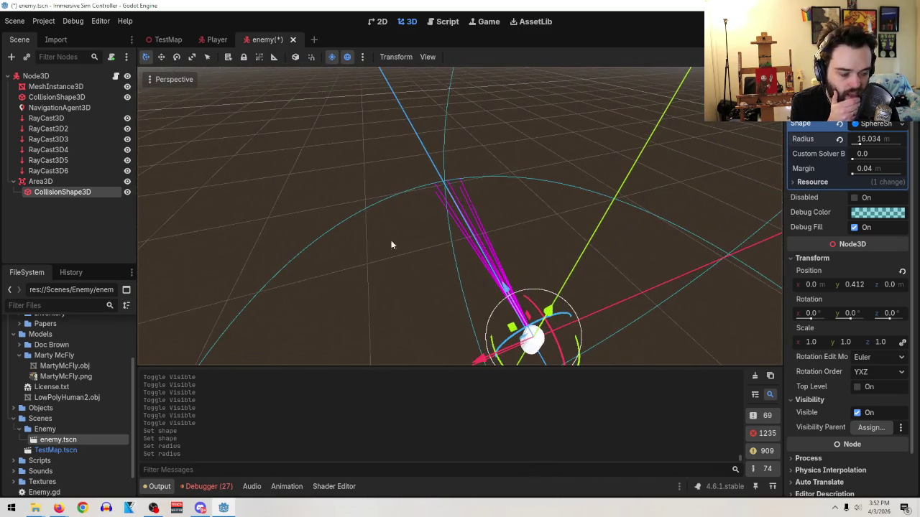
# - Rename the Area3D node to inTheArea
pyautogui.click(56, 182)
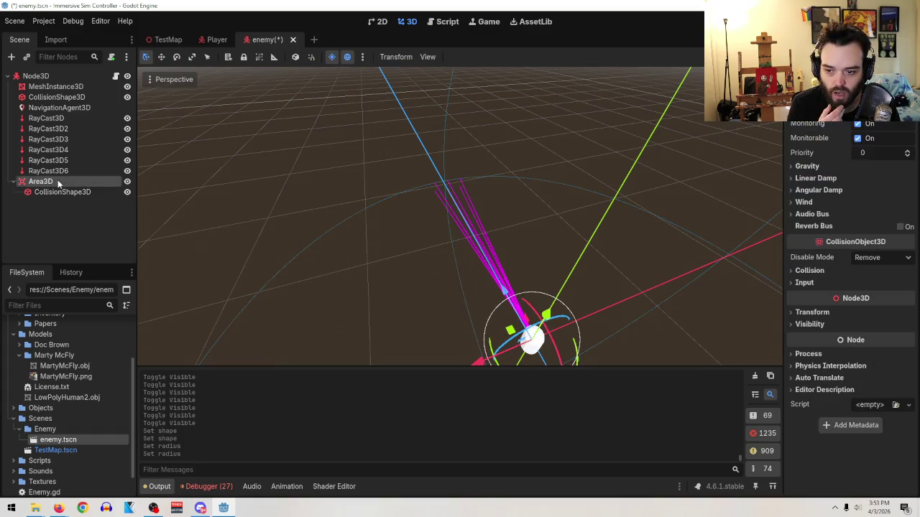
pyautogui.click(841, 39)
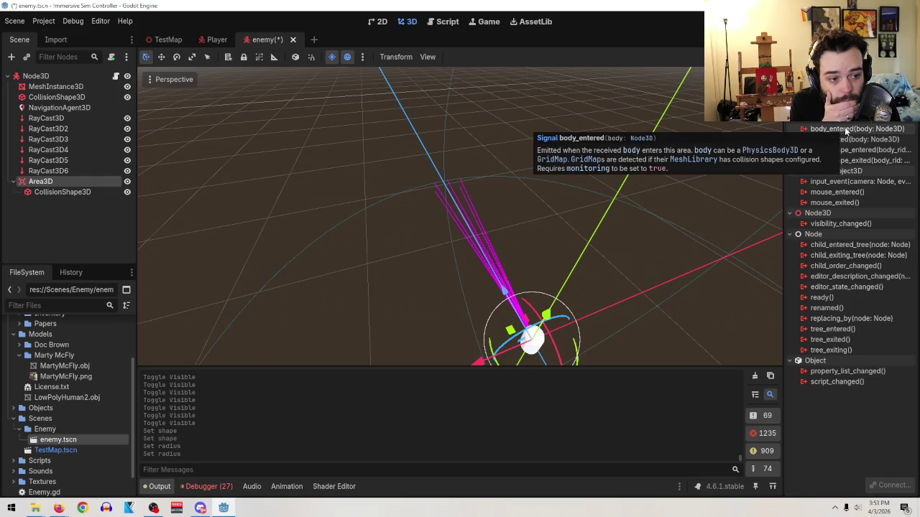
pyautogui.doubleClick(846, 129)
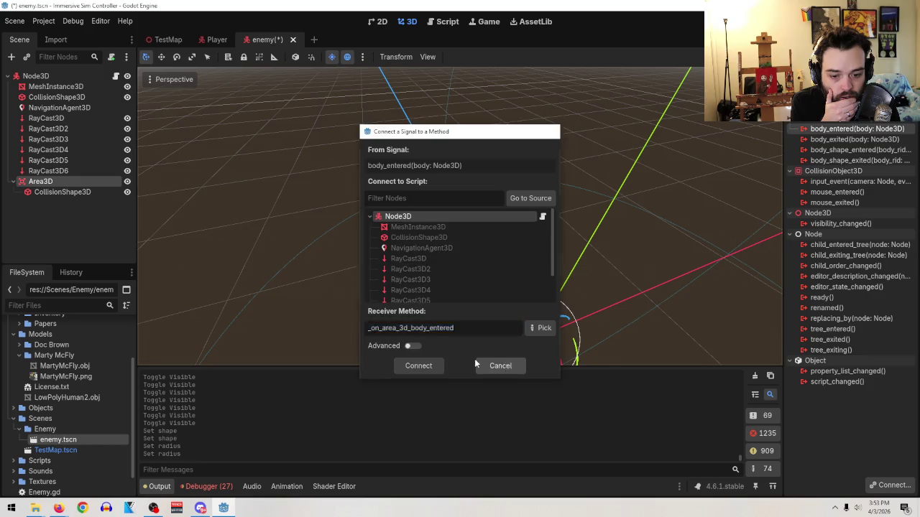
pyautogui.click(498, 366)
pyautogui.doubleClick(55, 181)
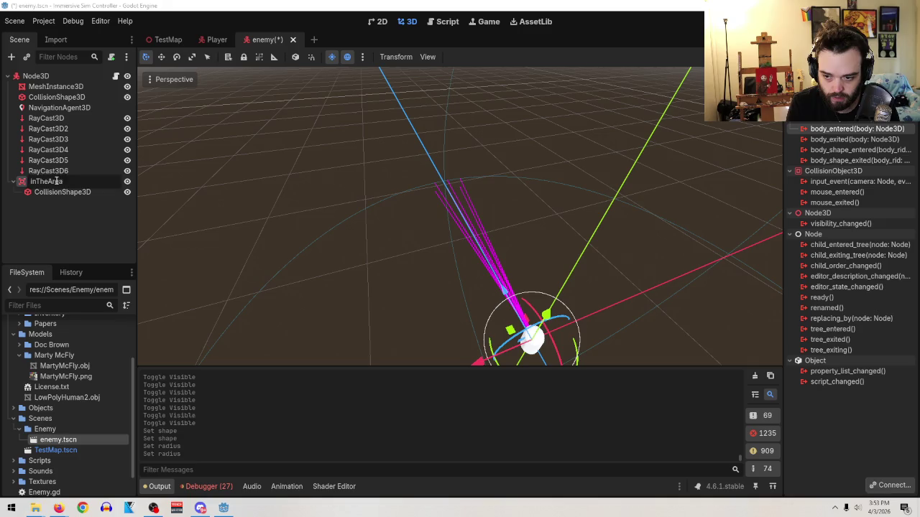
pyautogui.press('Return')
# - Connect inTheArea's body_entered and body_exited signals to new functions in Enemy.gd
pyautogui.doubleClick(833, 130)
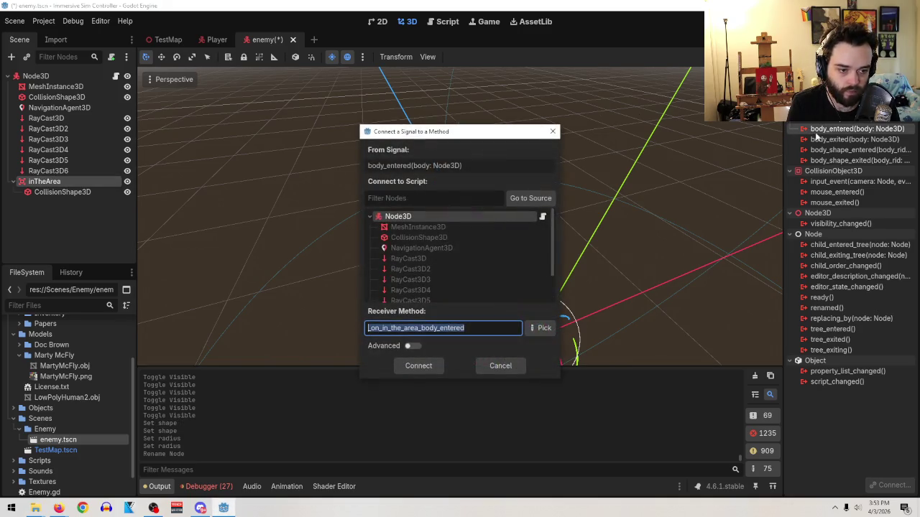
pyautogui.click(424, 367)
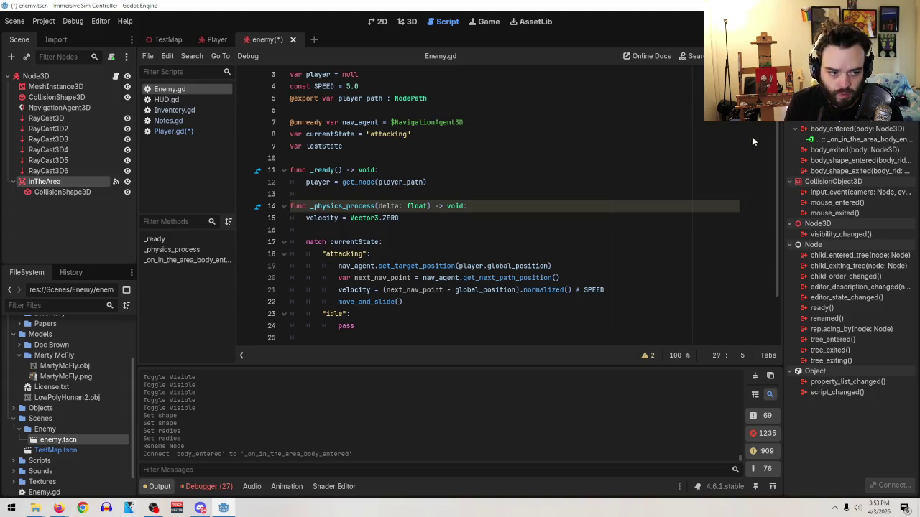
pyautogui.doubleClick(840, 150)
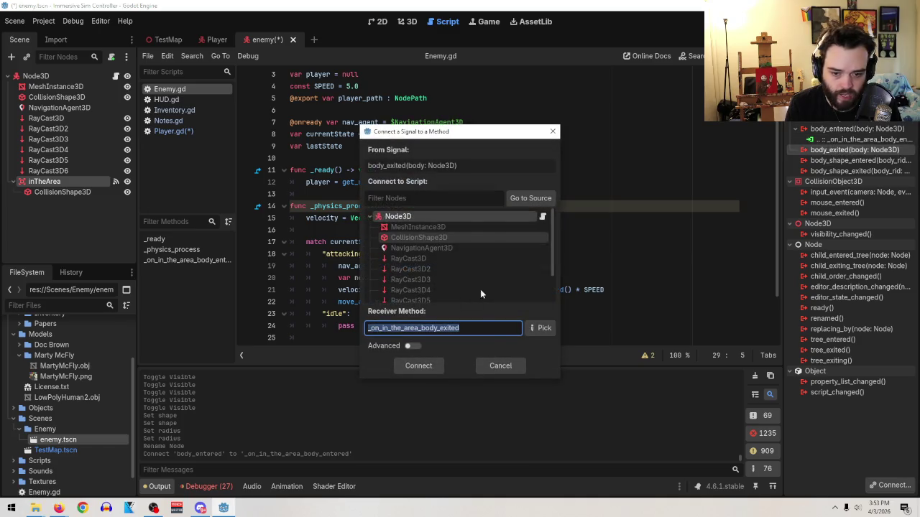
pyautogui.click(420, 365)
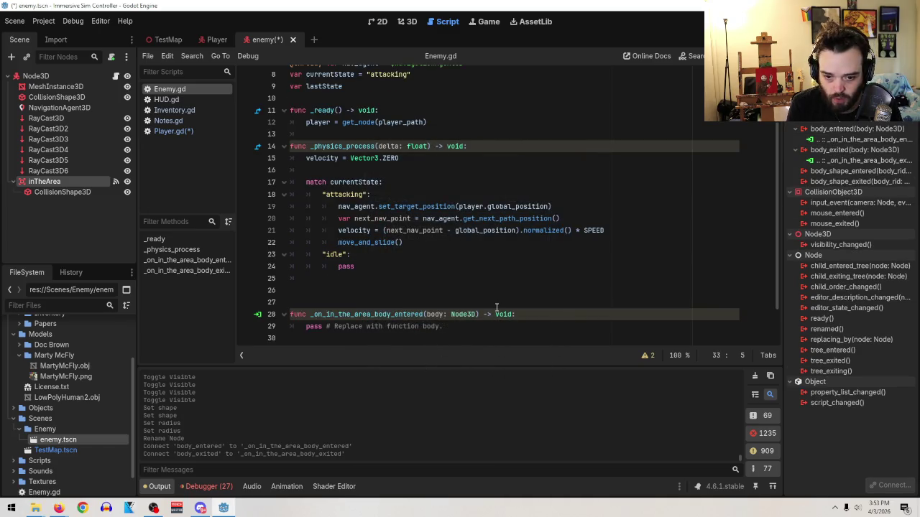
pyautogui.scroll(1, 496, 305)
pyautogui.scroll(-3, 496, 305)
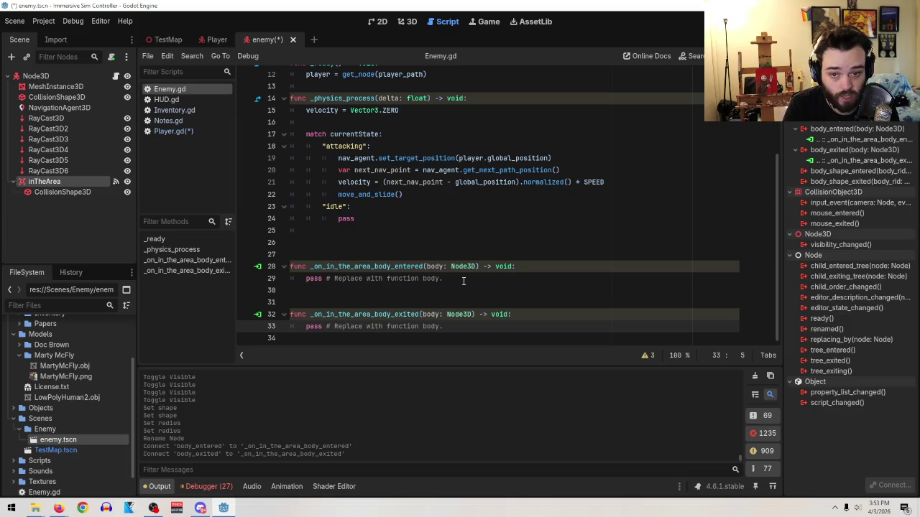
# - In the Player scene, add the stealthTimer node to a group and save the scene
pyautogui.click(214, 40)
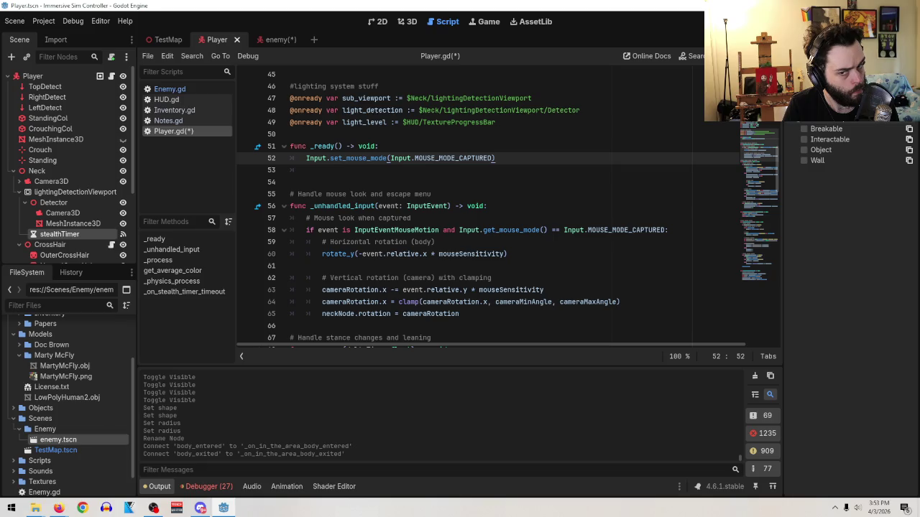
pyautogui.scroll(11, 539, 171)
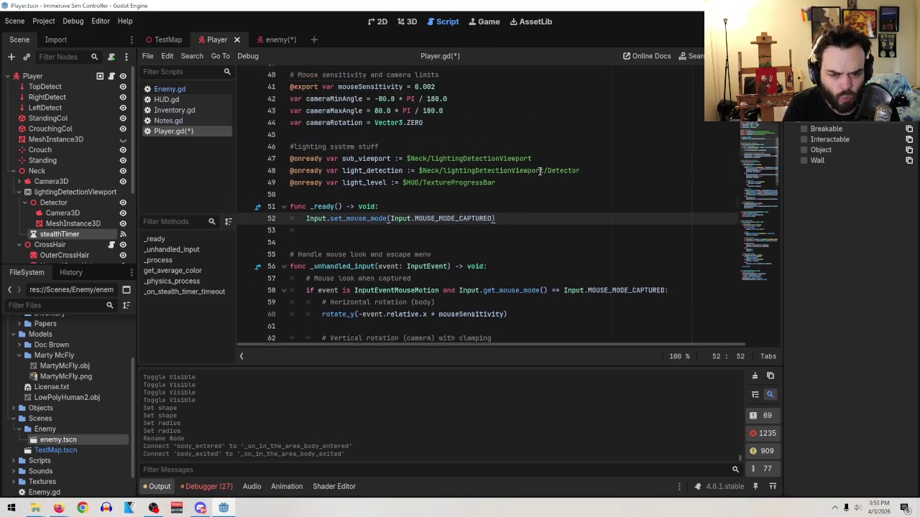
pyautogui.scroll(4, 539, 172)
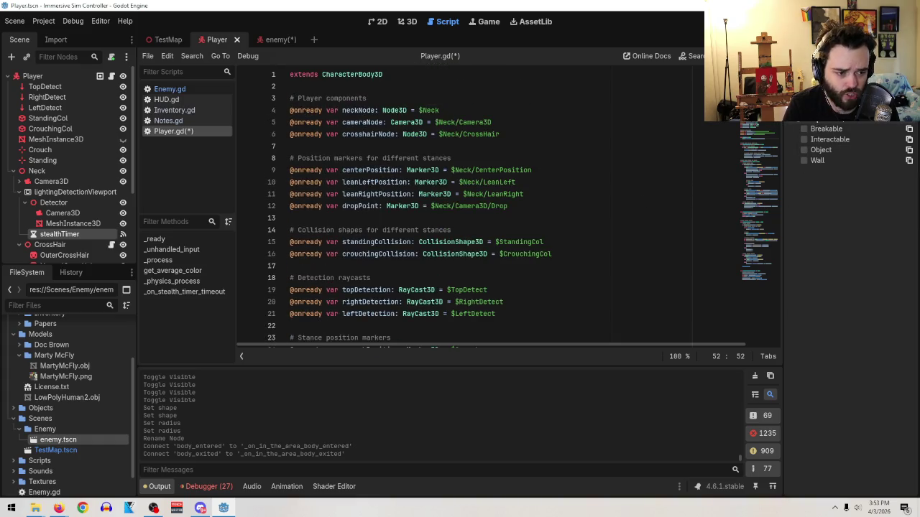
pyautogui.click(804, 118)
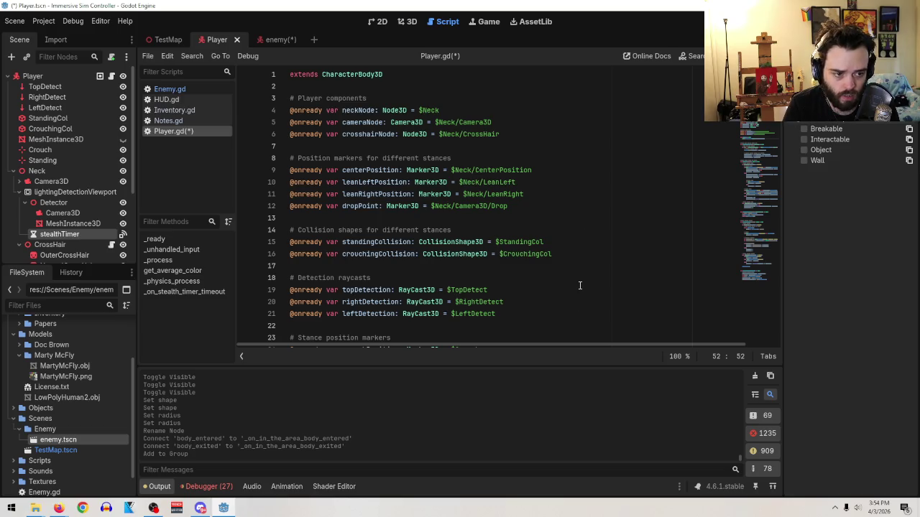
pyautogui.click(14, 21)
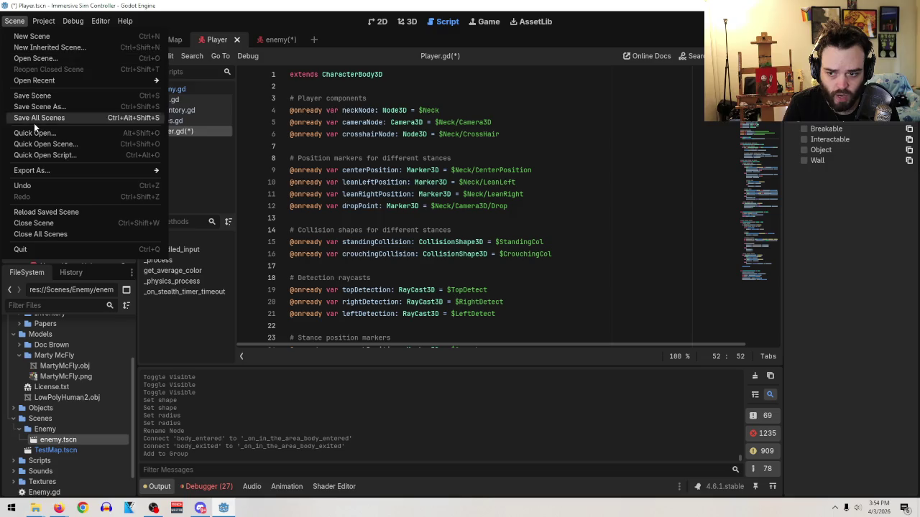
pyautogui.click(31, 96)
# - Run the game briefly with F5, stop it, and return to the TestMap scene
pyautogui.press('F5')
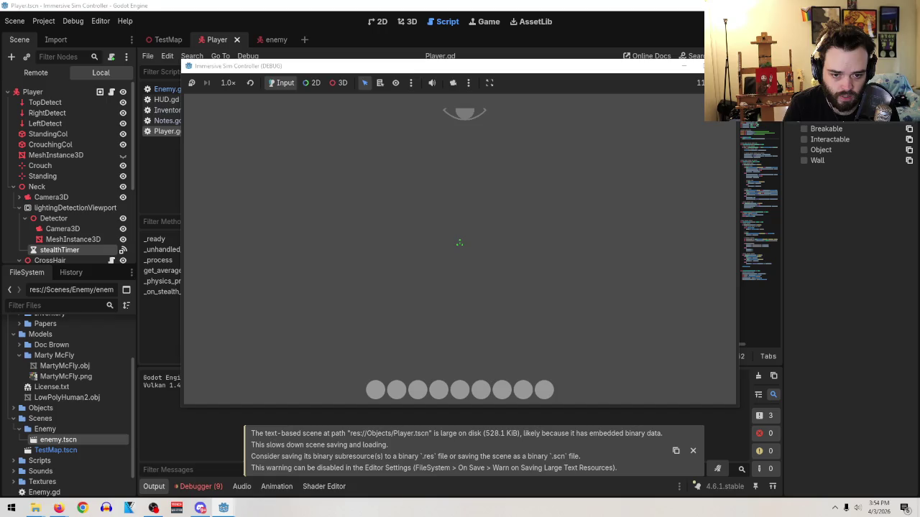
pyautogui.press('F8')
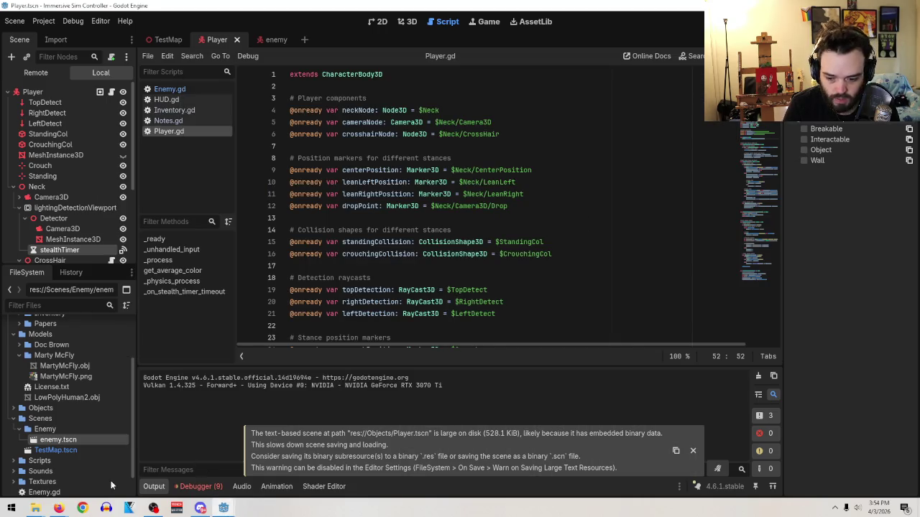
pyautogui.moveTo(58, 508)
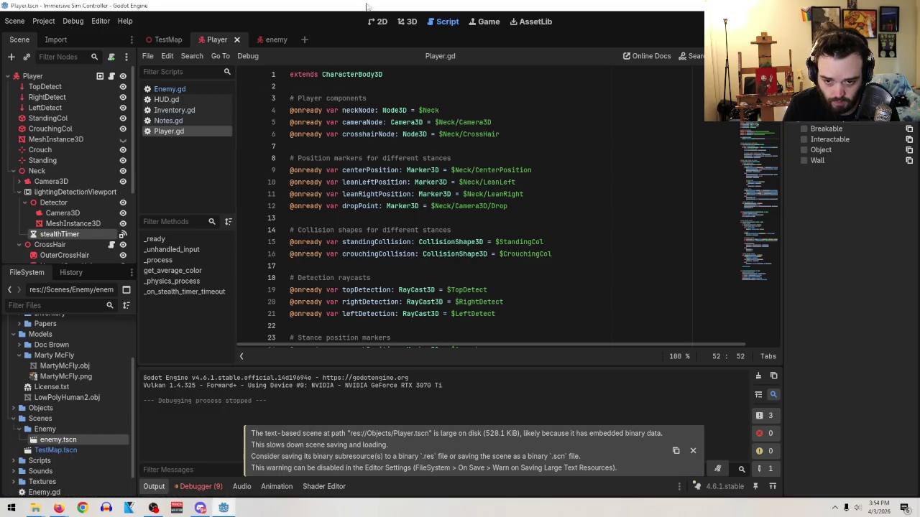
pyautogui.click(166, 40)
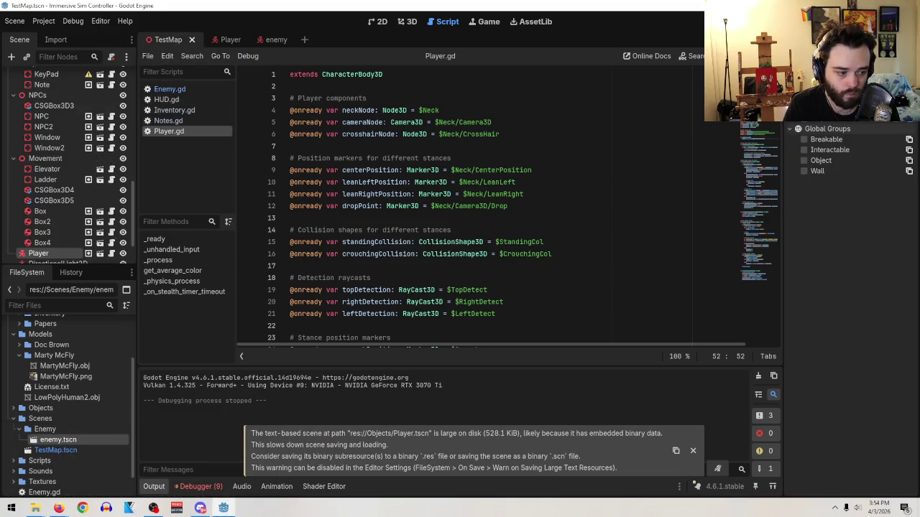
# - Launch the game, walk to the red floor and pick up the pink gun
pyautogui.press('F6')
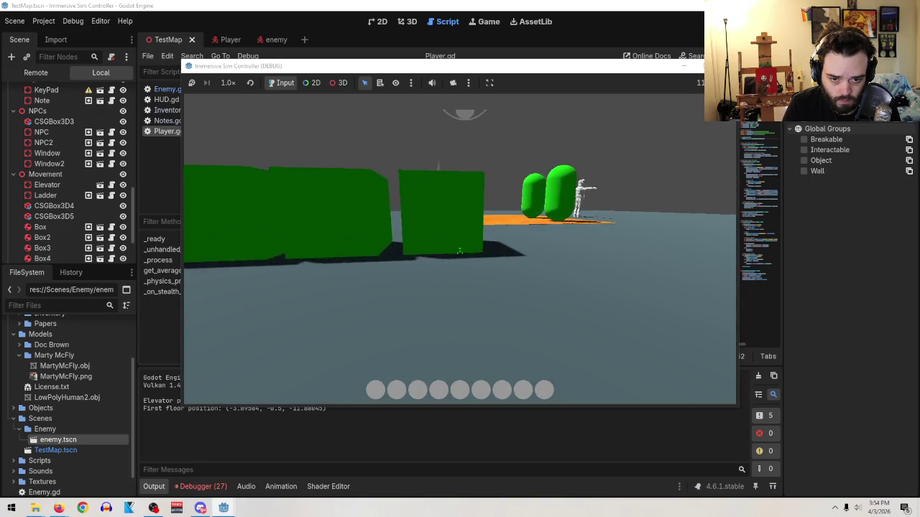
pyautogui.press('w')
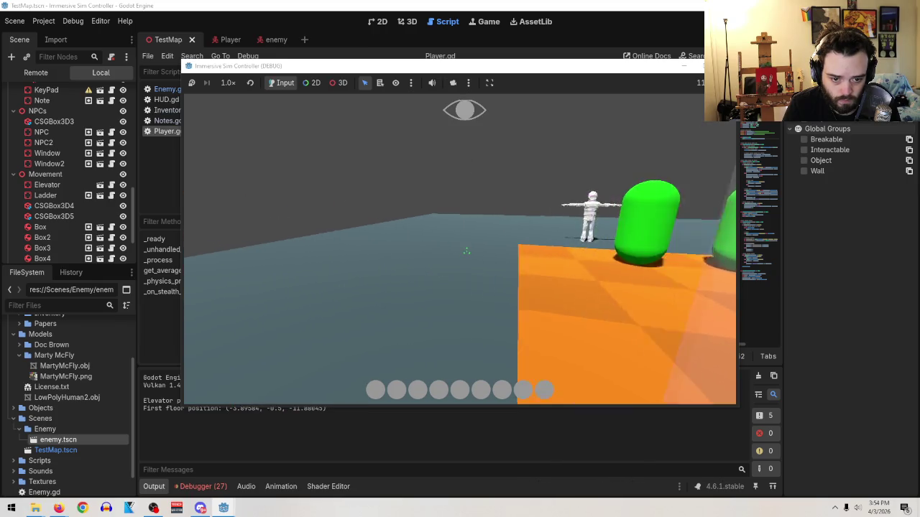
pyautogui.press('w')
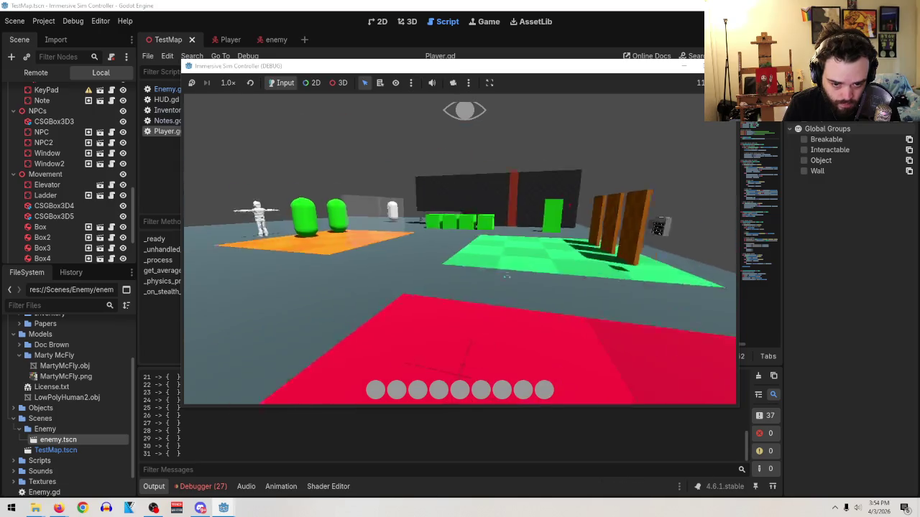
pyautogui.press('e')
pyautogui.press('Tab')
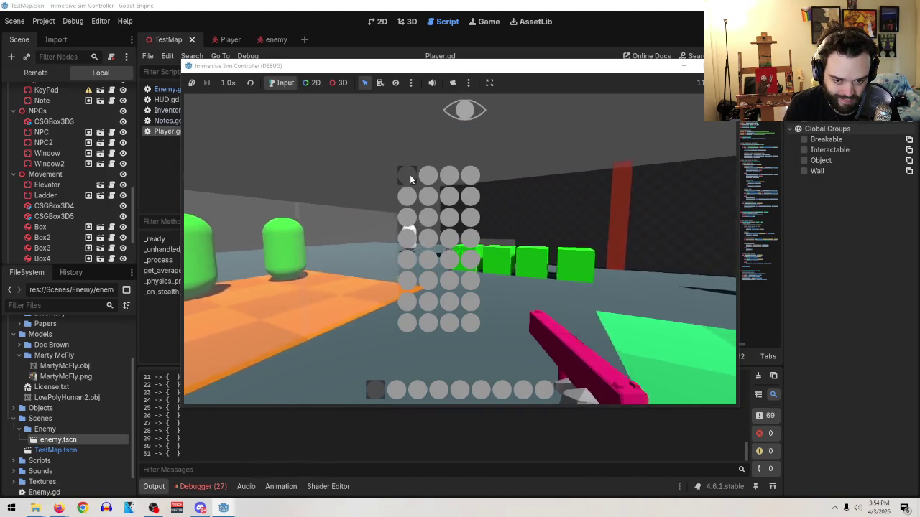
pyautogui.press('Tab')
# - Shoot out the glass pane behind the capsules, then stop the game
pyautogui.click(460, 249)
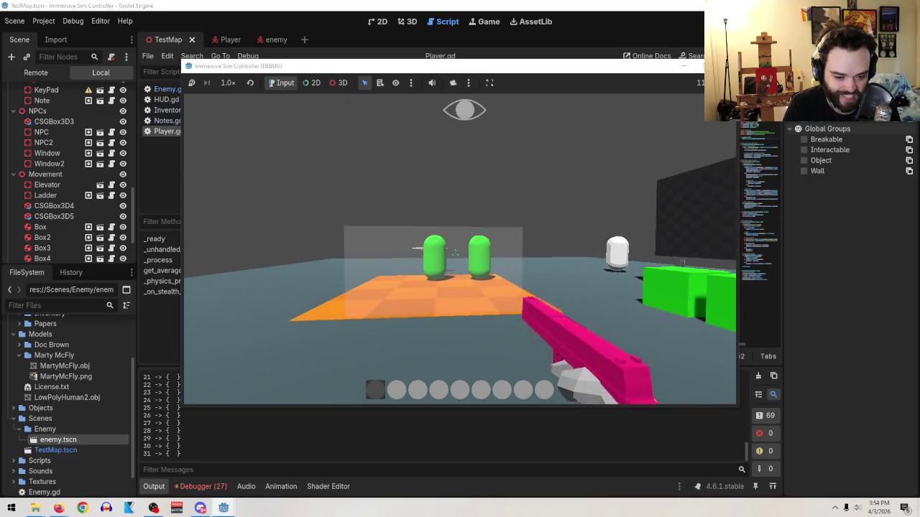
pyautogui.click(460, 249)
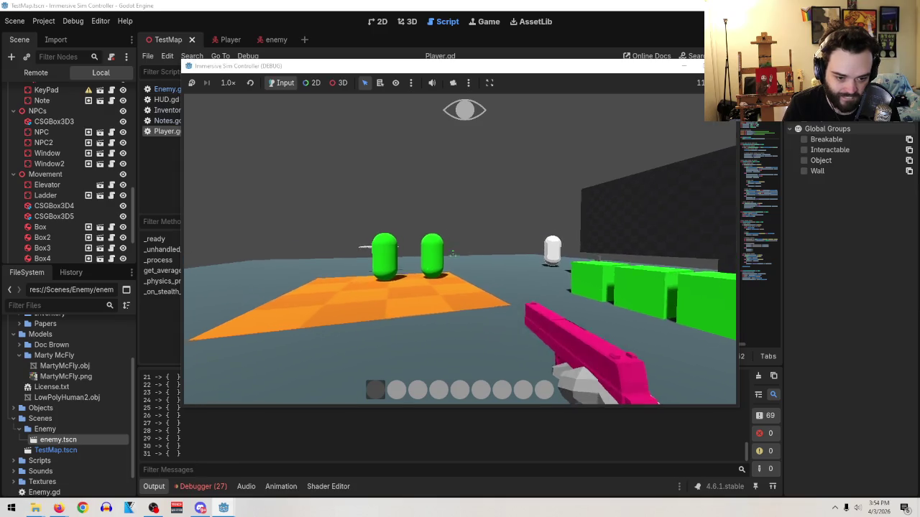
pyautogui.press('Tab')
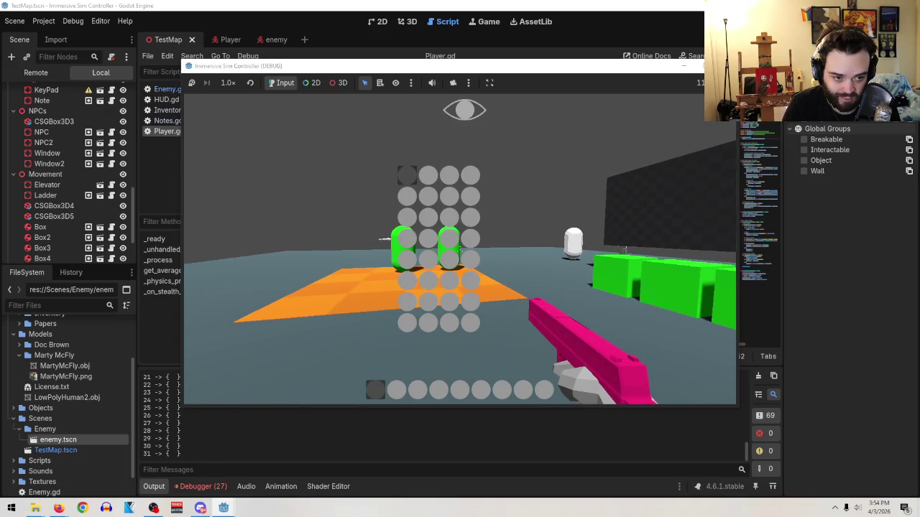
pyautogui.press('F8')
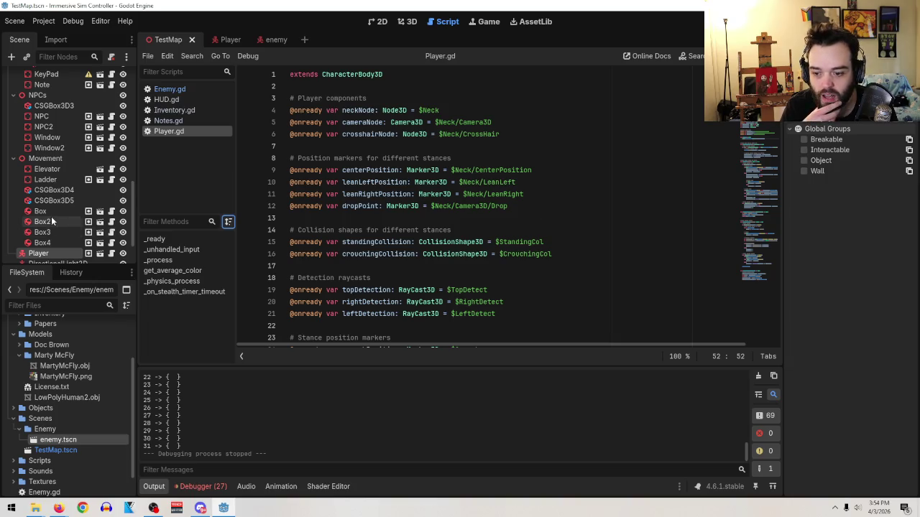
# - Show the enemy scene in the 3D view with its six raycasts and inTheArea node
pyautogui.scroll(-2, 51, 216)
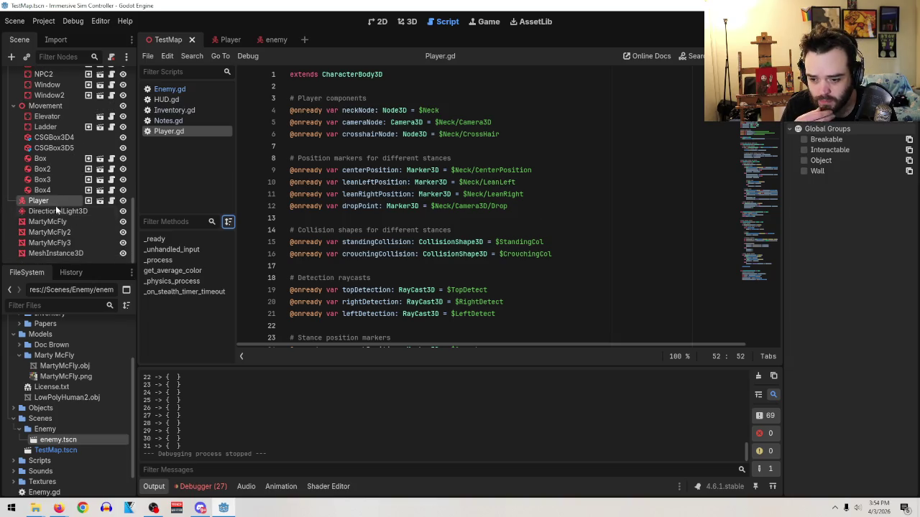
pyautogui.click(407, 22)
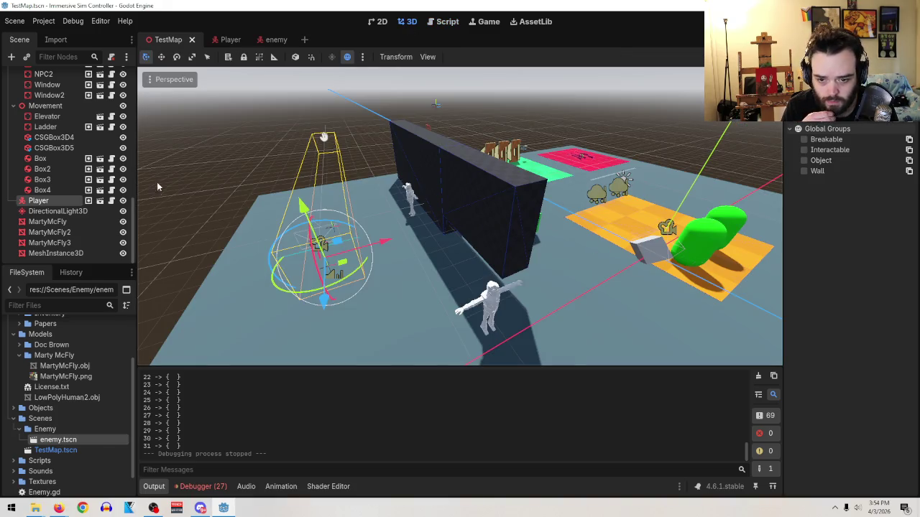
pyautogui.scroll(8, 65, 172)
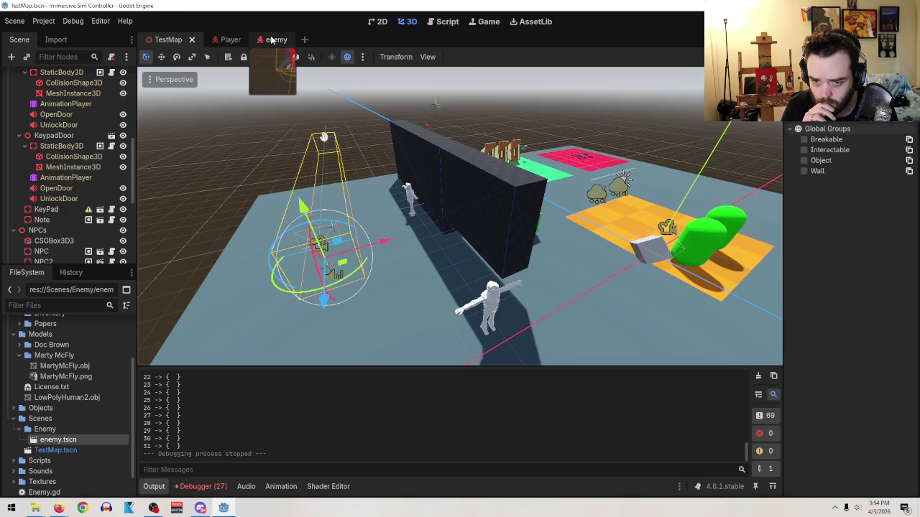
pyautogui.click(274, 40)
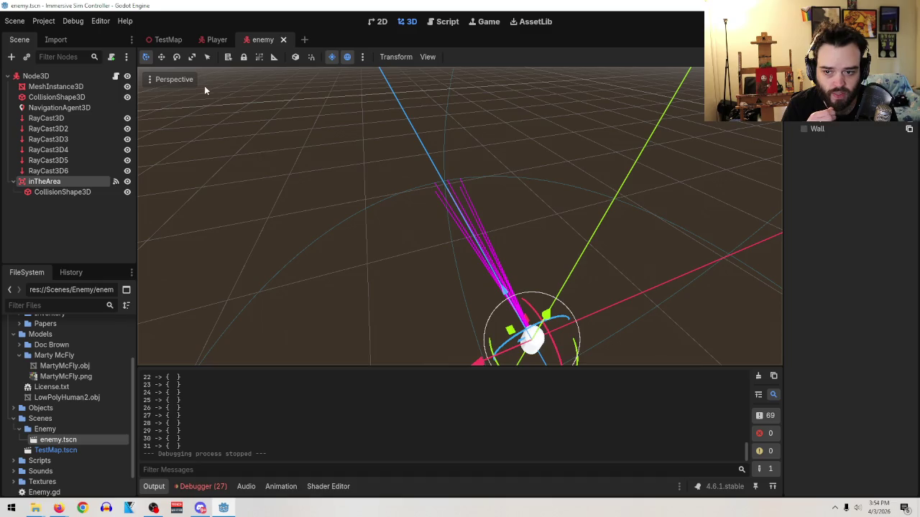
pyautogui.click(216, 41)
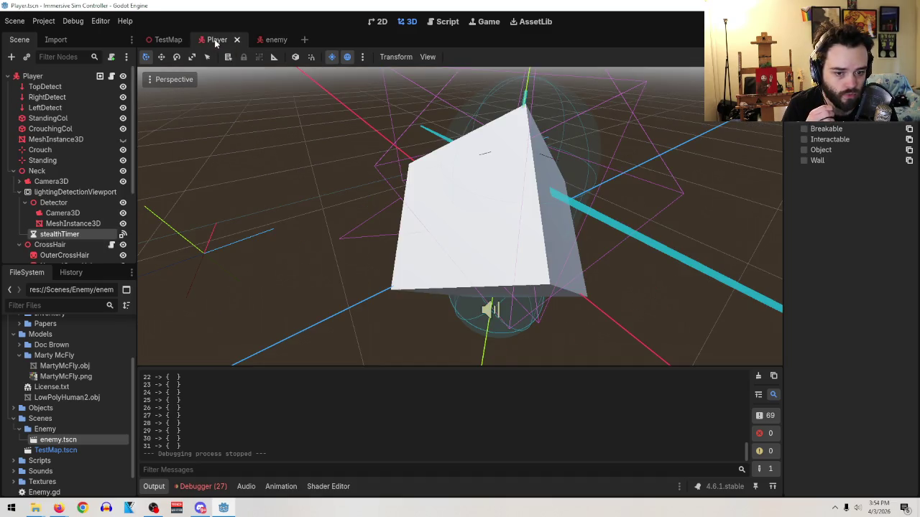
pyautogui.click(269, 41)
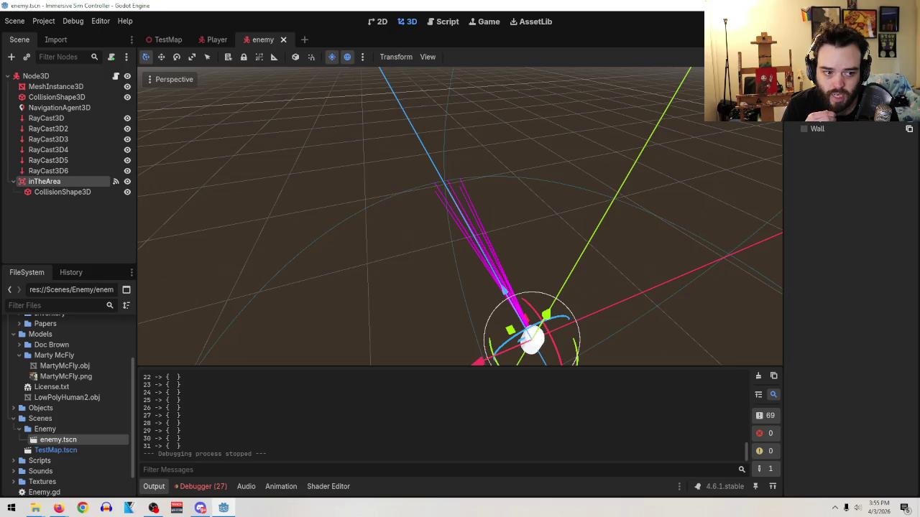
# - Cancel the new group dialog and save the Player scene via Scene > Save Scene
pyautogui.click(794, 109)
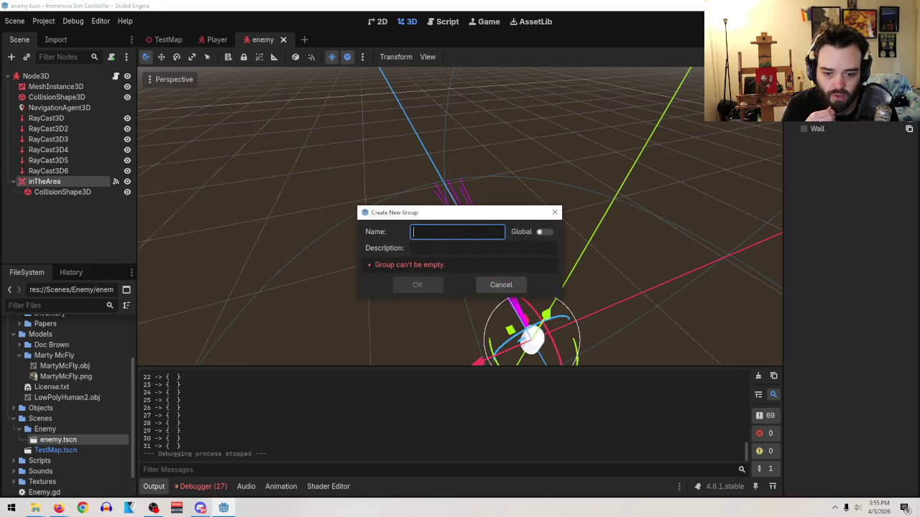
pyautogui.click(502, 285)
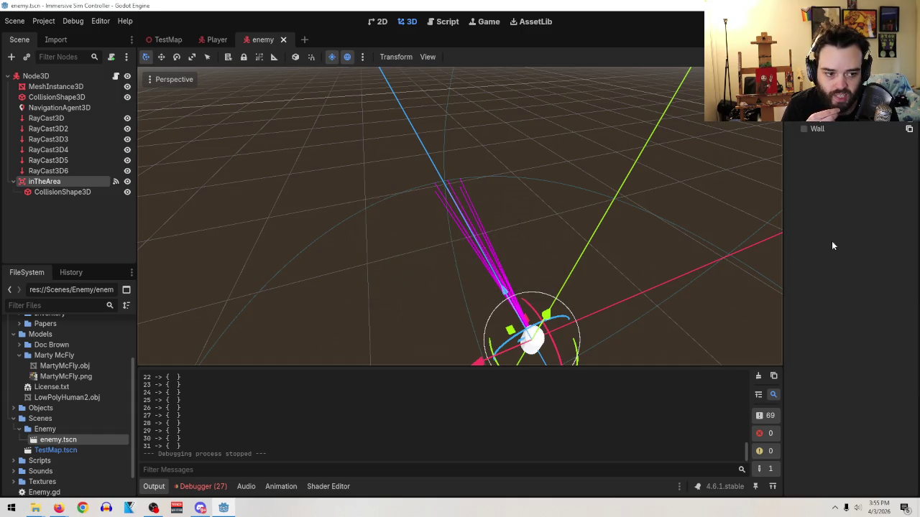
pyautogui.click(217, 41)
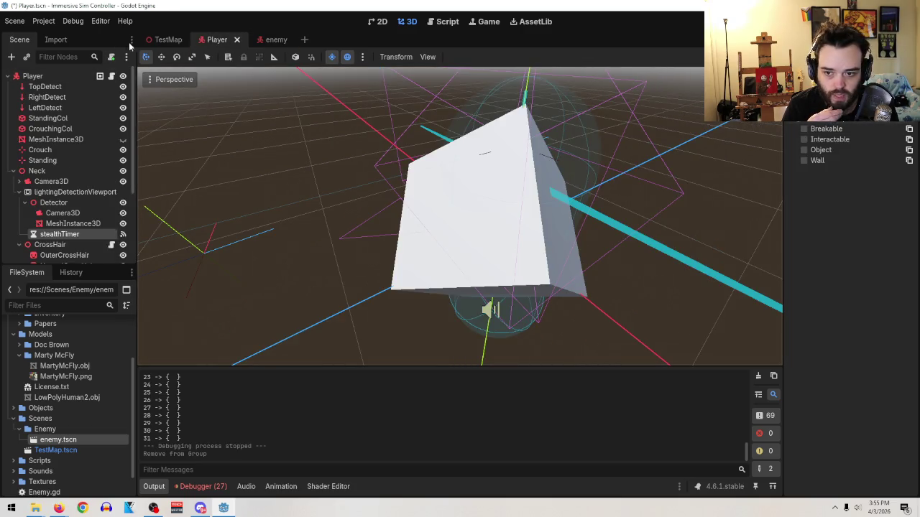
pyautogui.click(169, 41)
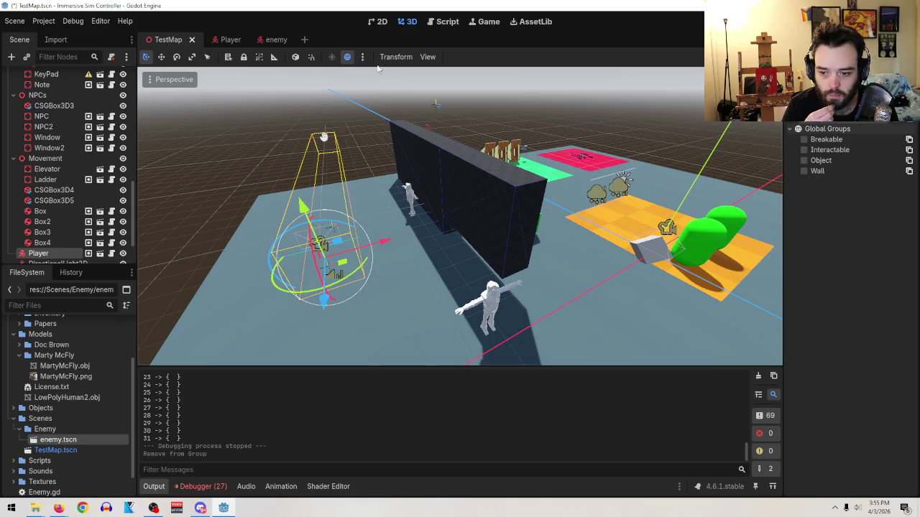
pyautogui.click(229, 39)
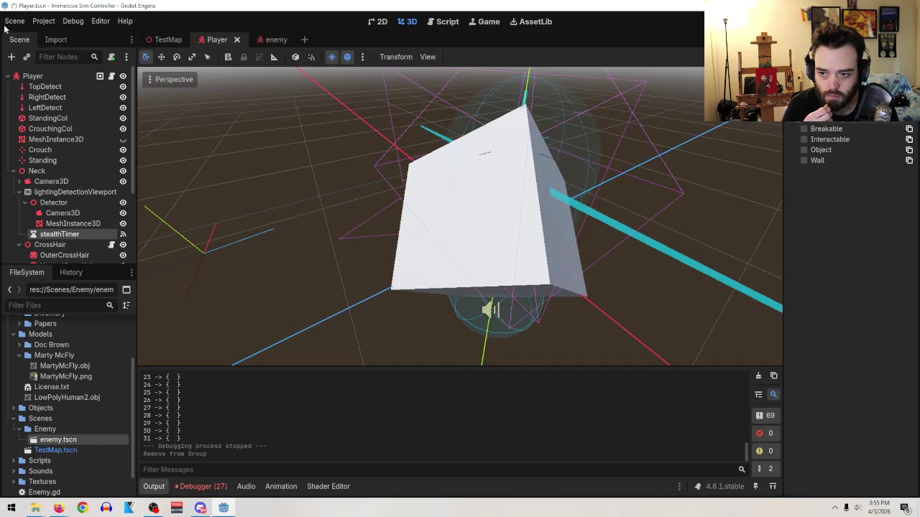
pyautogui.click(14, 20)
pyautogui.click(43, 96)
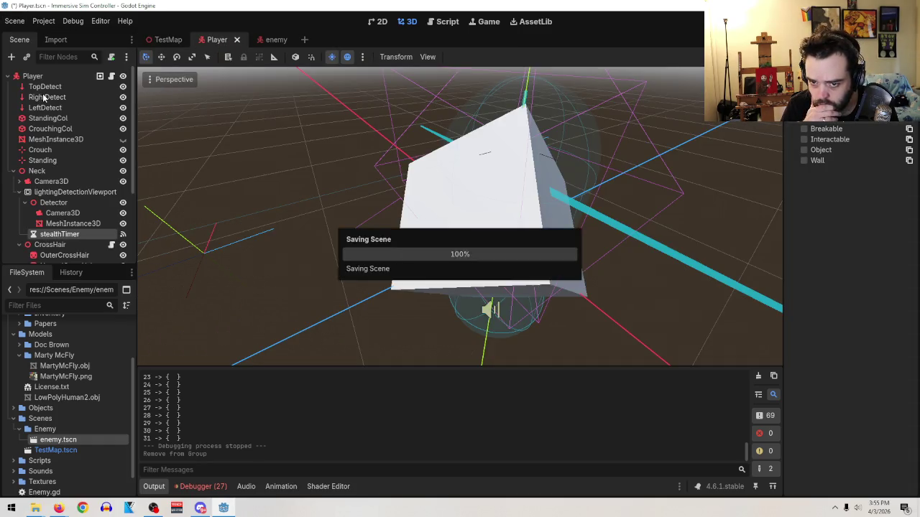
# - Return to the enemy scene and switch over to the web browser
pyautogui.click(170, 42)
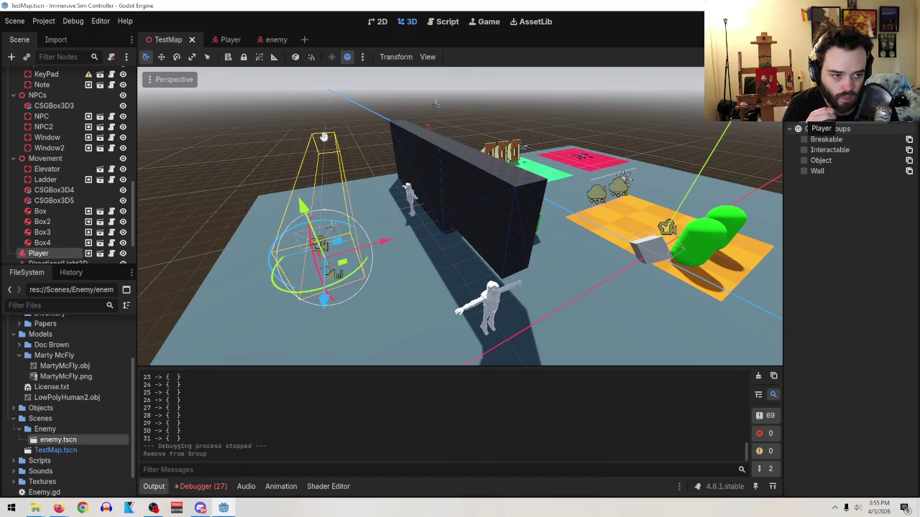
pyautogui.click(272, 41)
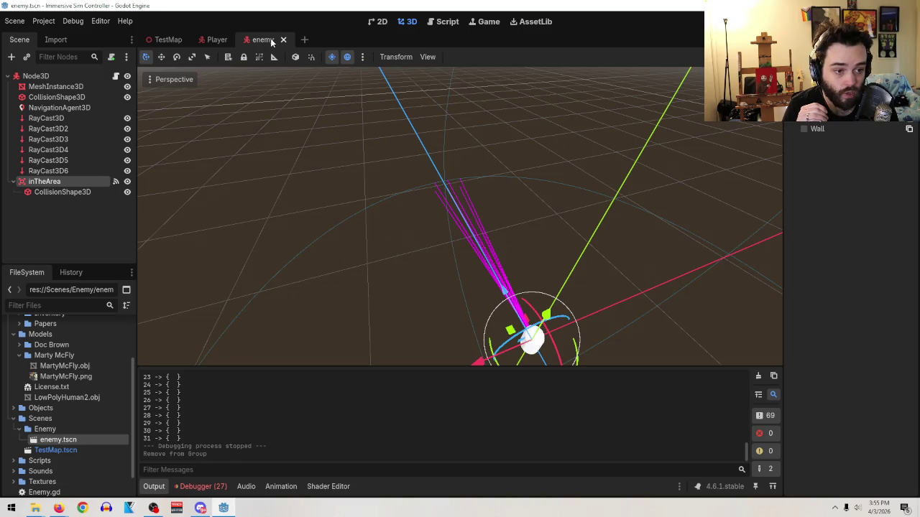
pyautogui.click(89, 23)
pyautogui.click(60, 23)
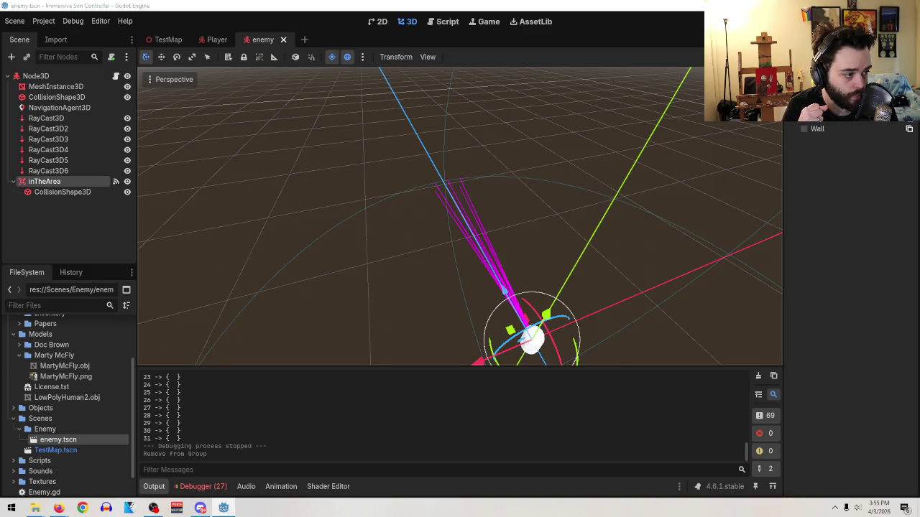
pyautogui.hotkey('alt', 'Tab')
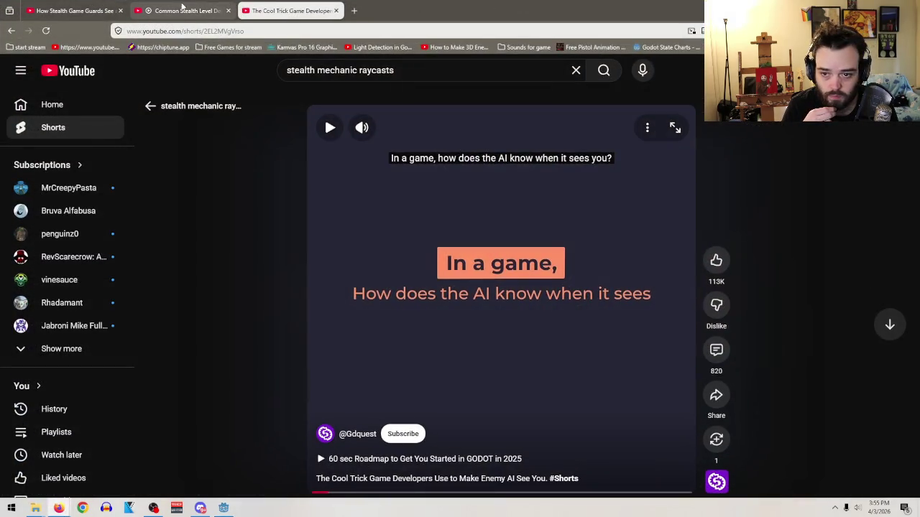
# - Open YouTube's home feed in a new tab, start the ROT FOR CLOUT mix and play Strobe Light
pyautogui.moveTo(63, 7)
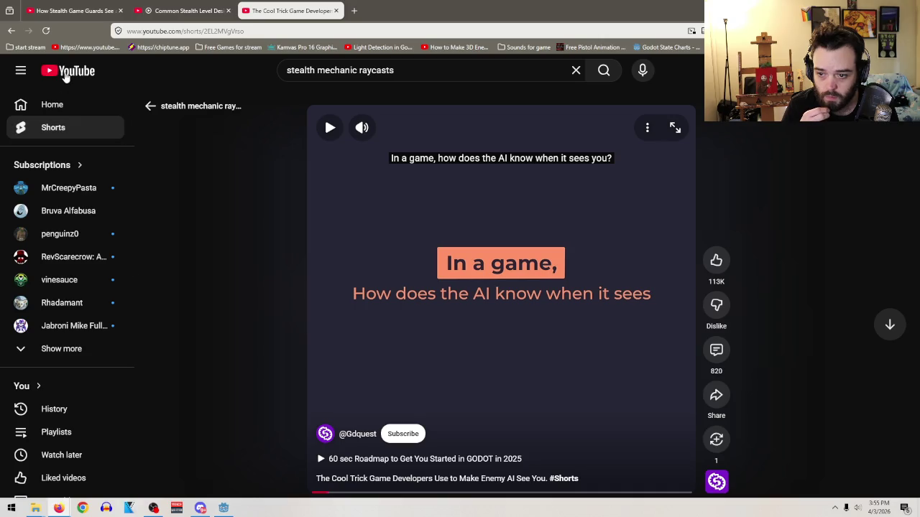
pyautogui.middleClick(65, 75)
pyautogui.click(396, 9)
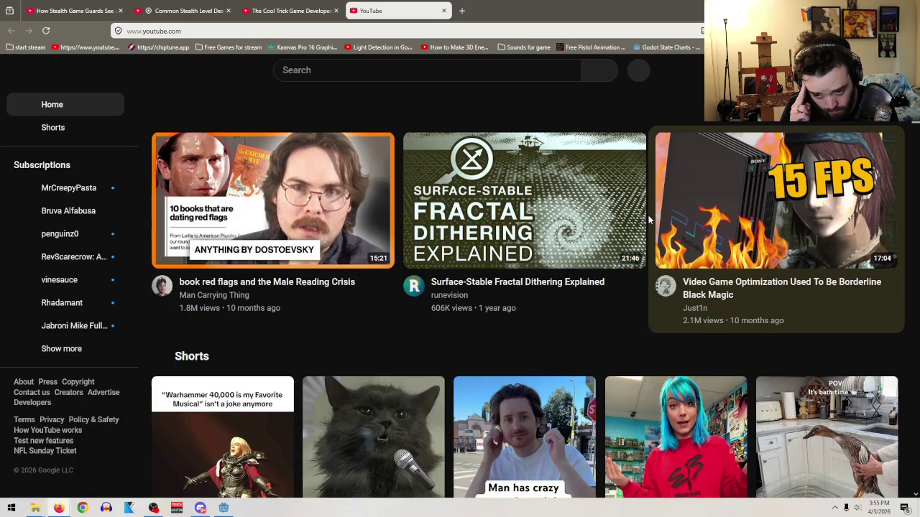
pyautogui.scroll(-5, 633, 346)
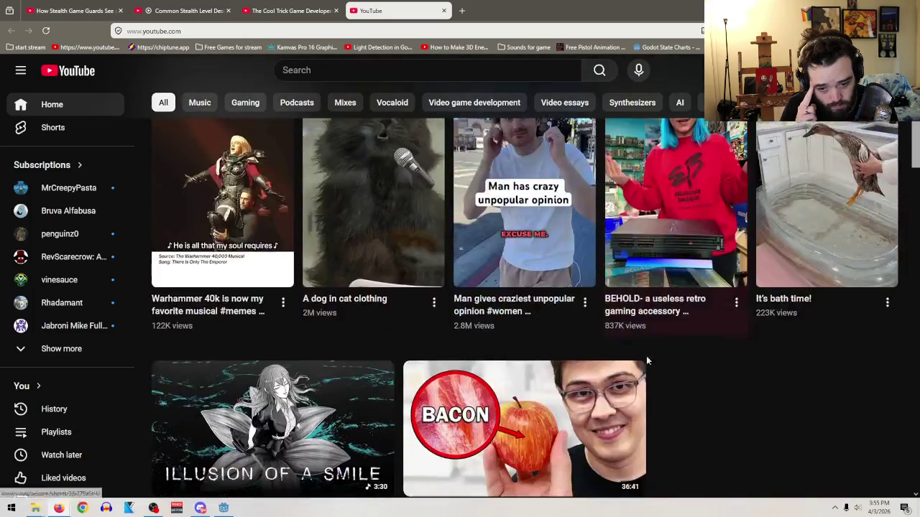
pyautogui.scroll(-4, 847, 388)
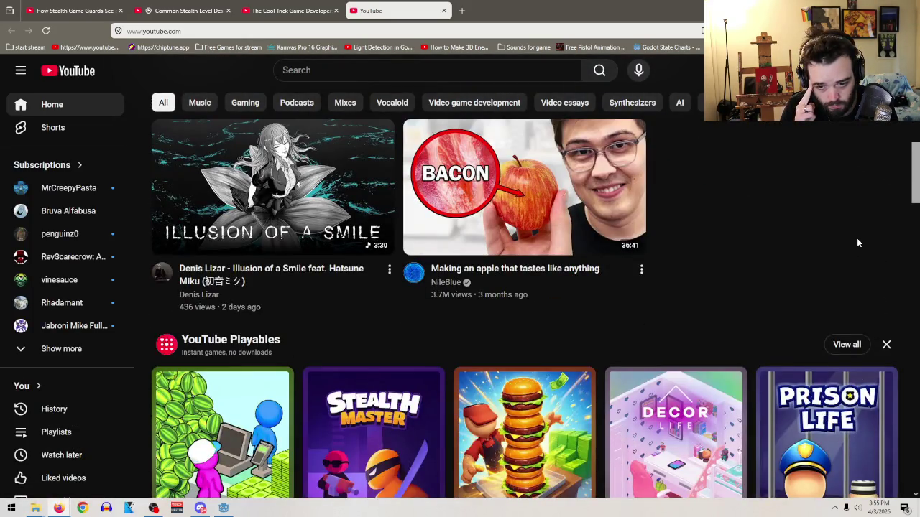
pyautogui.scroll(-8, 647, 314)
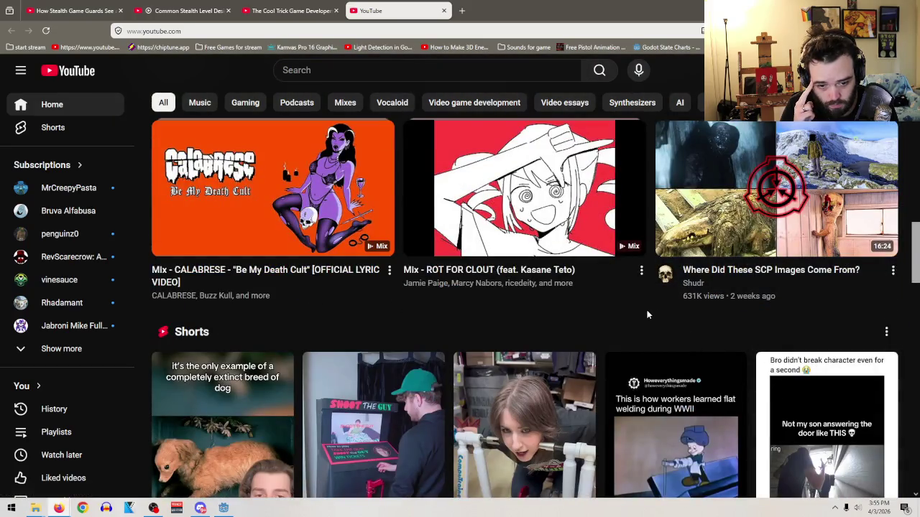
pyautogui.click(510, 210)
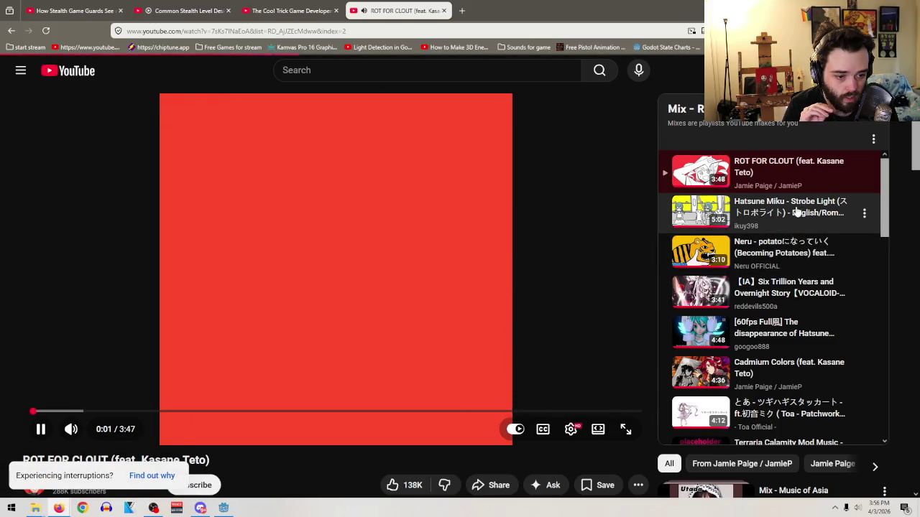
pyautogui.click(796, 211)
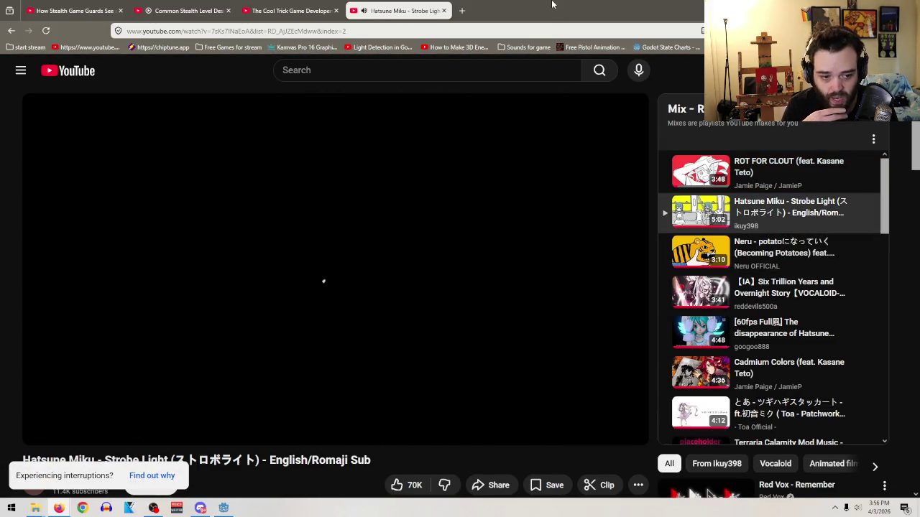
pyautogui.hotkey('alt', 'Tab')
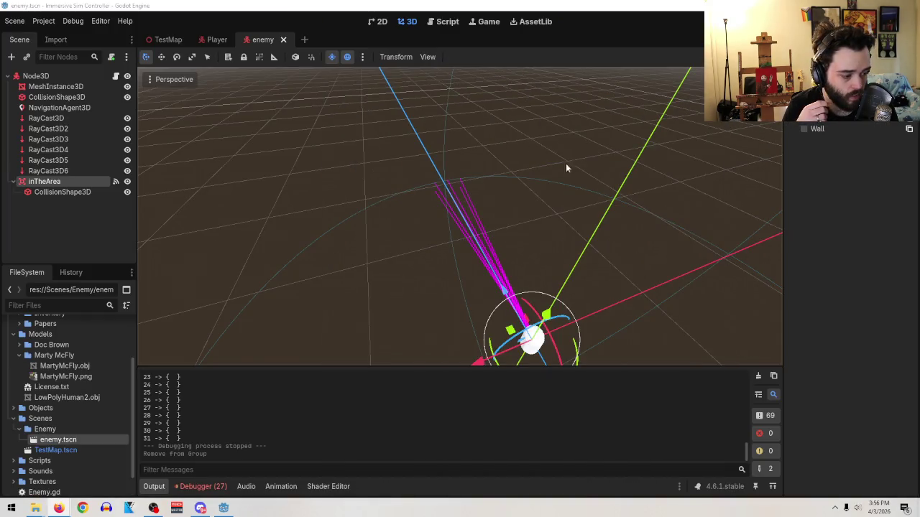
# - Orbit around the enemy to look along its raycasts, then open Enemy.gd
pyautogui.moveTo(363, 232)
pyautogui.mouseDown()
pyautogui.moveTo(517, 166)
pyautogui.moveTo(530, 189)
pyautogui.moveTo(491, 199)
pyautogui.mouseUp()
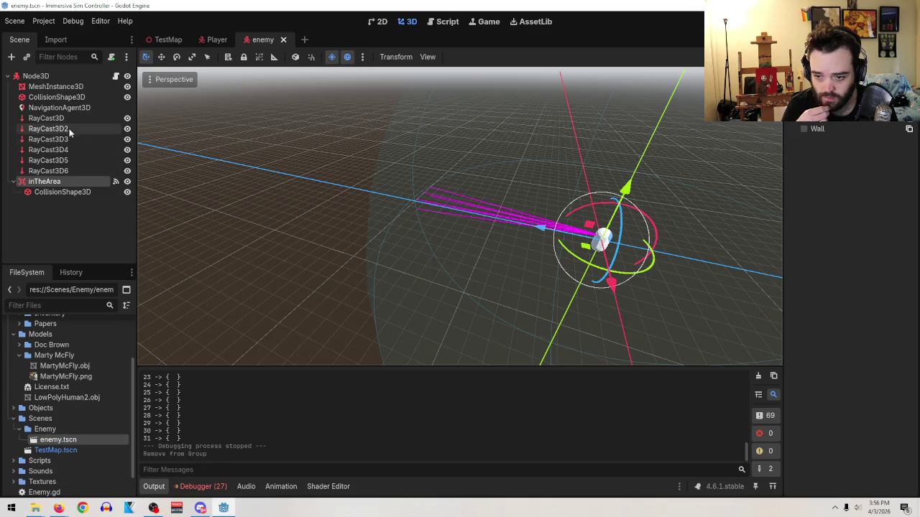
pyautogui.click(115, 76)
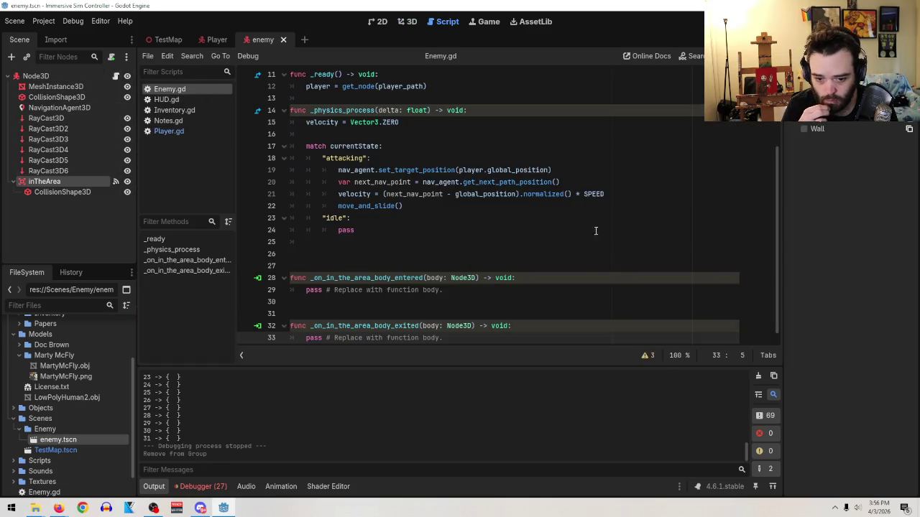
pyautogui.moveTo(474, 290); pyautogui.dragTo(302, 291)
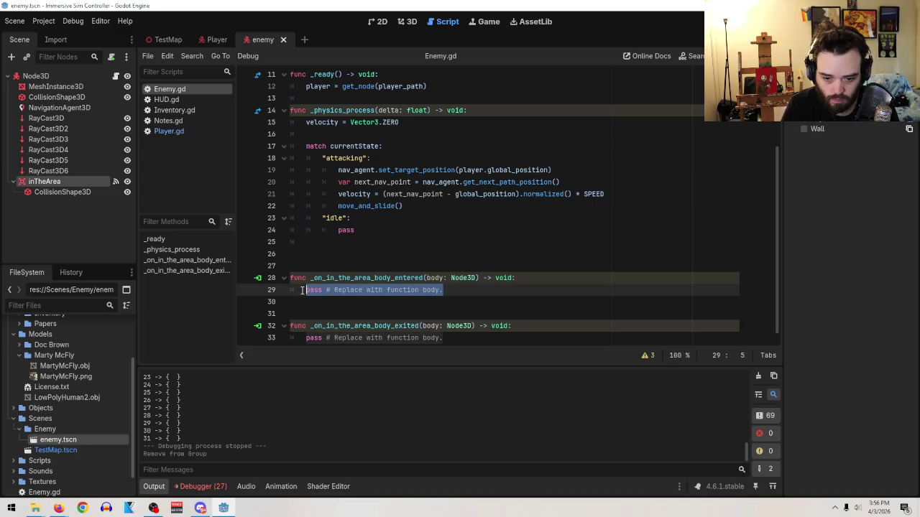
pyautogui.click(107, 16)
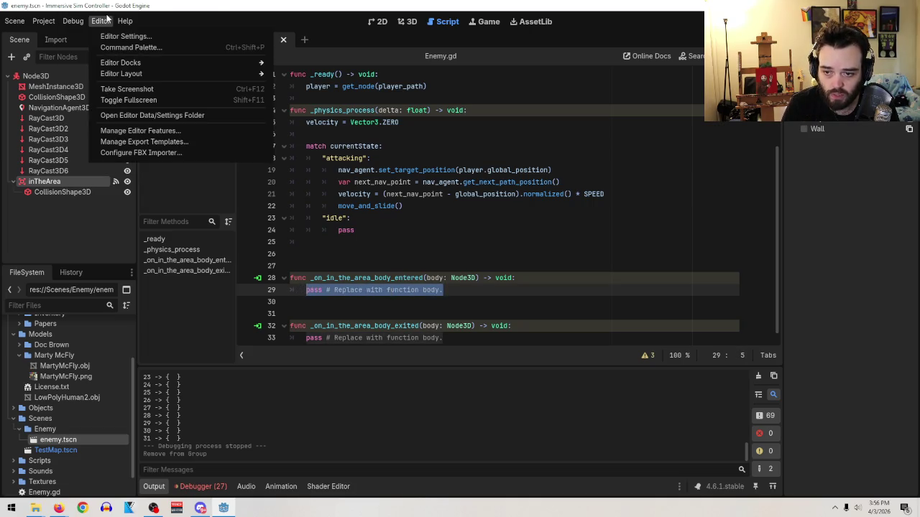
pyautogui.click(121, 36)
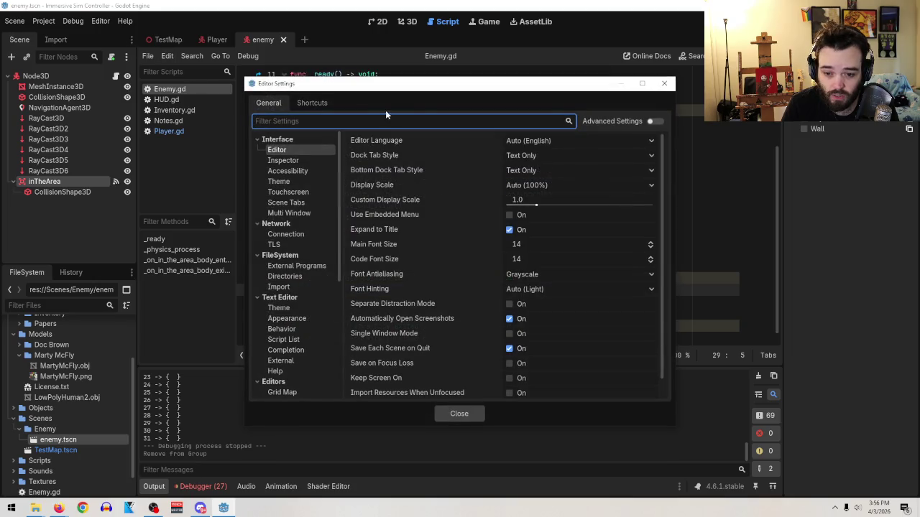
pyautogui.click(664, 84)
pyautogui.click(14, 21)
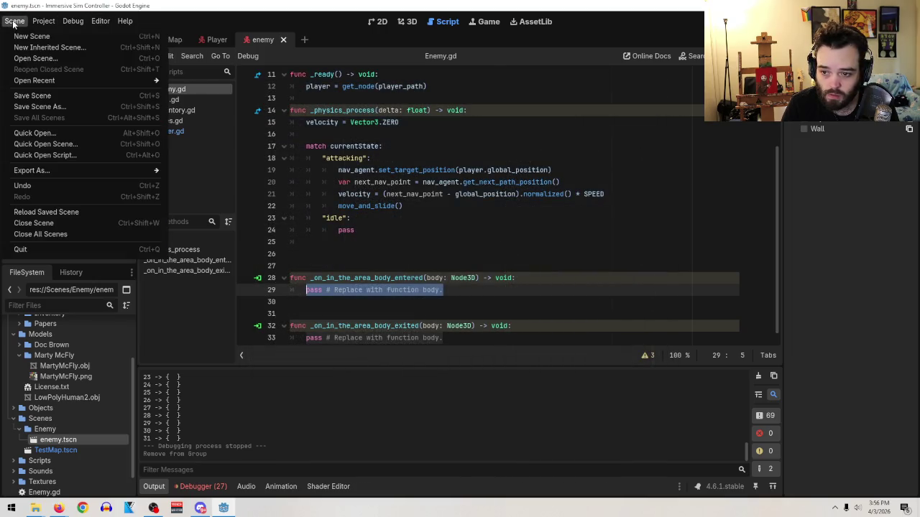
pyautogui.click(61, 40)
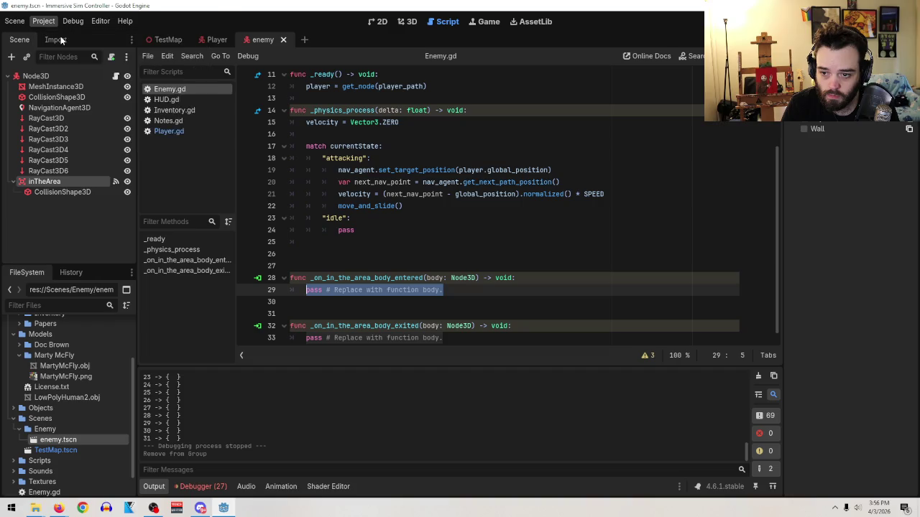
pyautogui.click(343, 102)
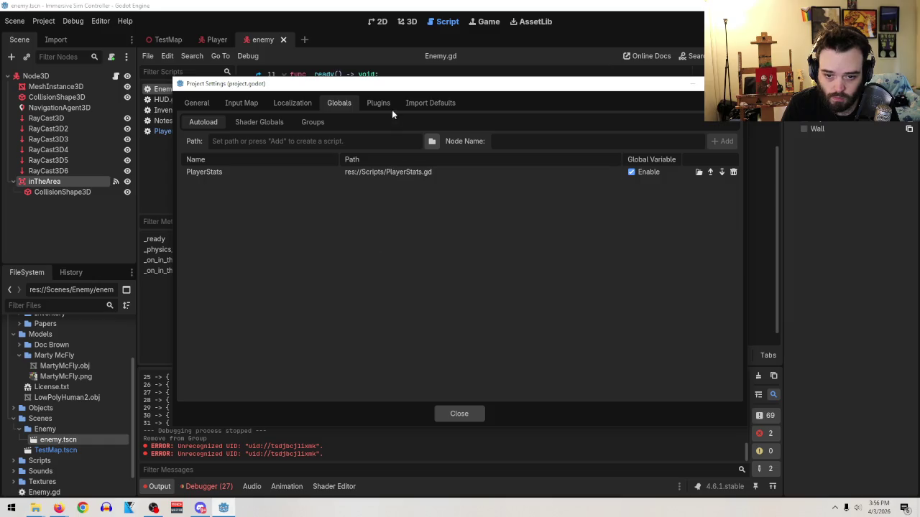
# - Create a global 'Player' group in Project Settings and add inTheArea to it
pyautogui.click(312, 122)
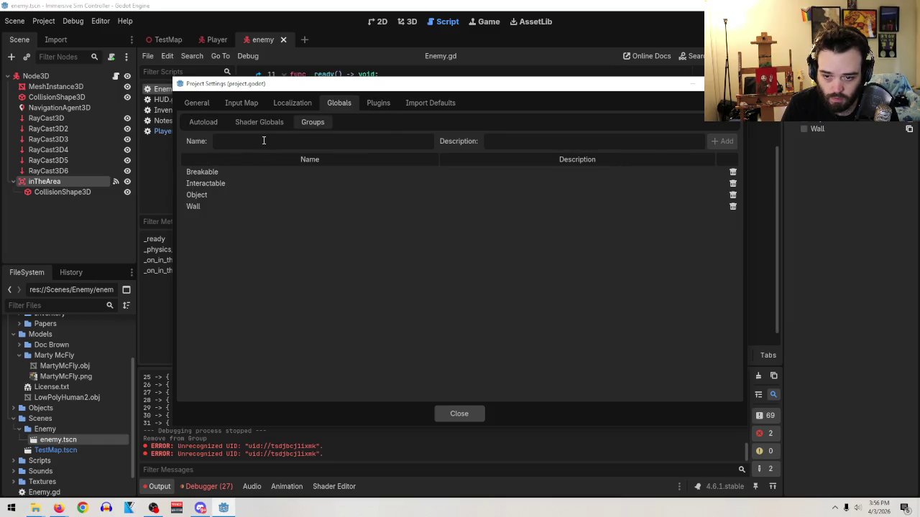
pyautogui.click(286, 143)
pyautogui.write('Player')
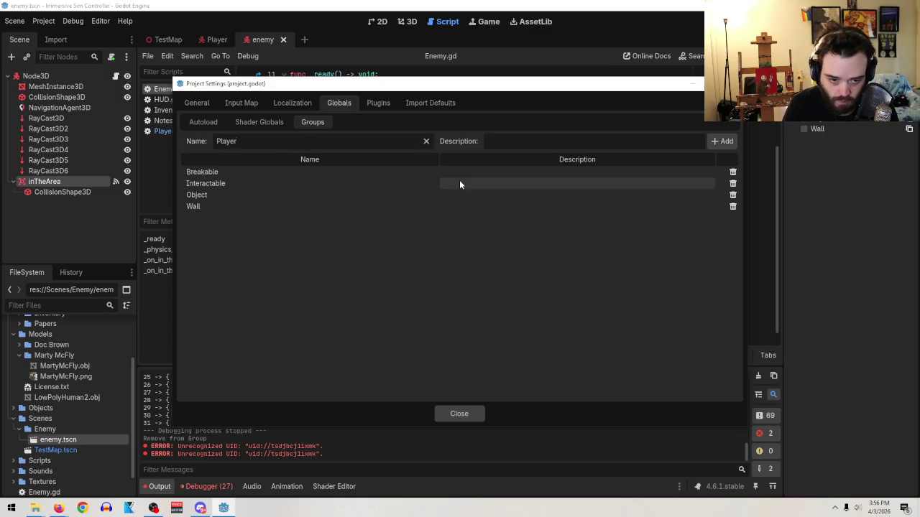
pyautogui.click(732, 140)
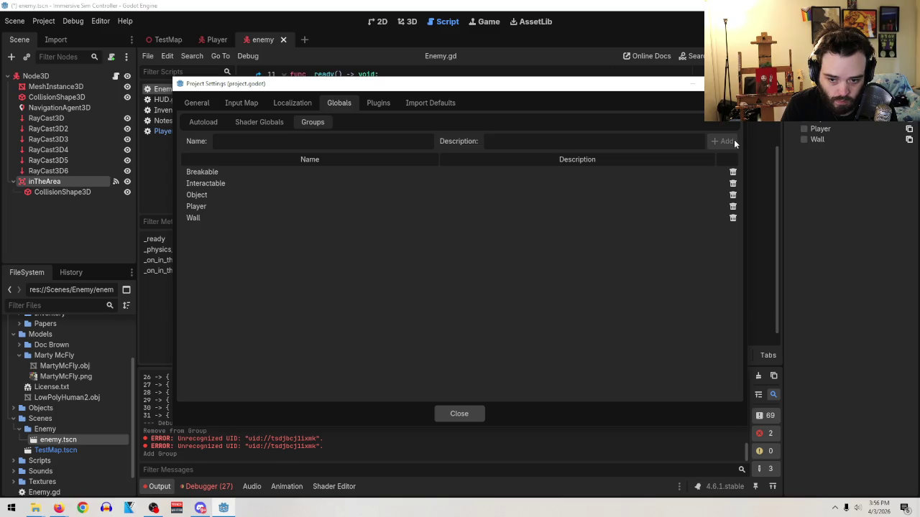
pyautogui.click(201, 209)
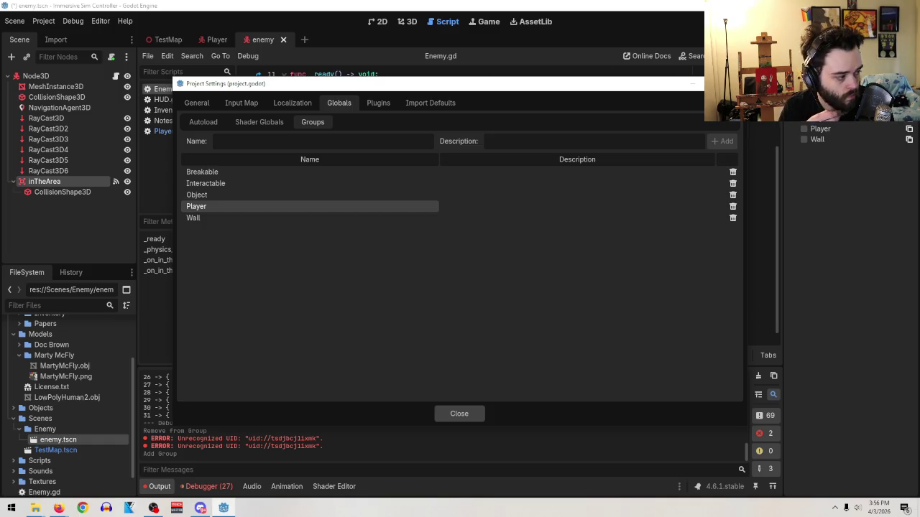
pyautogui.press('Escape')
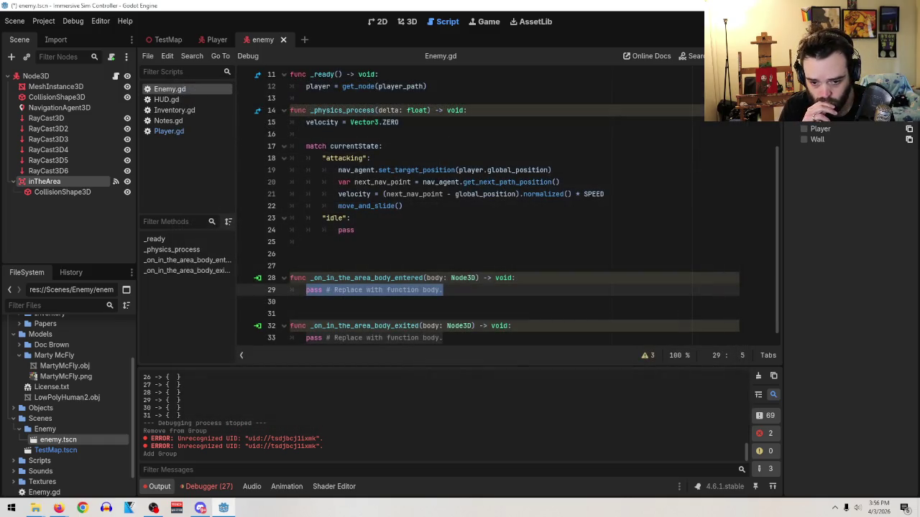
pyautogui.click(804, 128)
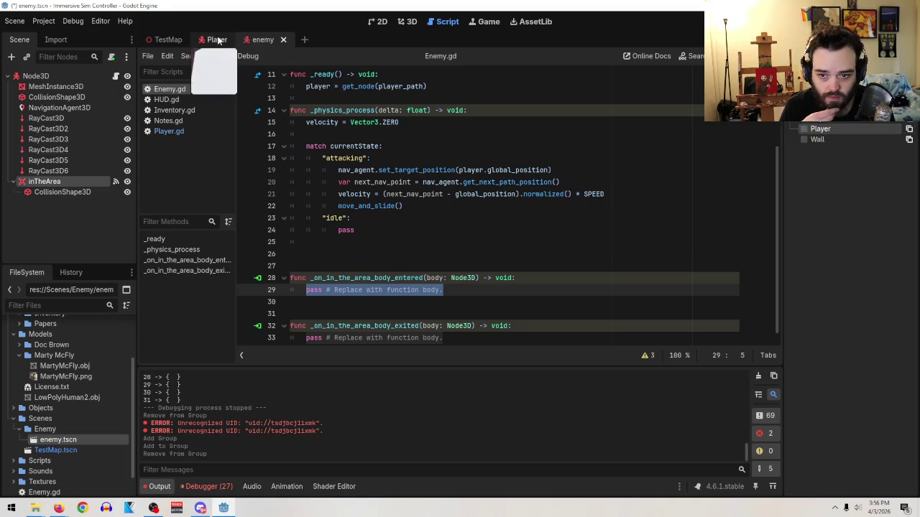
# - Put the Player scene's root node in the Player group and save the Player scene
pyautogui.click(215, 39)
pyautogui.click(803, 149)
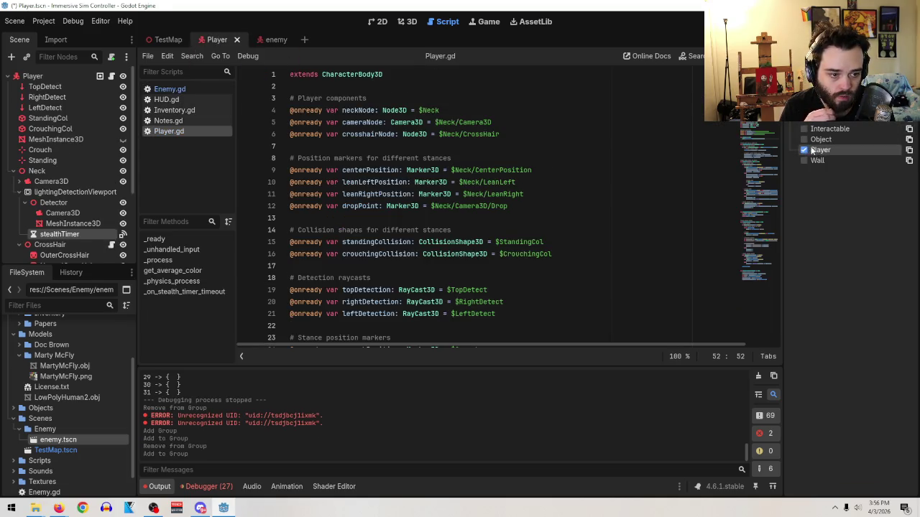
pyautogui.click(168, 40)
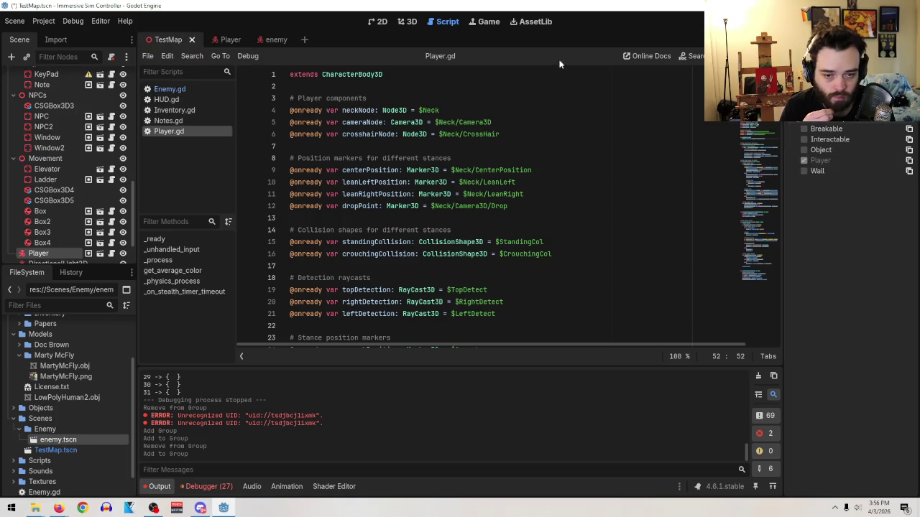
pyautogui.click(218, 40)
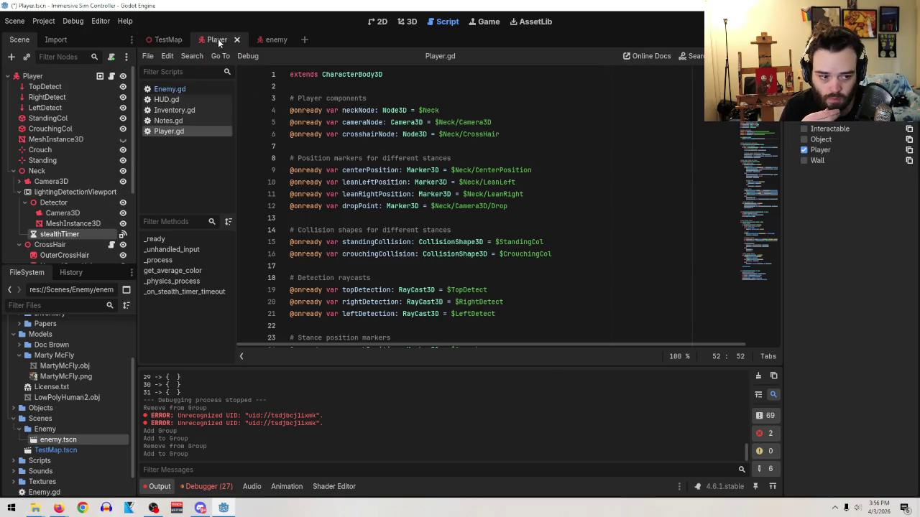
pyautogui.click(15, 21)
pyautogui.click(27, 97)
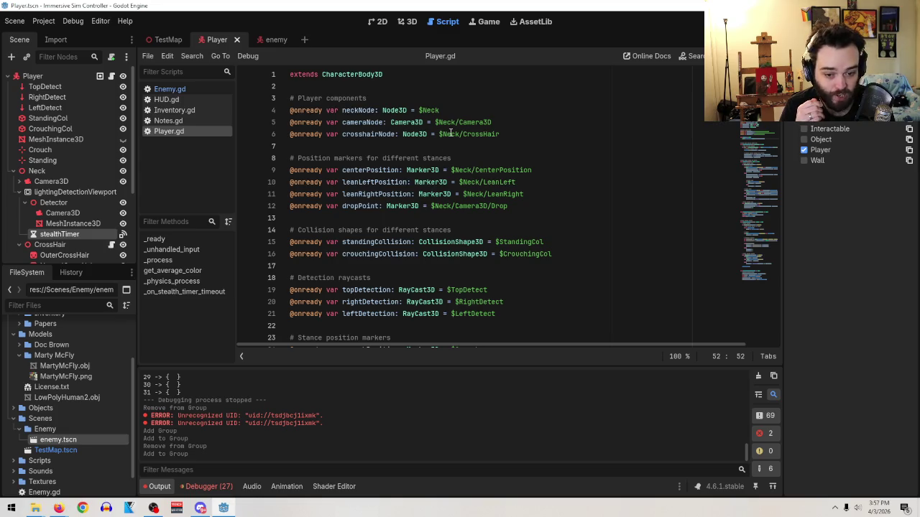
pyautogui.click(568, 255)
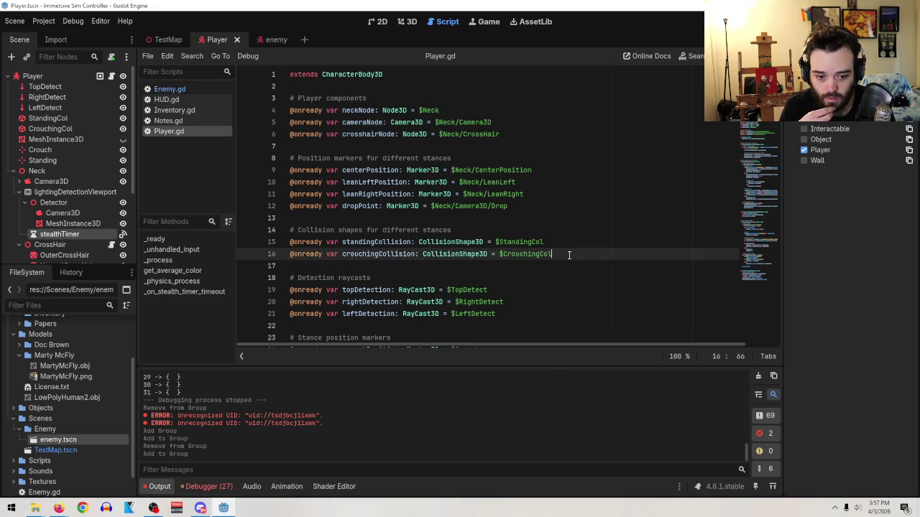
# - Search Player.gd for 'crouch' and step through matches to the crouchingSpeed line 75
pyautogui.scroll(-13, 557, 222)
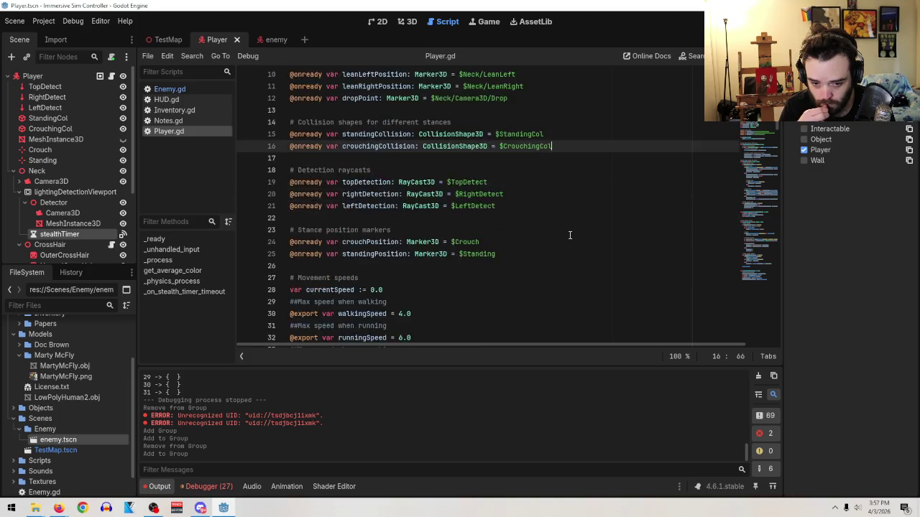
pyautogui.scroll(-9, 572, 236)
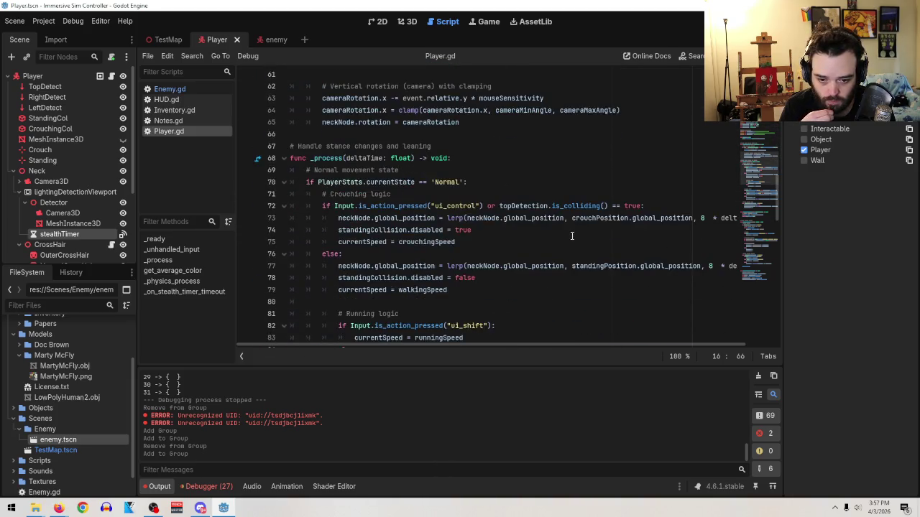
pyautogui.hotkey('ctrl', 'f')
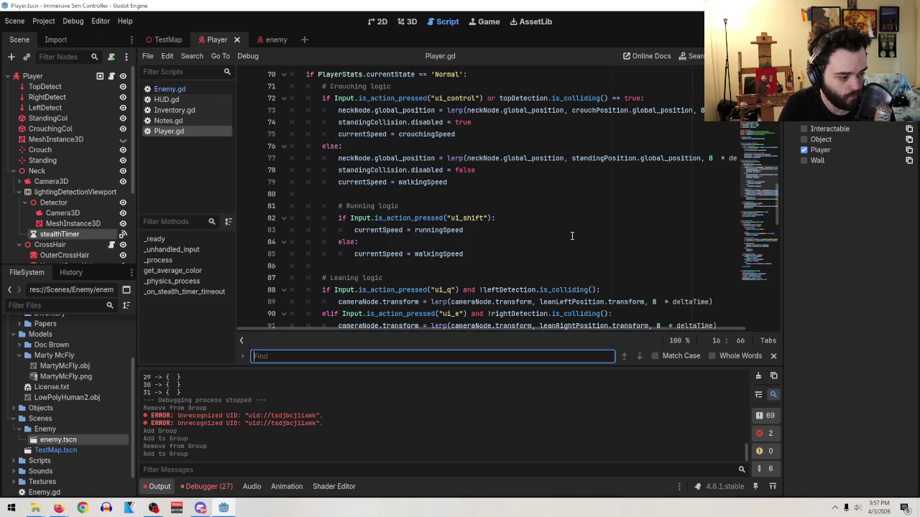
pyautogui.write('crouchi')
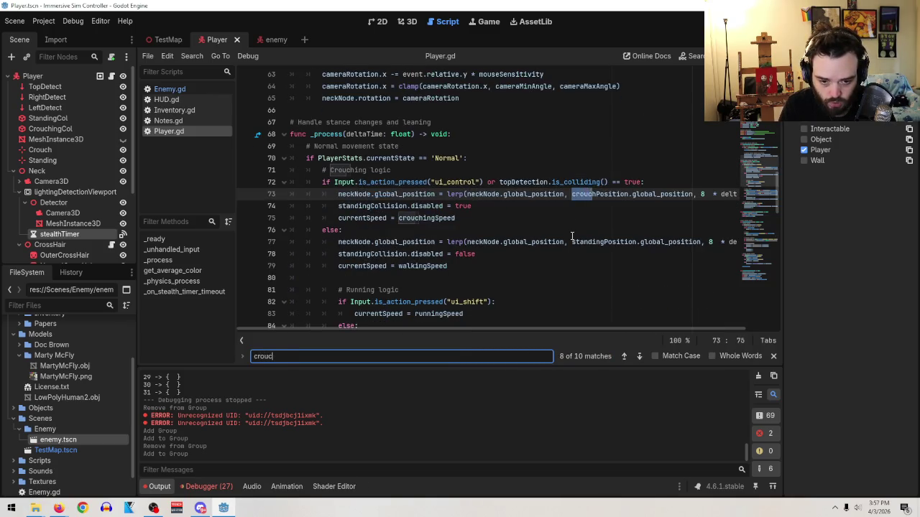
pyautogui.press('BackSpace')
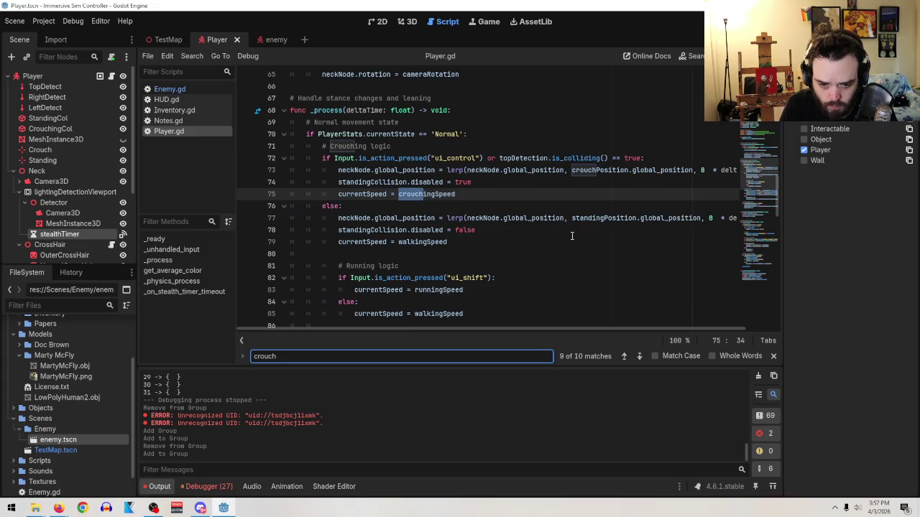
pyautogui.press('Return')
pyautogui.press('Return')
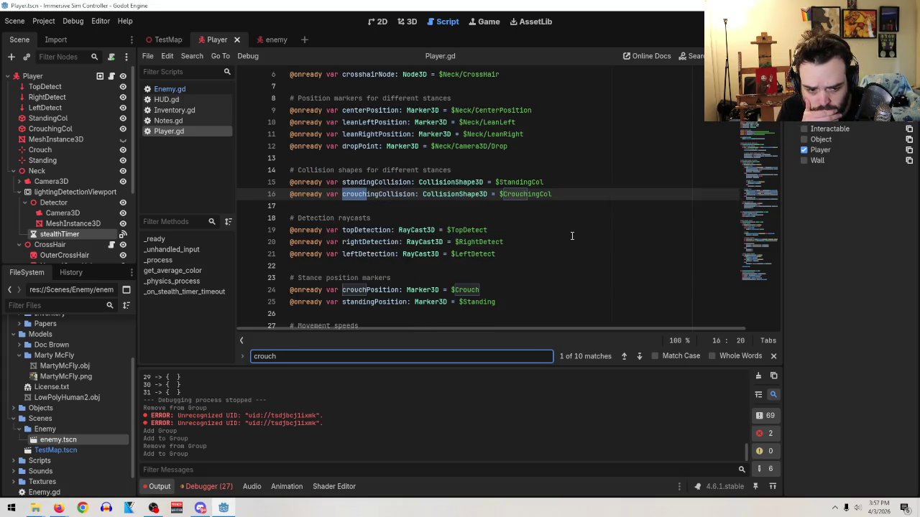
pyautogui.press('Return')
pyautogui.press('Return')
pyautogui.press('Return')
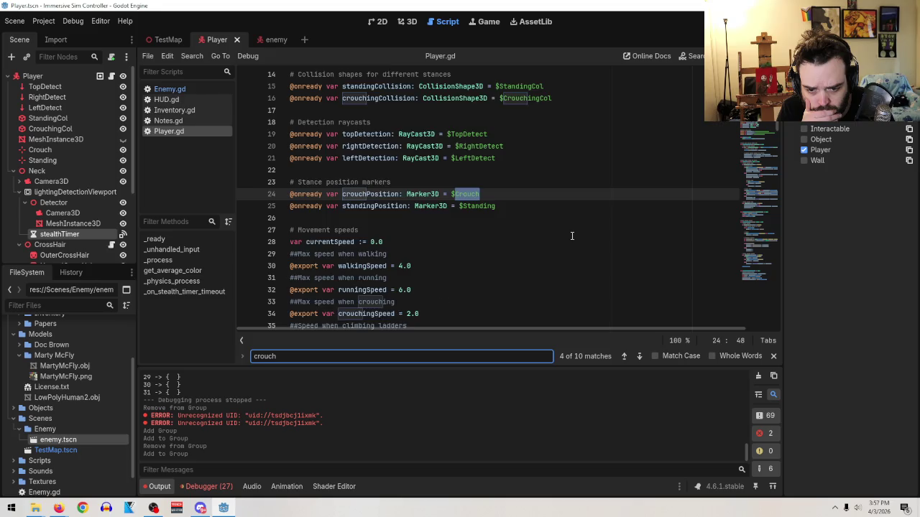
pyautogui.press('Return')
pyautogui.press('Return')
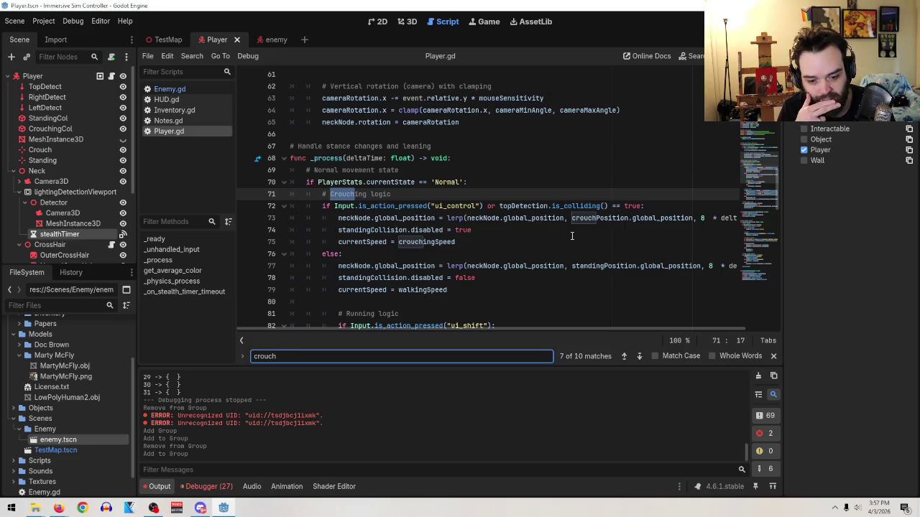
pyautogui.press('Return')
pyautogui.press('Return')
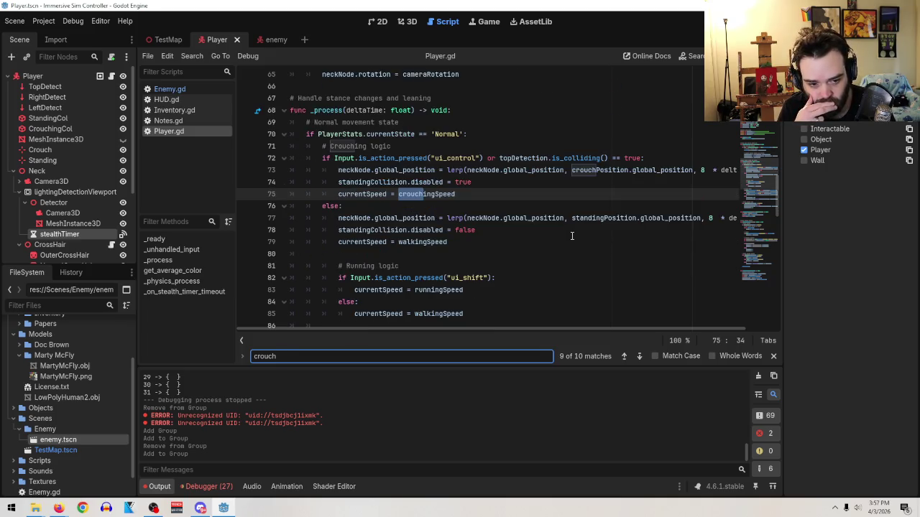
# - Read the remaining crouch code in _process, up to the last match on line 99
pyautogui.moveTo(426, 330); pyautogui.dragTo(604, 333)
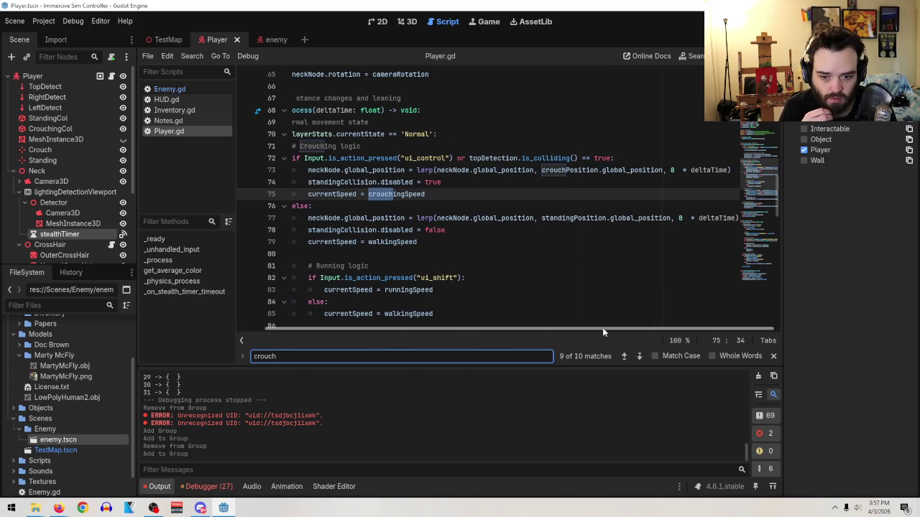
pyautogui.hscroll(-2, 500, 332)
pyautogui.scroll(-5, 429, 258)
pyautogui.scroll(3, 541, 248)
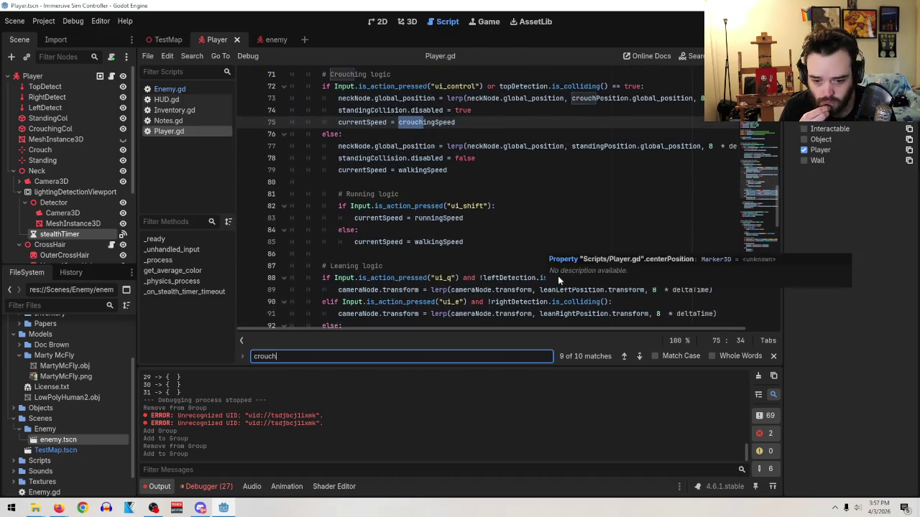
pyautogui.click(639, 355)
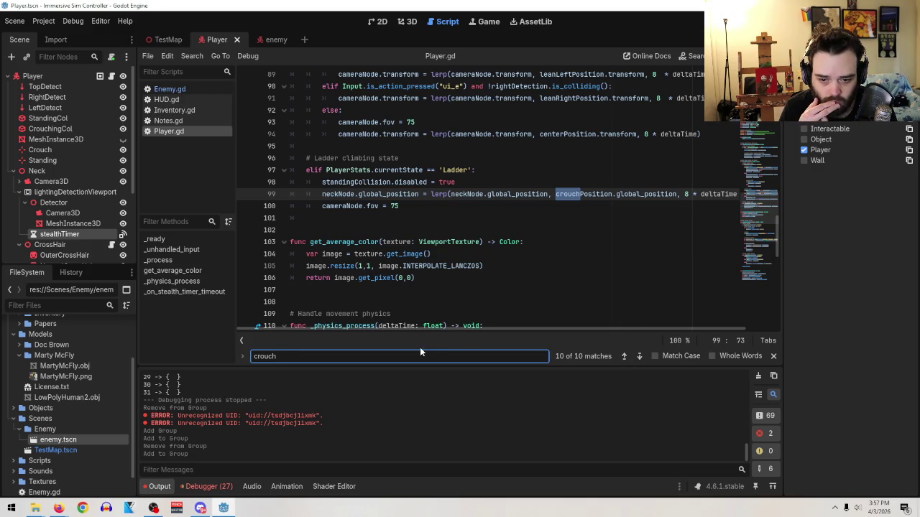
pyautogui.moveTo(404, 328); pyautogui.dragTo(527, 325)
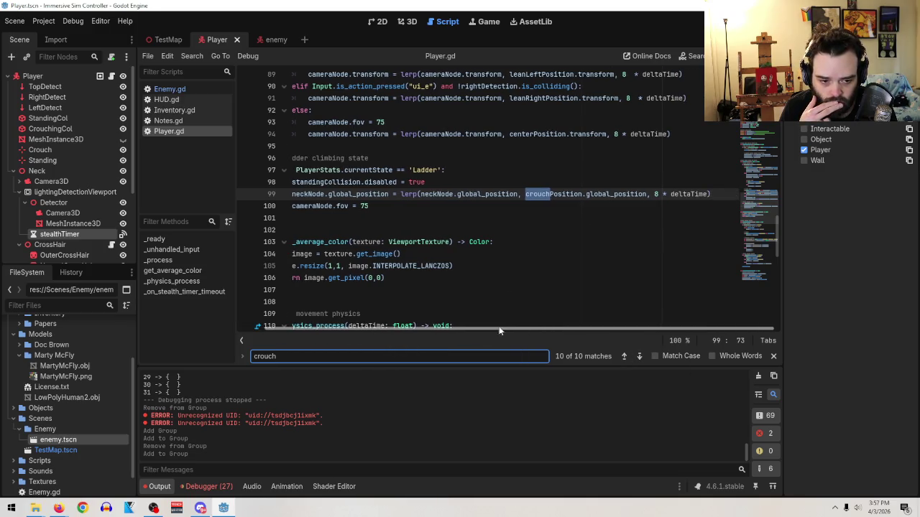
pyautogui.hscroll(-2, 467, 324)
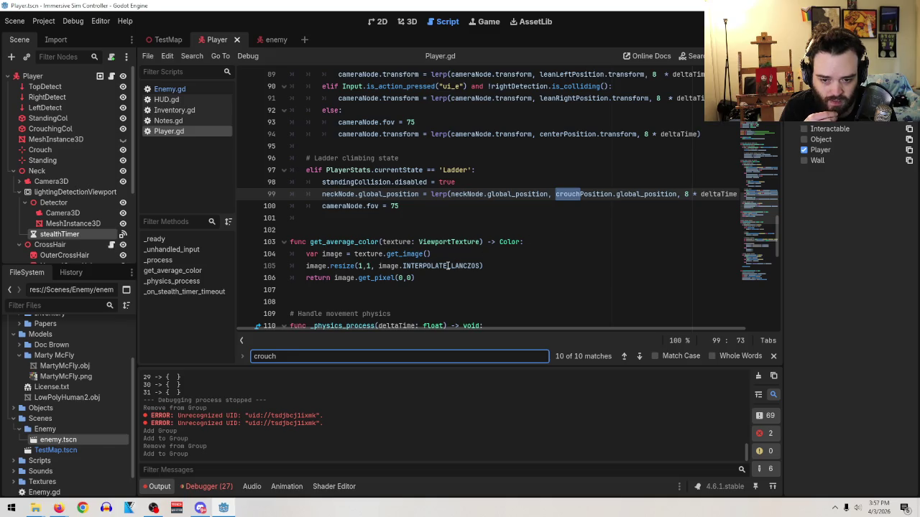
pyautogui.scroll(5, 446, 278)
pyautogui.scroll(6, 467, 294)
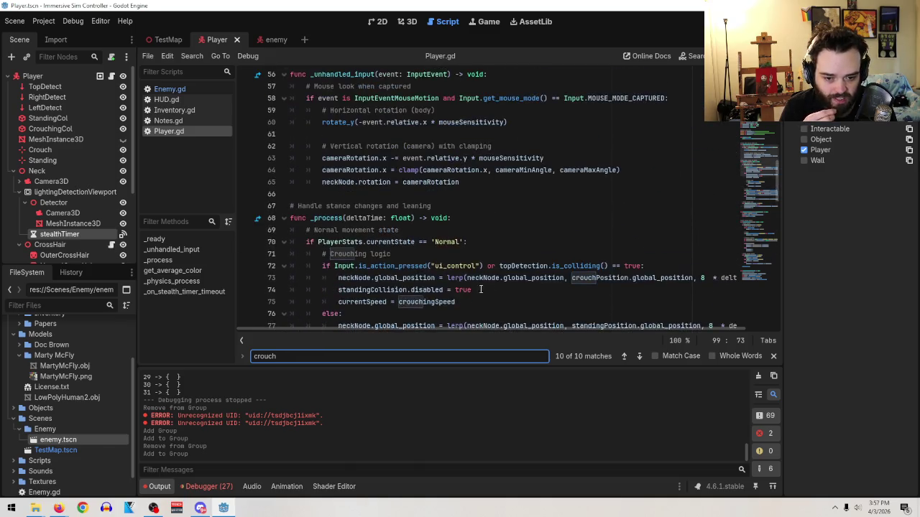
pyautogui.scroll(-2, 503, 287)
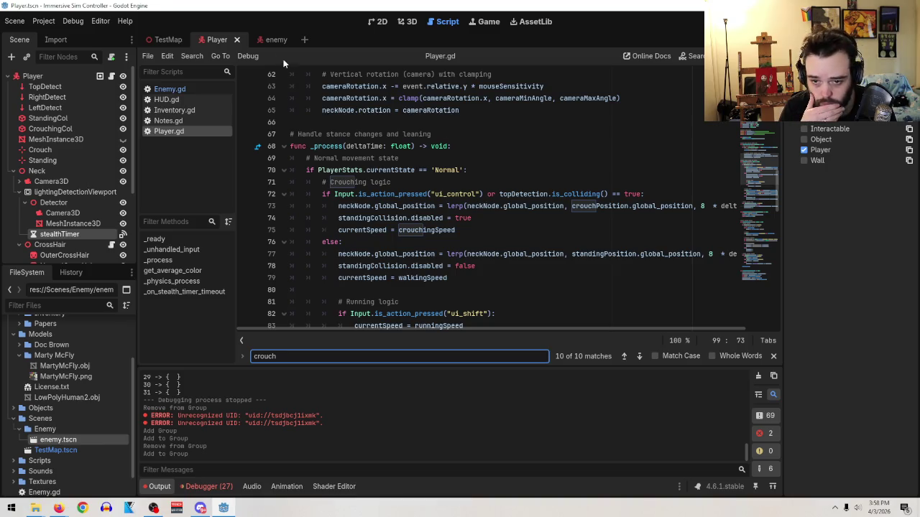
# - In Enemy.gd, replace pass on line 29 with if body.is_in_group("Player"):
pyautogui.click(276, 40)
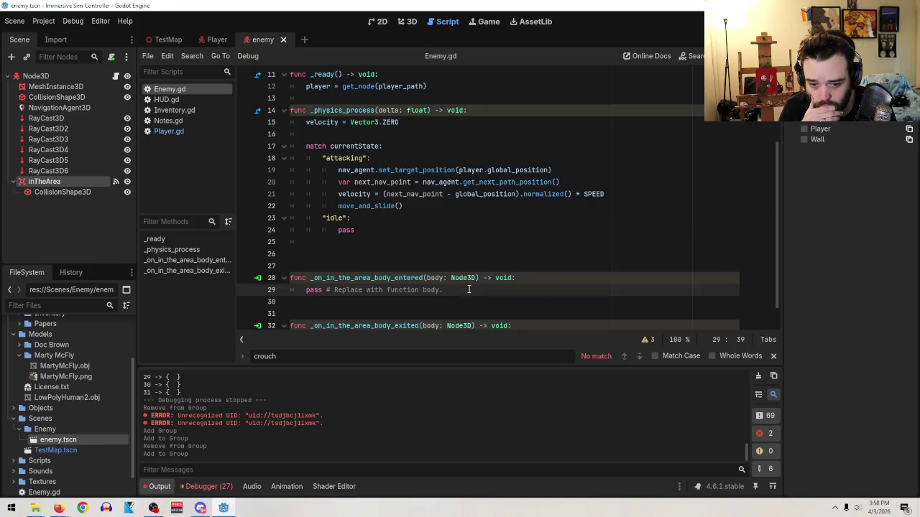
pyautogui.write('if body')
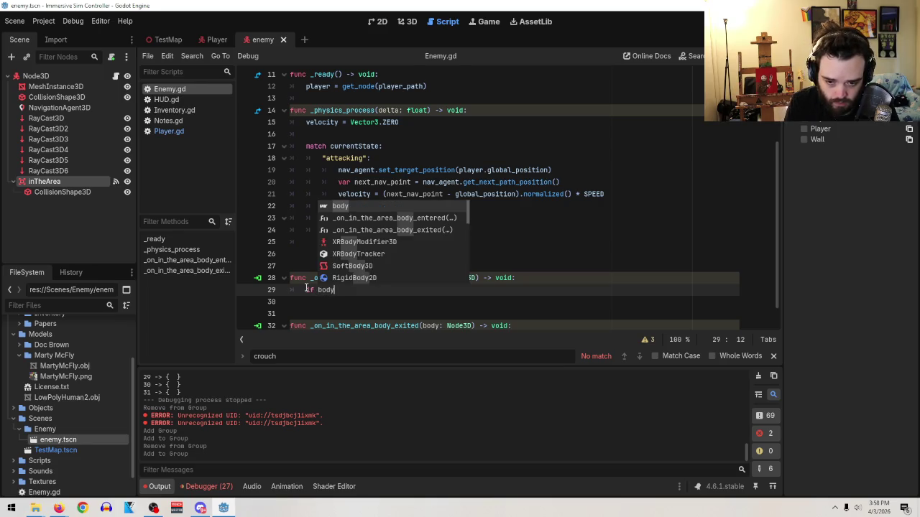
pyautogui.write('.is')
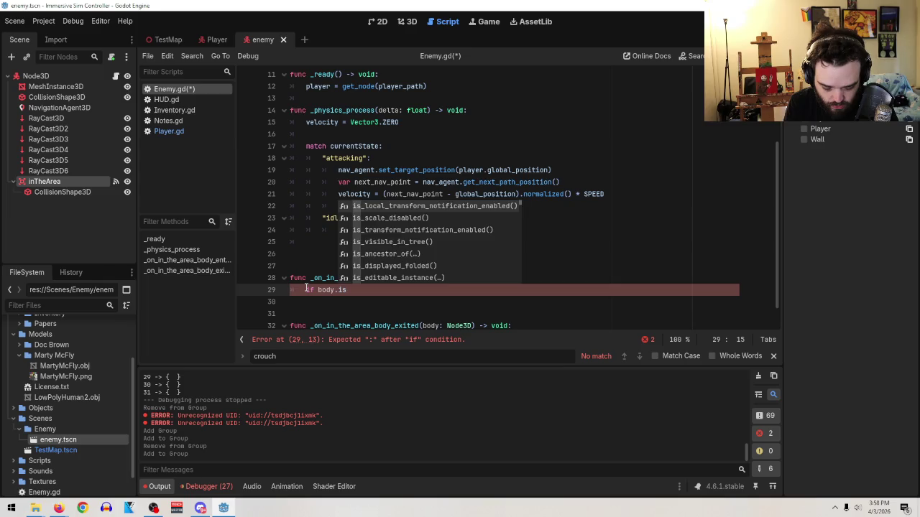
pyautogui.write(')')
pyautogui.write('_ingrou')
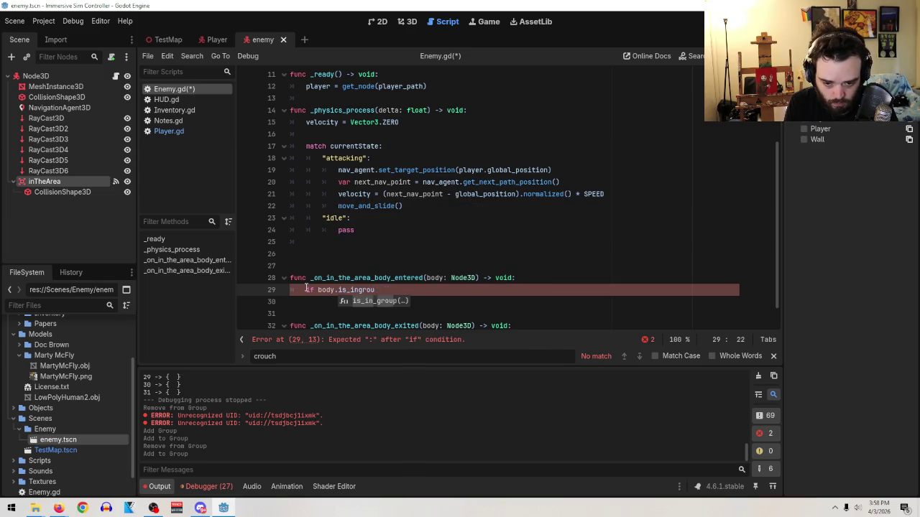
pyautogui.press('Return')
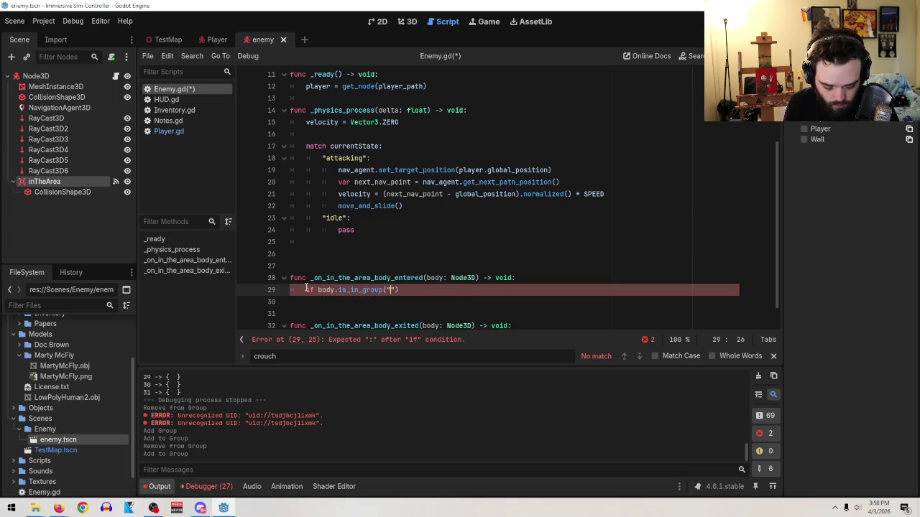
pyautogui.write('"Player')
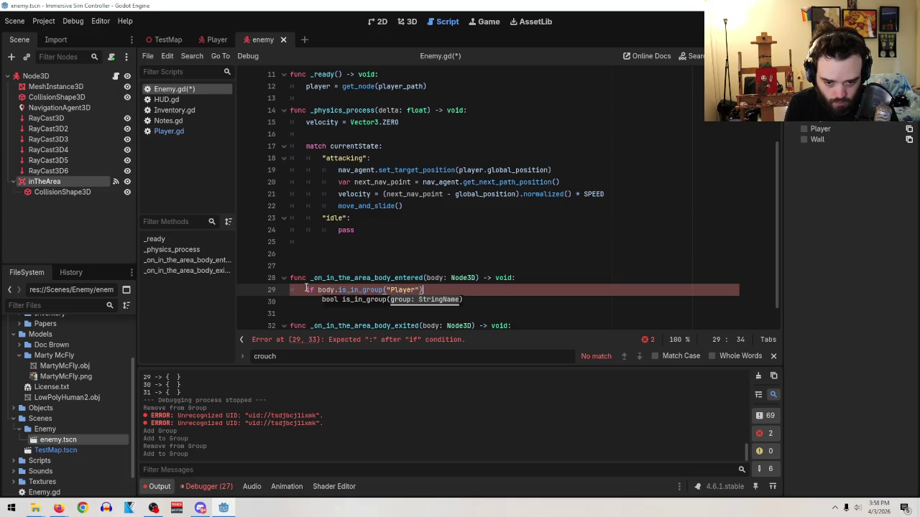
pyautogui.write(':')
pyautogui.press('Return')
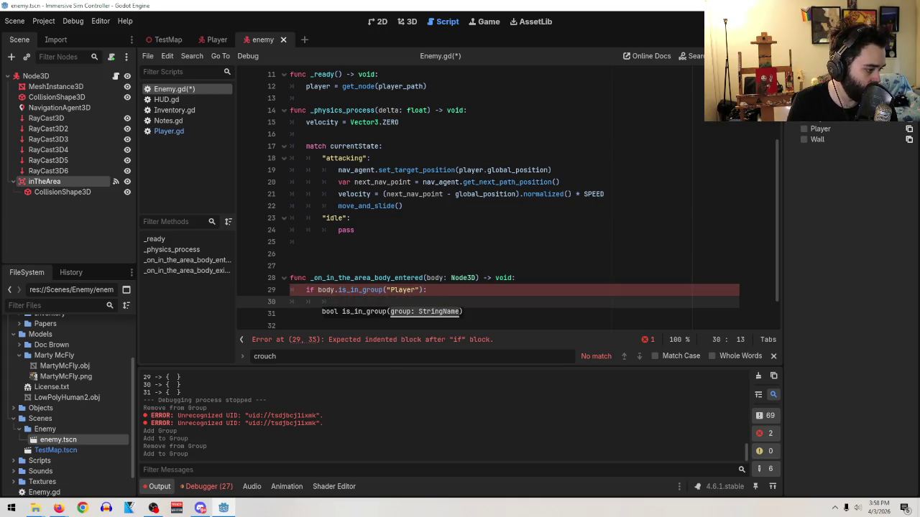
pyautogui.hotkey('alt', 'Tab')
pyautogui.hotkey('alt', 'Tab')
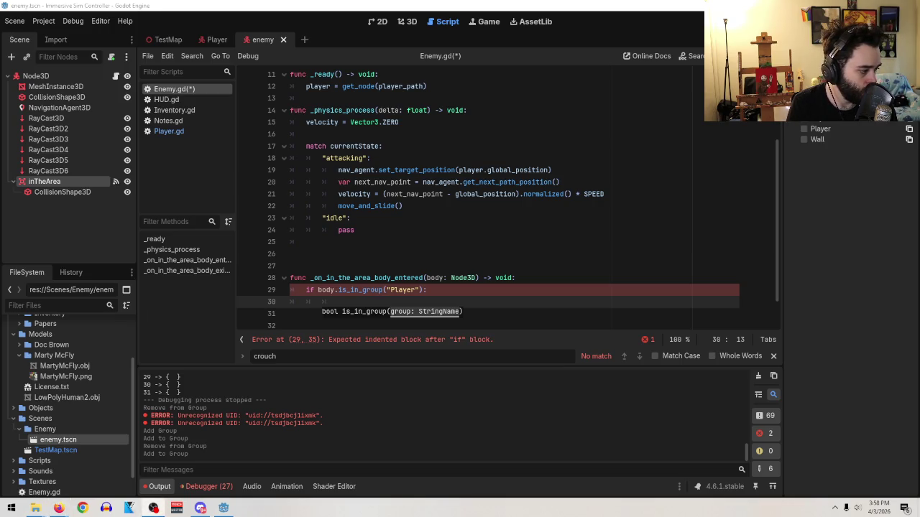
pyautogui.hotkey('alt', 'Tab')
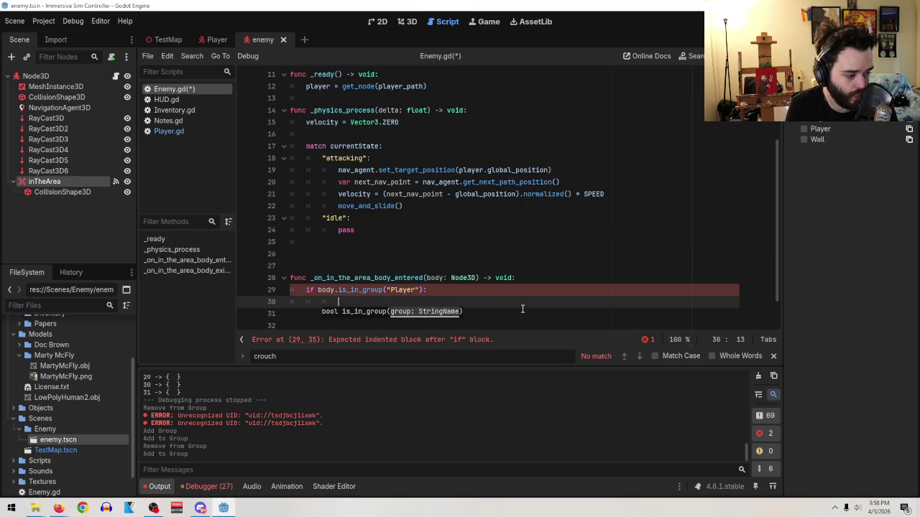
pyautogui.click(438, 301)
# - Copy the Player group check over the pass in _on_in_the_area_body_exited
pyautogui.scroll(-1, 438, 302)
pyautogui.moveTo(443, 314); pyautogui.dragTo(308, 314)
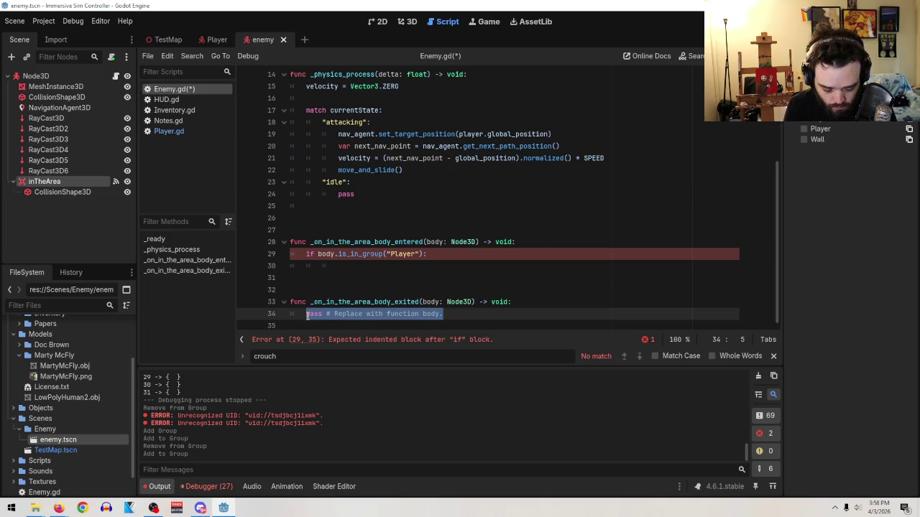
pyautogui.moveTo(430, 254); pyautogui.dragTo(308, 253)
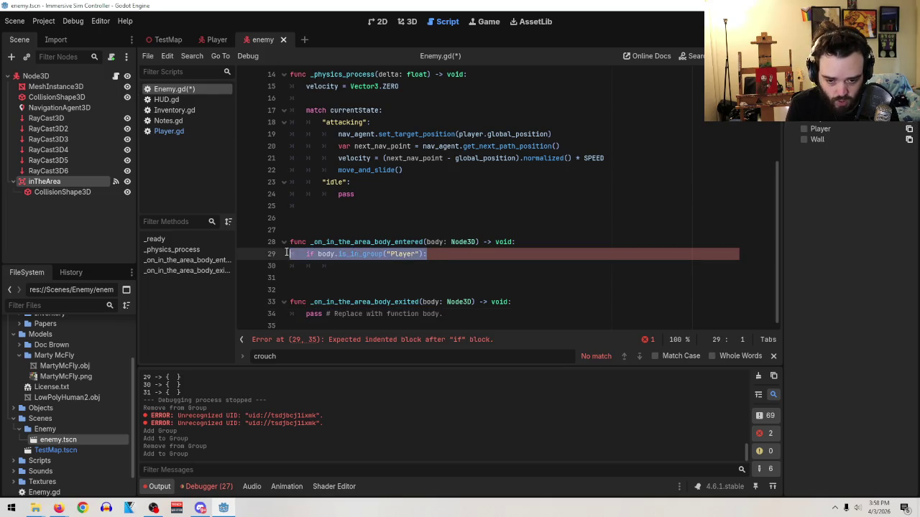
pyautogui.hotkey('ctrl', 'c')
pyautogui.moveTo(443, 314); pyautogui.dragTo(308, 314)
pyautogui.hotkey('ctrl', 'v')
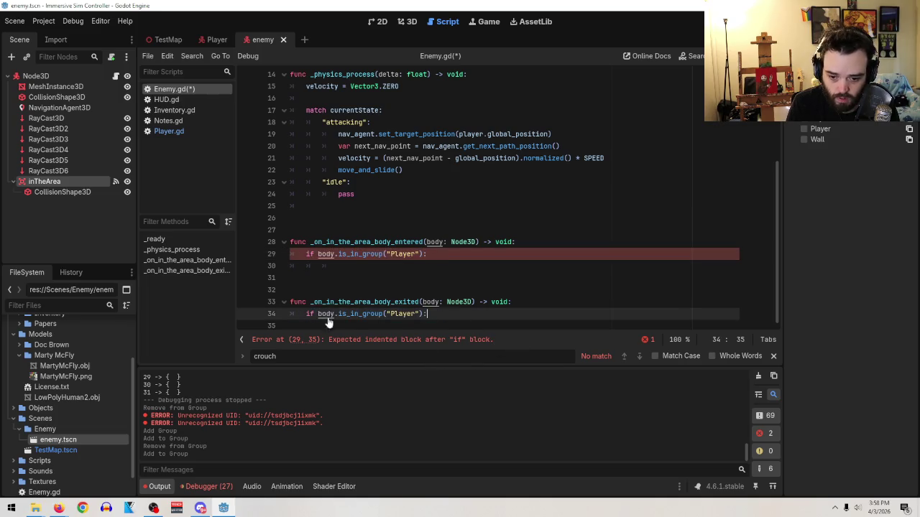
pyautogui.click(60, 120)
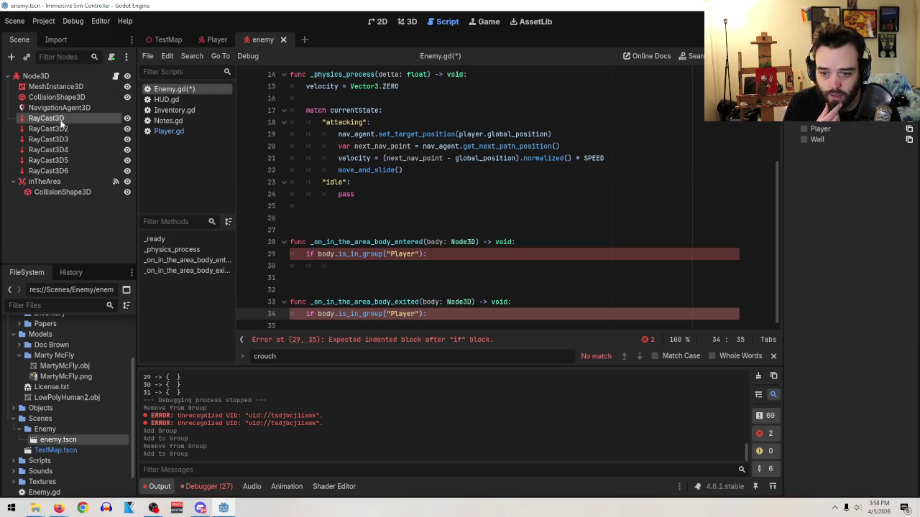
# - Add a new plain Node3D to the enemy scene
pyautogui.click(805, 40)
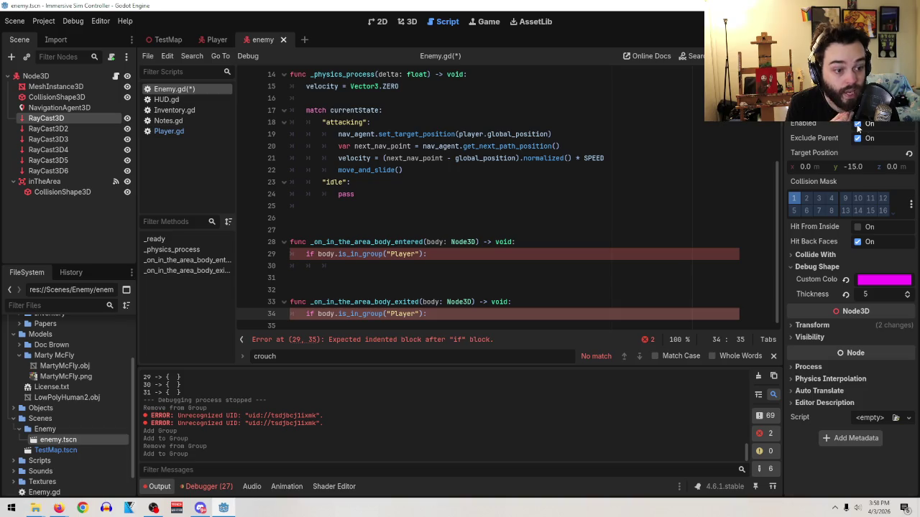
pyautogui.click(468, 278)
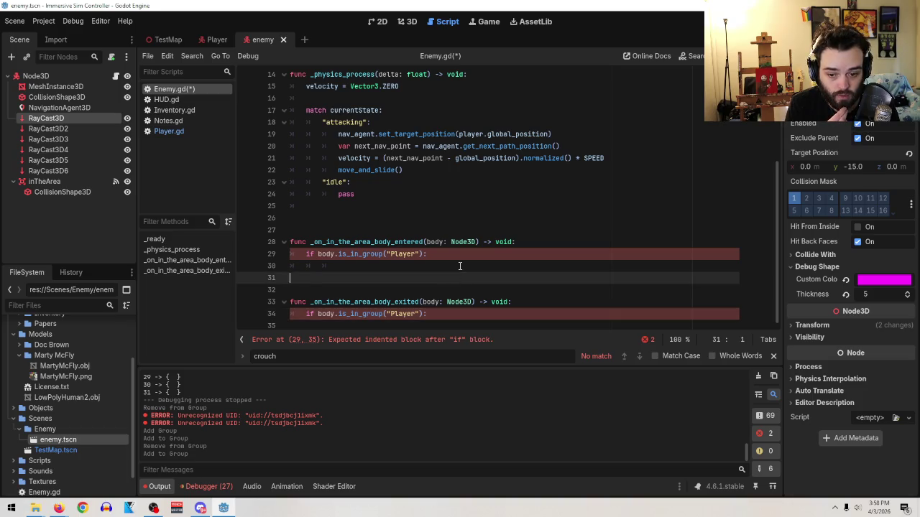
pyautogui.click(459, 264)
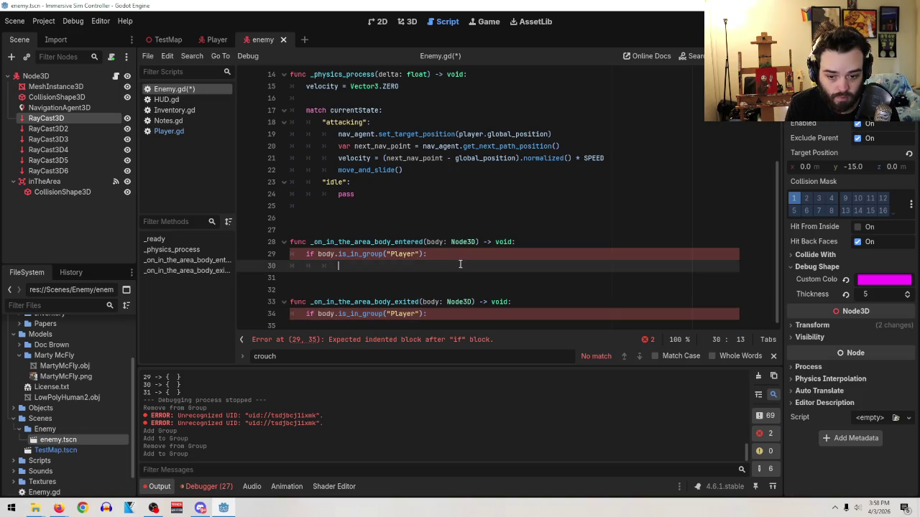
pyautogui.click(10, 56)
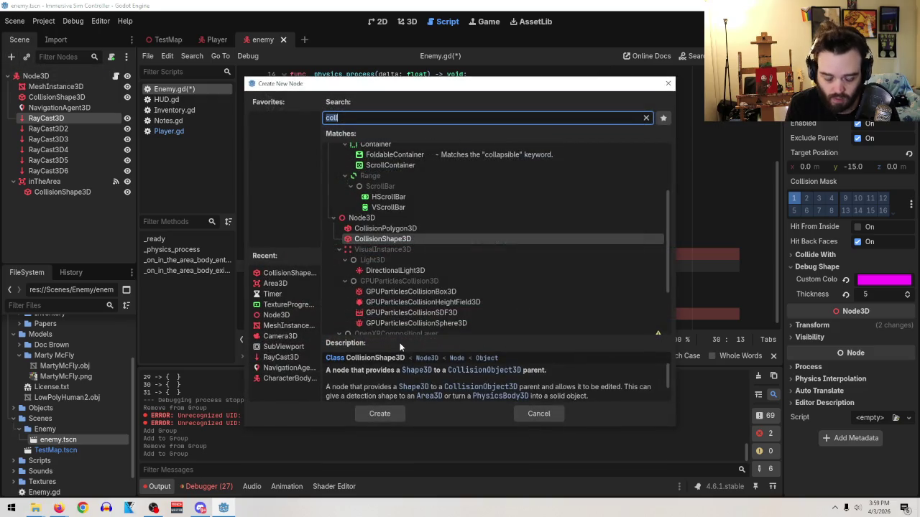
pyautogui.write('node')
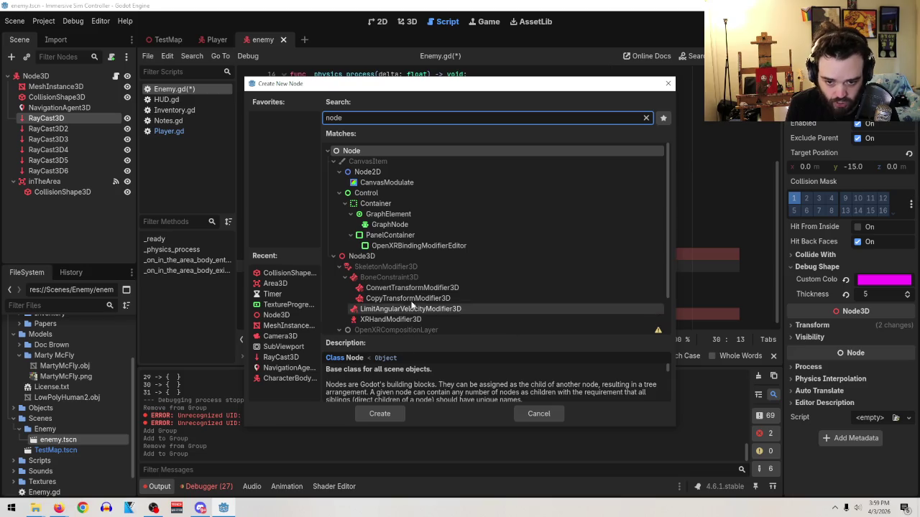
pyautogui.doubleClick(359, 257)
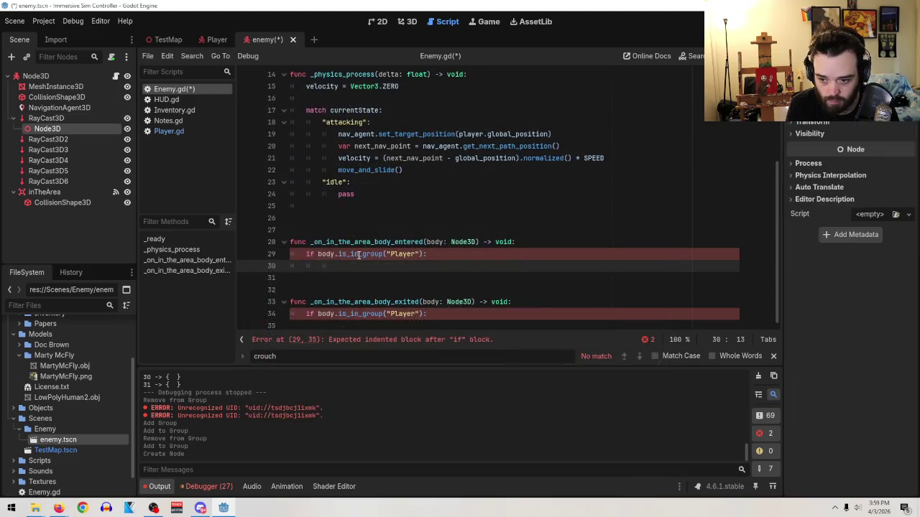
# - Move the Node3D above RayCast3D and reparent RayCast3D through RayCast3D6 under it
pyautogui.moveTo(47, 129); pyautogui.dragTo(57, 113)
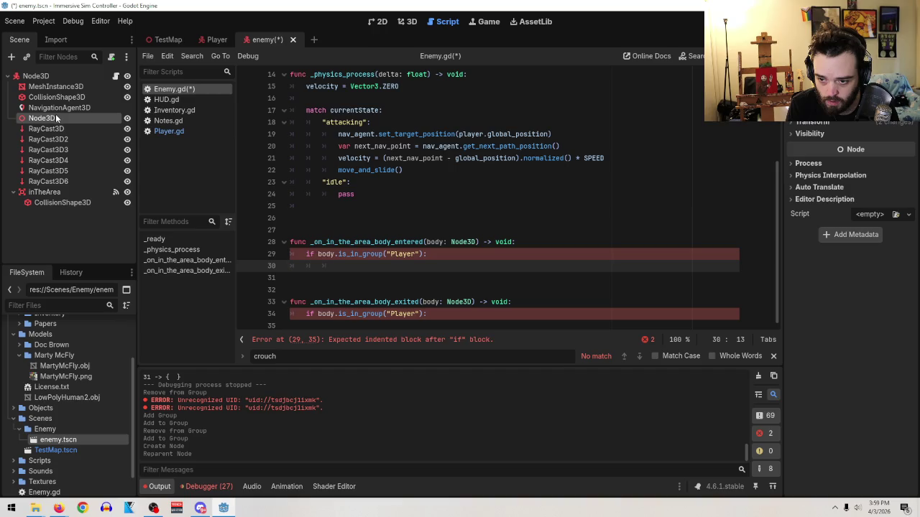
pyautogui.click(53, 130)
pyautogui.keyDown('shift'); pyautogui.click(56, 182); pyautogui.keyUp('shift')
pyautogui.moveTo(56, 183); pyautogui.dragTo(51, 117)
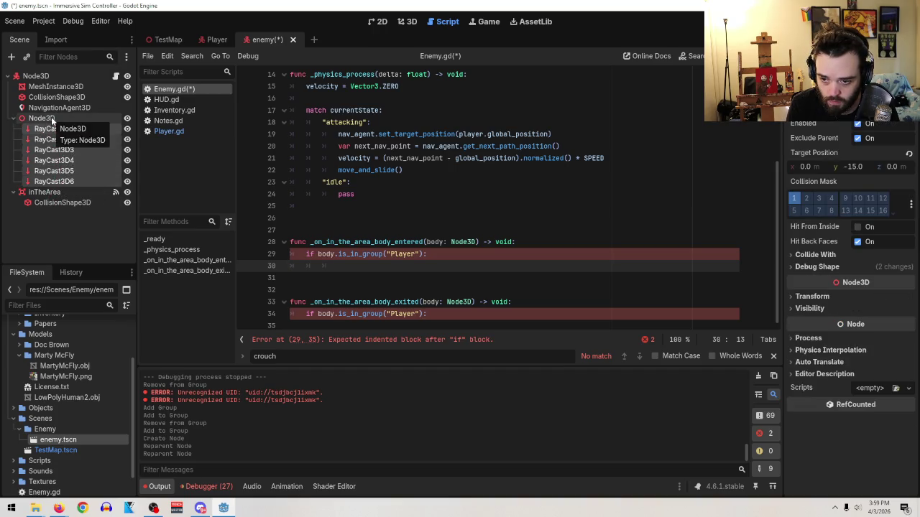
pyautogui.click(51, 116)
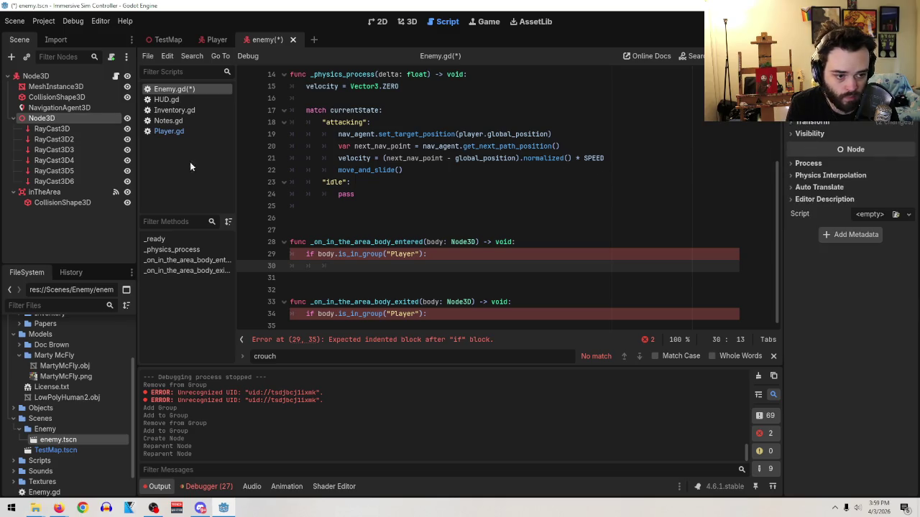
# - Rename the Node3D parent to 'Raycasts'
pyautogui.doubleClick(67, 118)
pyautogui.hotkey('ctrl', 'a')
pyautogui.write('Raycasts')
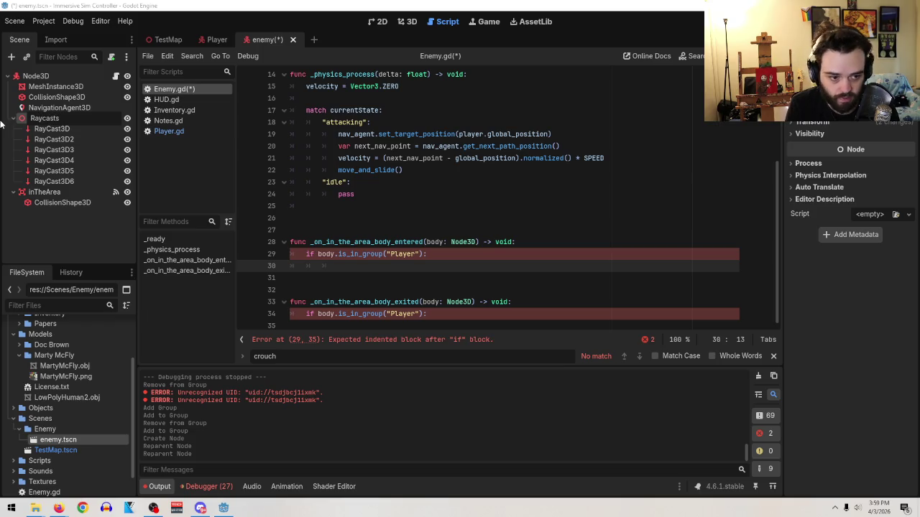
pyautogui.press('Return')
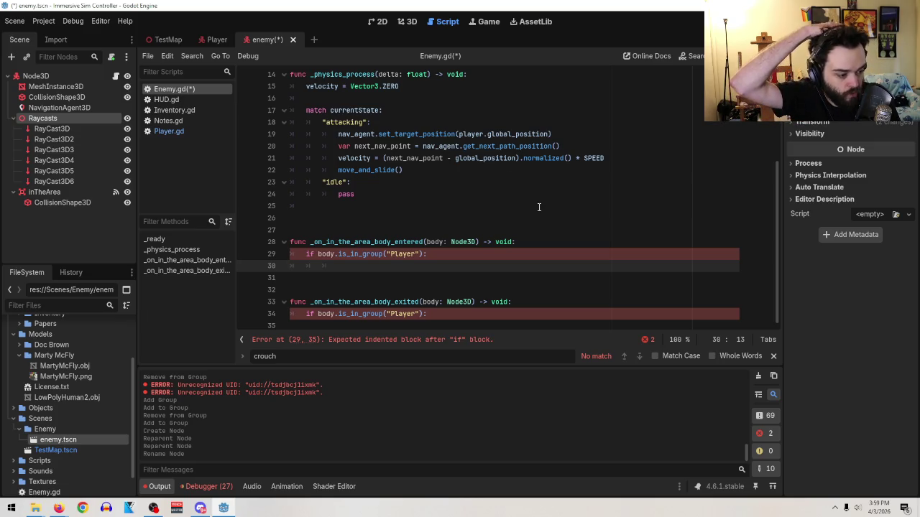
# - Compare the Raycasts node's and first RayCast3D's properties, then return to the if line
pyautogui.click(52, 129)
pyautogui.click(57, 118)
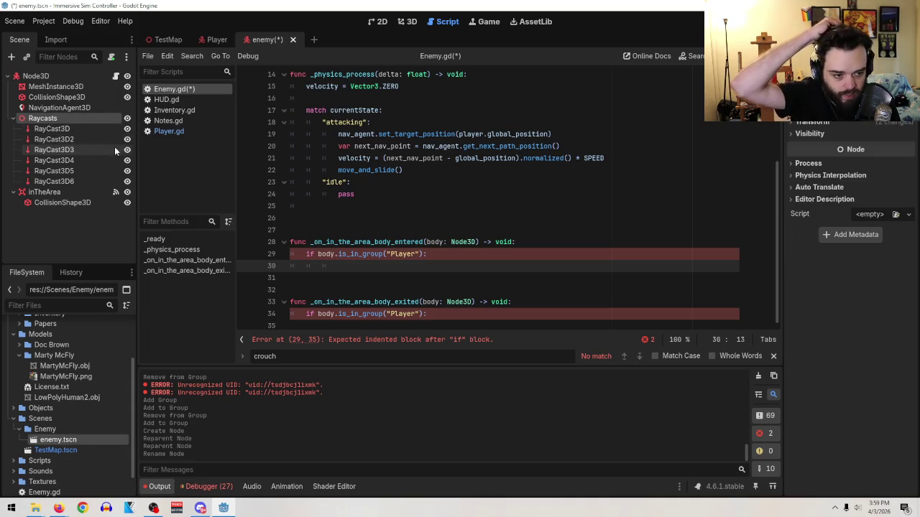
pyautogui.click(87, 126)
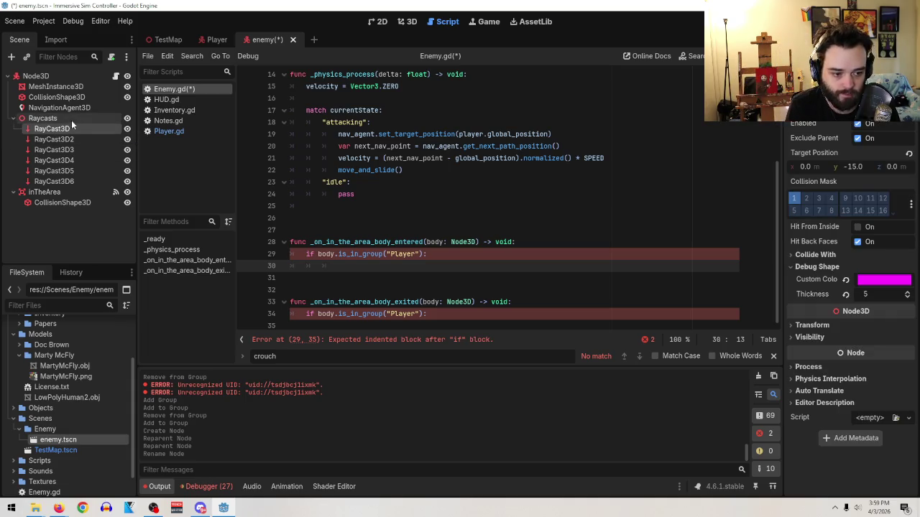
pyautogui.click(66, 117)
pyautogui.click(424, 277)
pyautogui.click(424, 266)
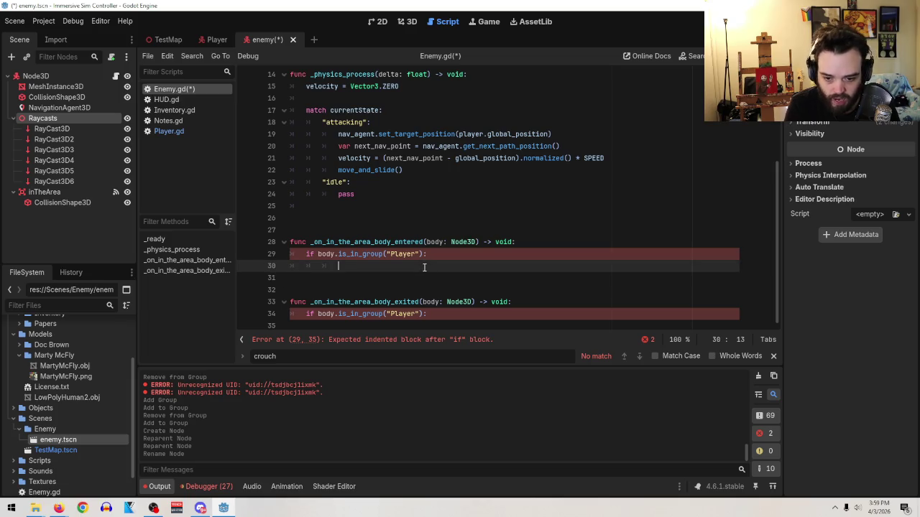
# - Start a 'for x in $Raycasts:' loop on line 30 of Enemy.gd
pyautogui.write('for x in ')
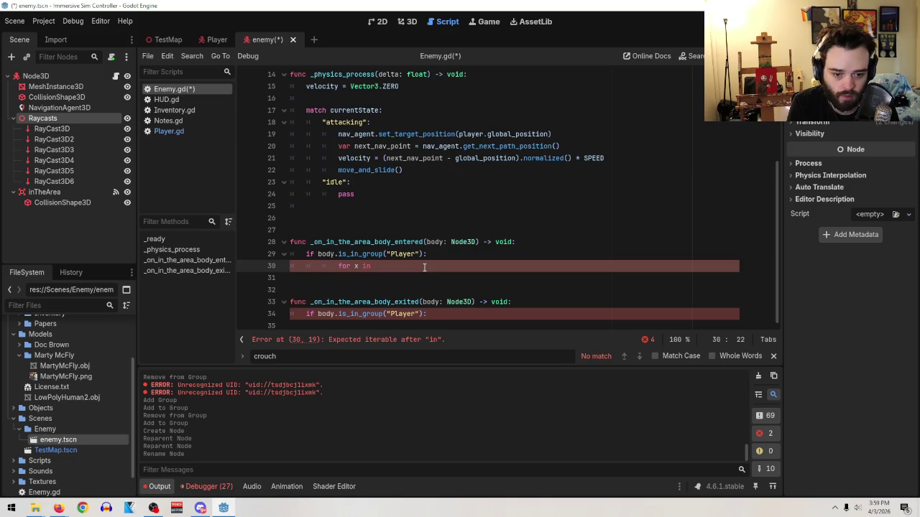
pyautogui.write('re')
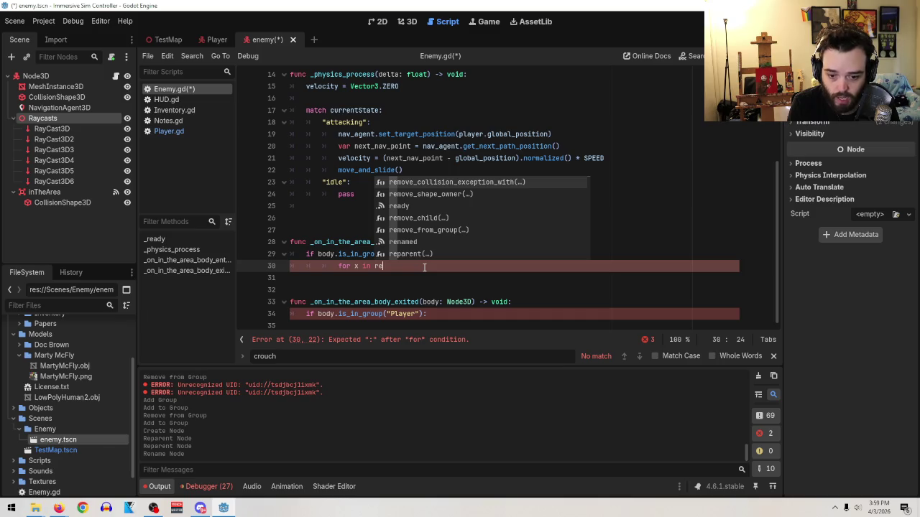
pyautogui.press('BackSpace')
pyautogui.press('BackSpace')
pyautogui.write('R')
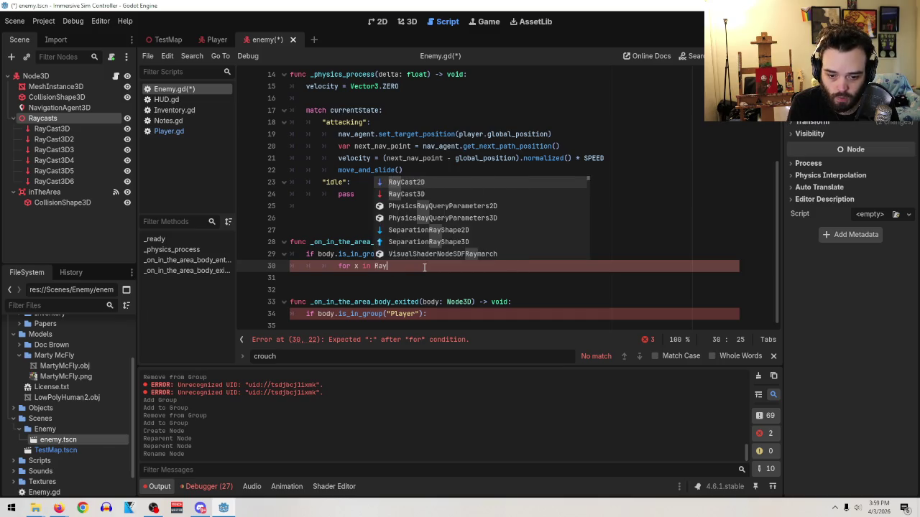
pyautogui.press('BackSpace')
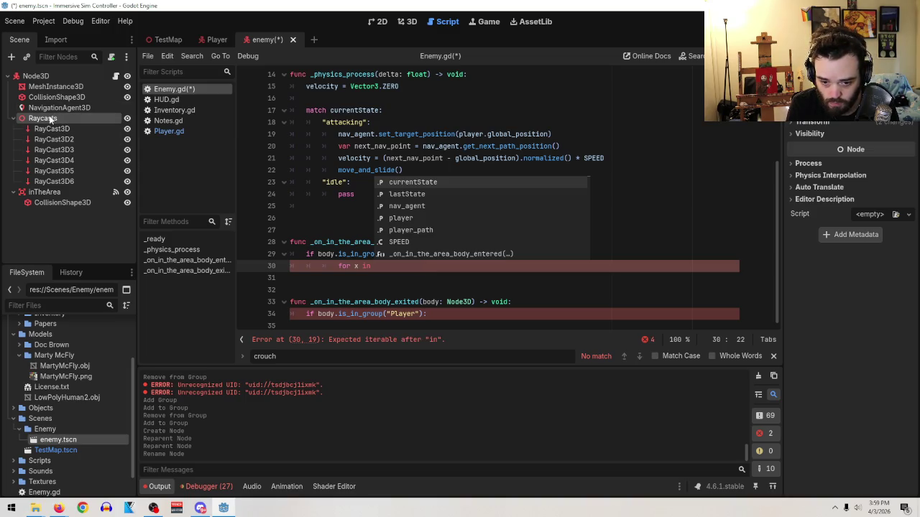
pyautogui.moveTo(49, 118); pyautogui.dragTo(377, 266)
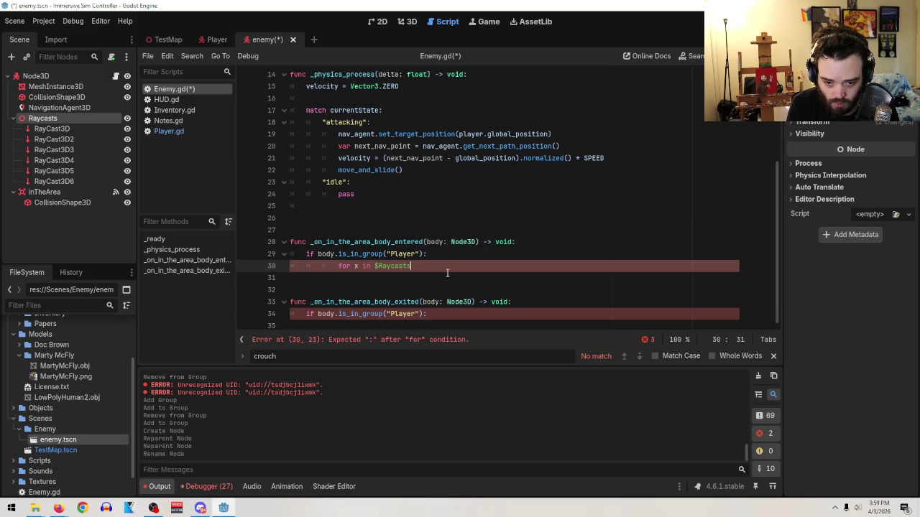
pyautogui.write(':')
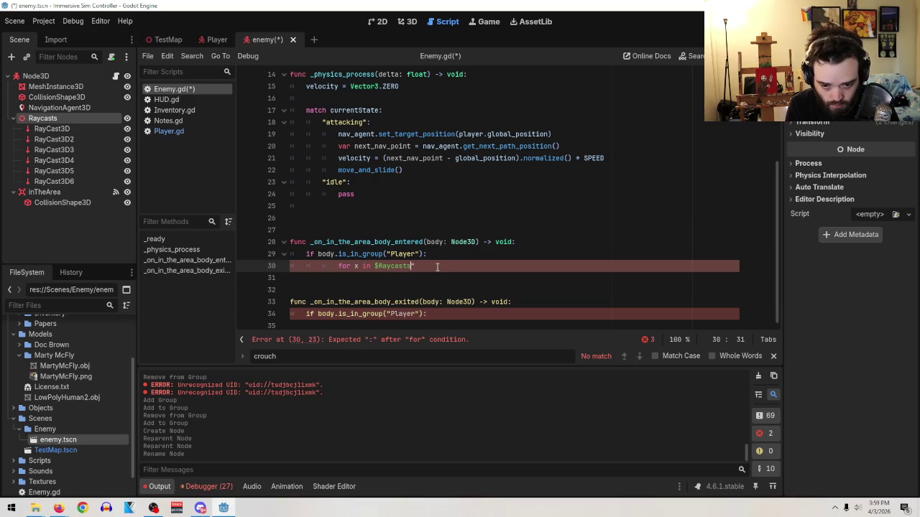
pyautogui.write('"')
pyautogui.click(437, 266)
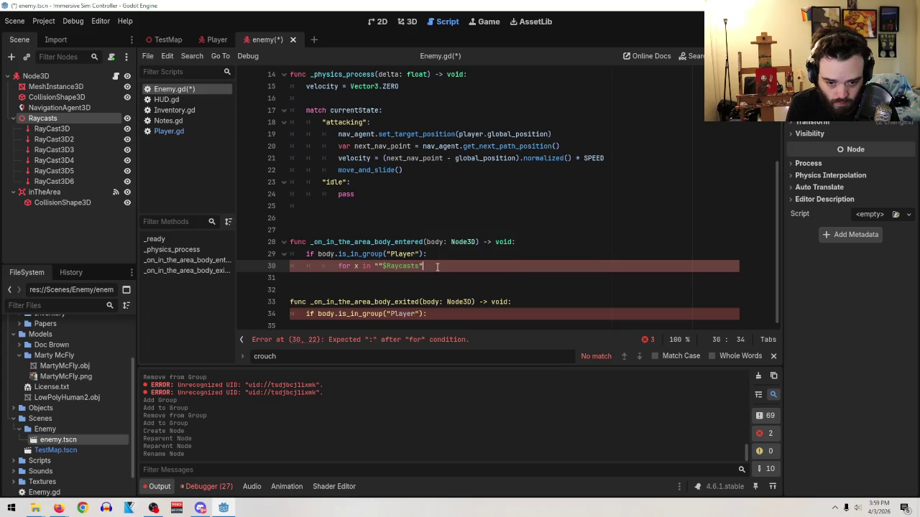
pyautogui.write(':')
pyautogui.press('Return')
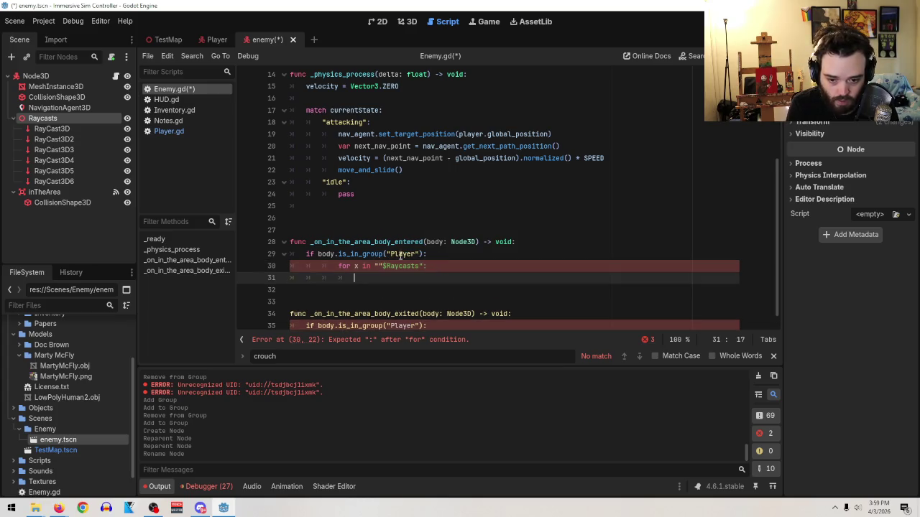
# - Delete the unfinished loop and insert the $Raycasts/RayCast3D path on line 30
pyautogui.press('Up')
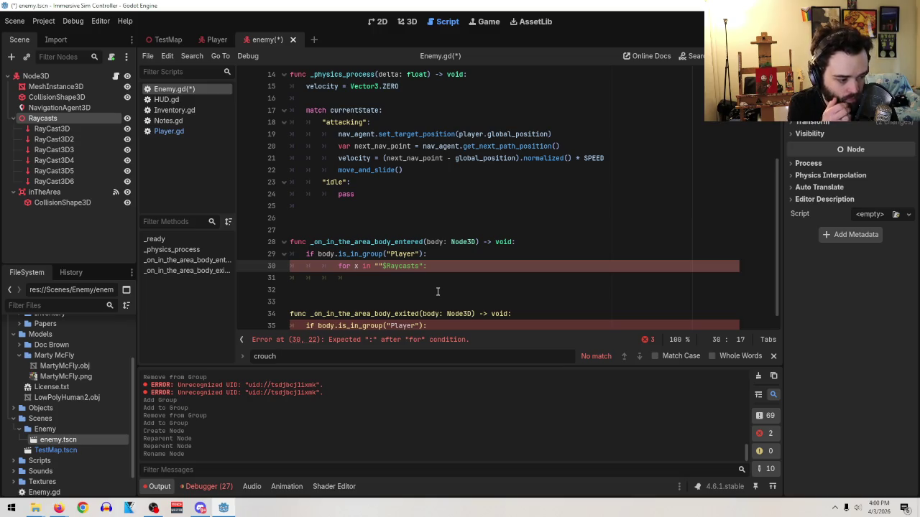
pyautogui.click(439, 267)
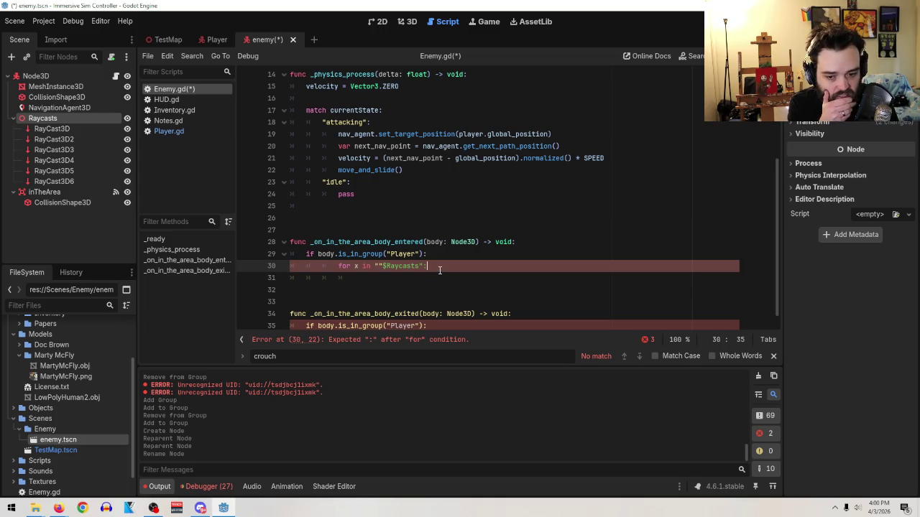
pyautogui.moveTo(439, 267); pyautogui.dragTo(255, 267)
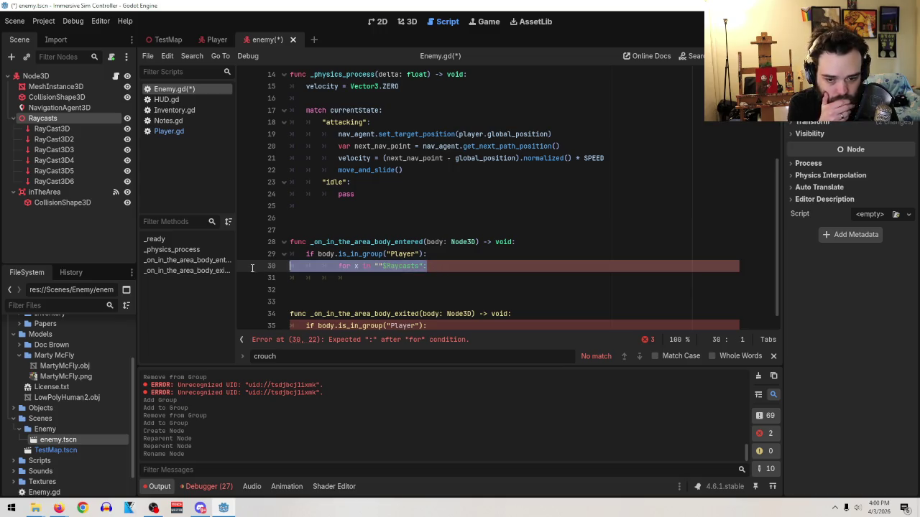
pyautogui.press('BackSpace')
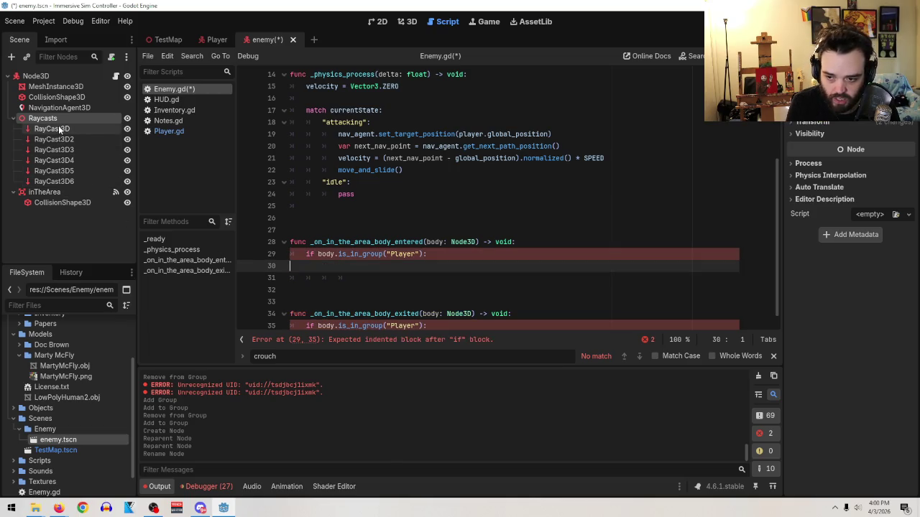
pyautogui.moveTo(58, 128); pyautogui.dragTo(360, 269)
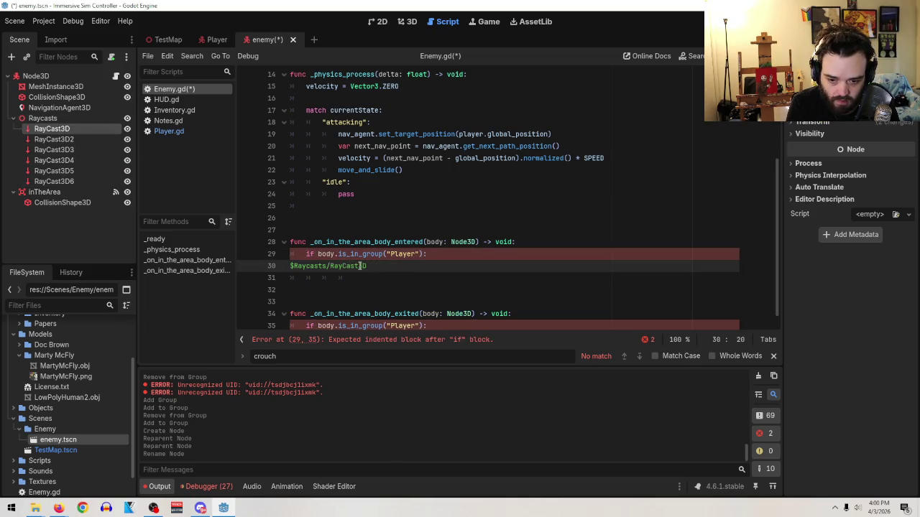
# - Indent line 30 and complete it as $Raycasts/RayCast3D.enabled = true
pyautogui.press('Tab')
pyautogui.press('Tab')
pyautogui.press('Tab')
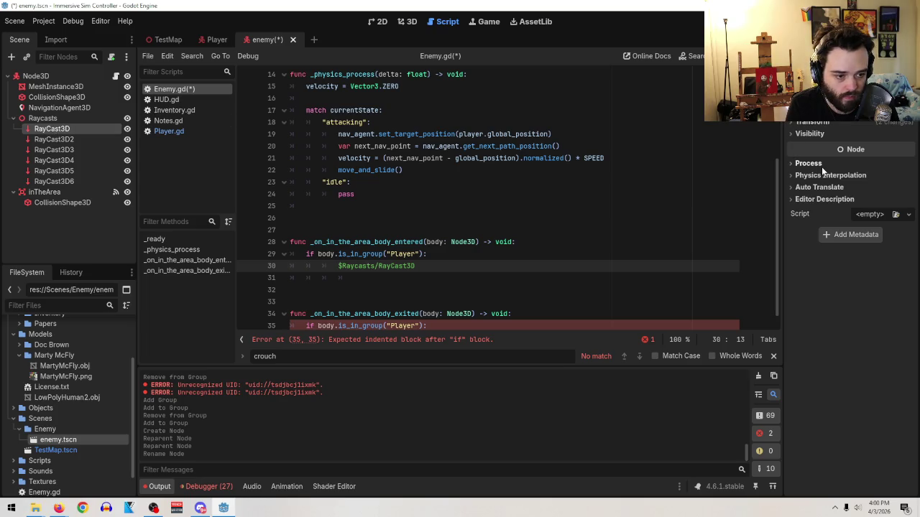
pyautogui.click(86, 149)
pyautogui.click(76, 129)
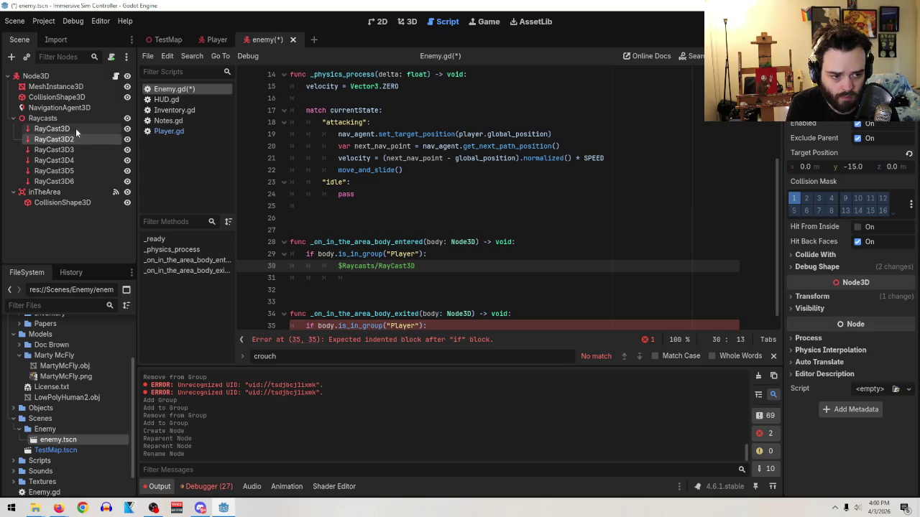
pyautogui.moveTo(870, 123)
pyautogui.mouseDown()
pyautogui.moveTo(576, 283)
pyautogui.moveTo(489, 268)
pyautogui.moveTo(501, 265)
pyautogui.mouseUp()
pyautogui.hotkey('ctrl', 'z')
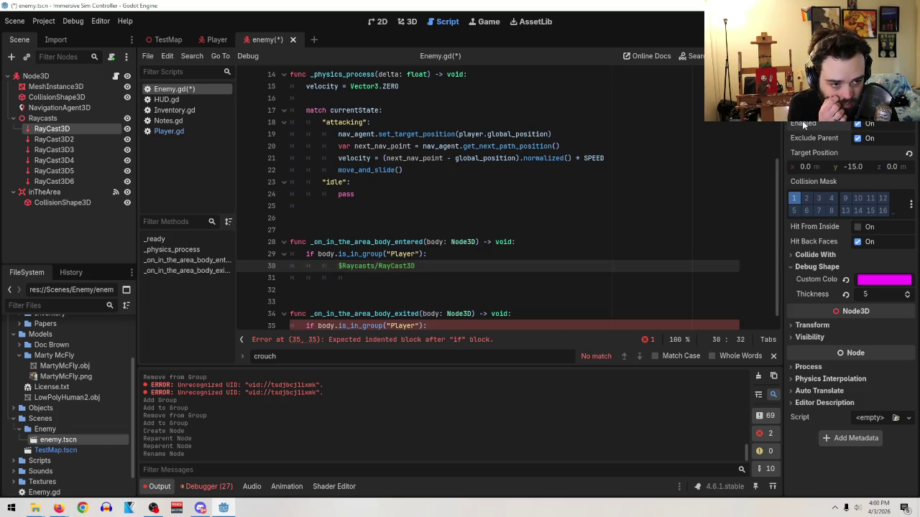
pyautogui.moveTo(802, 121)
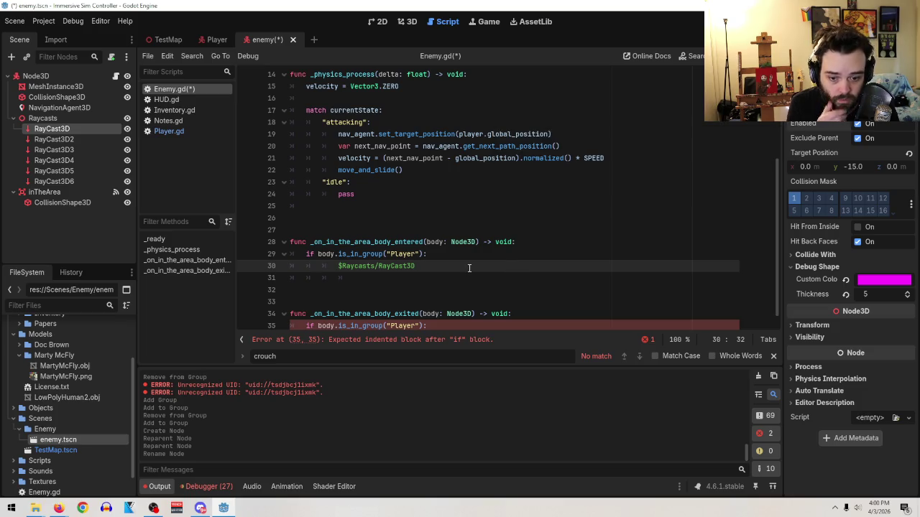
pyautogui.write('.enabled')
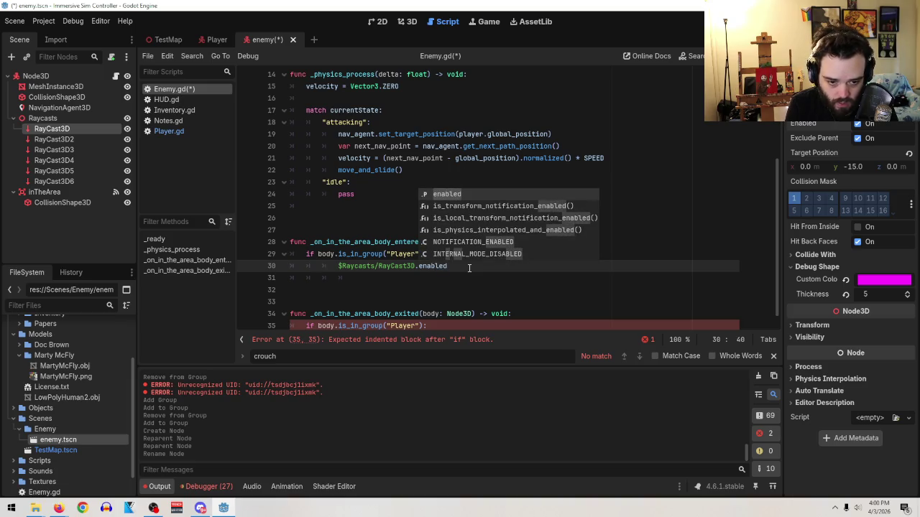
pyautogui.write(' = true')
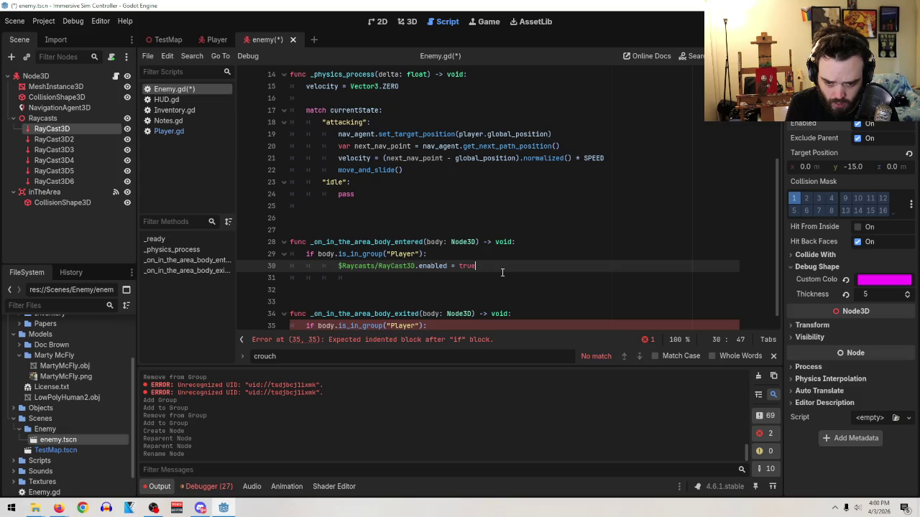
# - Select the $Raycasts/RayCast3D.enabled = true statement on line 30
pyautogui.scroll(-1, 502, 266)
pyautogui.moveTo(475, 255); pyautogui.dragTo(340, 259)
pyautogui.click(502, 261)
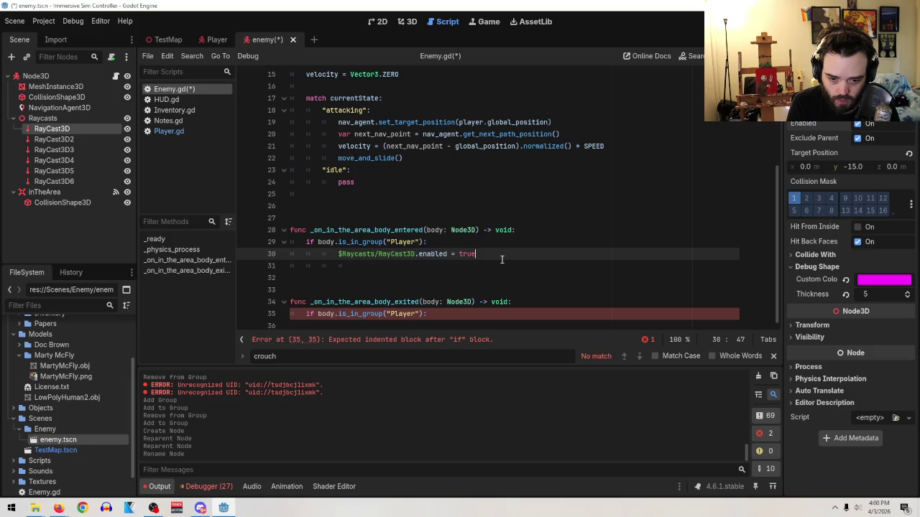
pyautogui.moveTo(500, 257)
pyautogui.mouseDown()
pyautogui.moveTo(331, 254)
pyautogui.moveTo(341, 254)
pyautogui.mouseUp()
pyautogui.hotkey('ctrl', 'c')
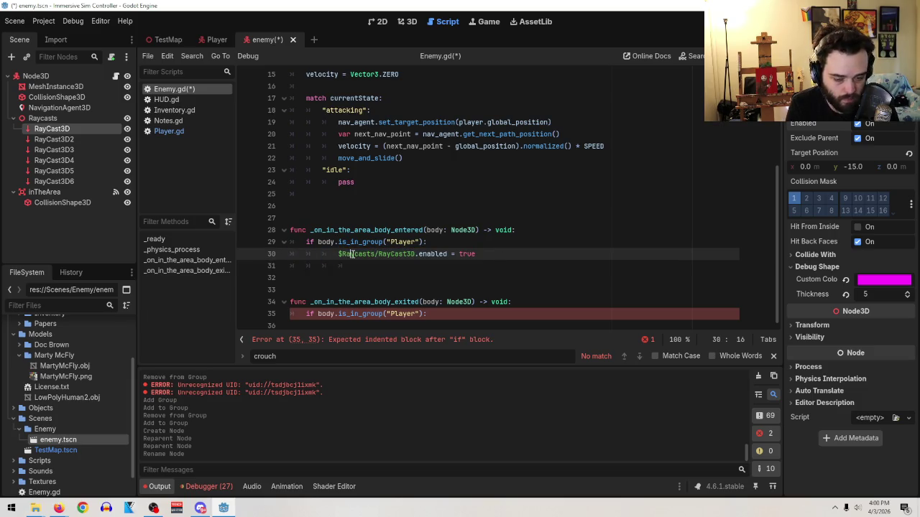
# - Paste the enabling statement onto lines 31–32, renumbered RayCast3D2 and RayCast3D3
pyautogui.click(359, 264)
pyautogui.hotkey('ctrl', 'v')
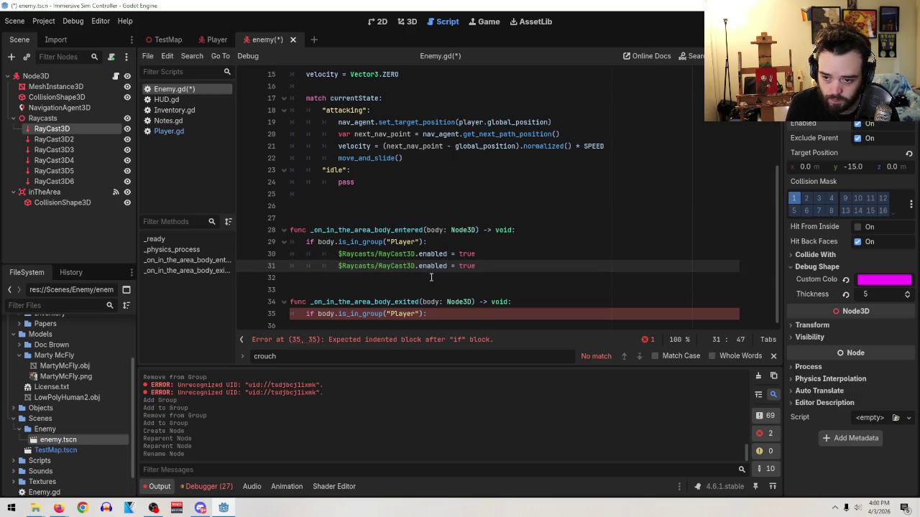
pyautogui.click(416, 266)
pyautogui.write('2')
pyautogui.click(490, 267)
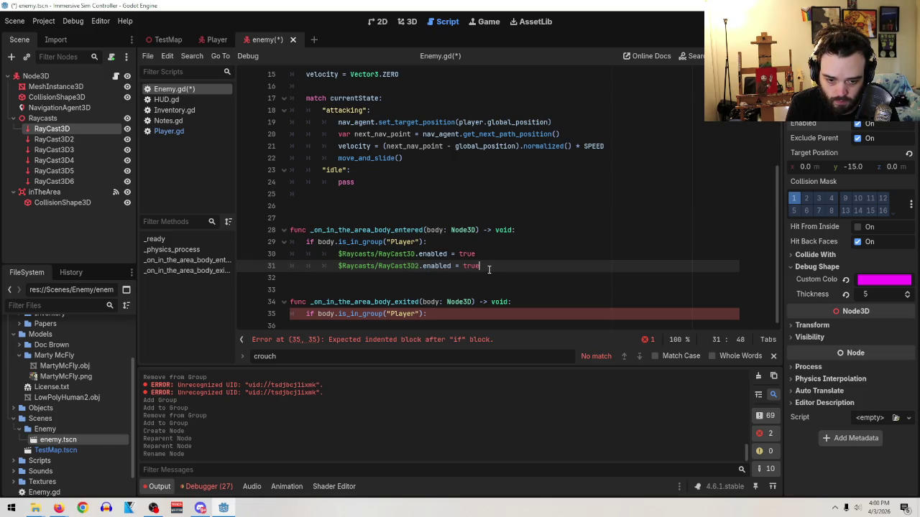
pyautogui.hotkey('shift', 'Home')
pyautogui.hotkey('ctrl', 'c')
pyautogui.click(530, 266)
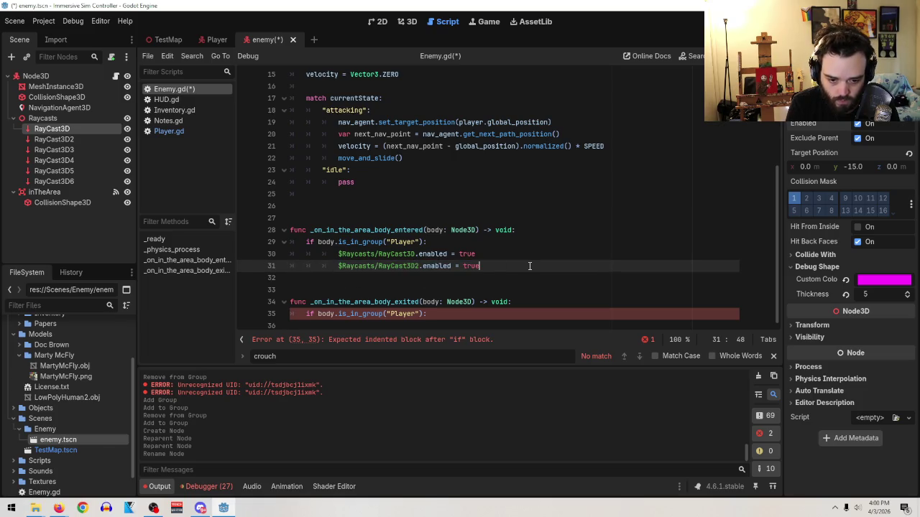
pyautogui.press('Return')
pyautogui.hotkey('ctrl', 'v')
pyautogui.click(419, 277)
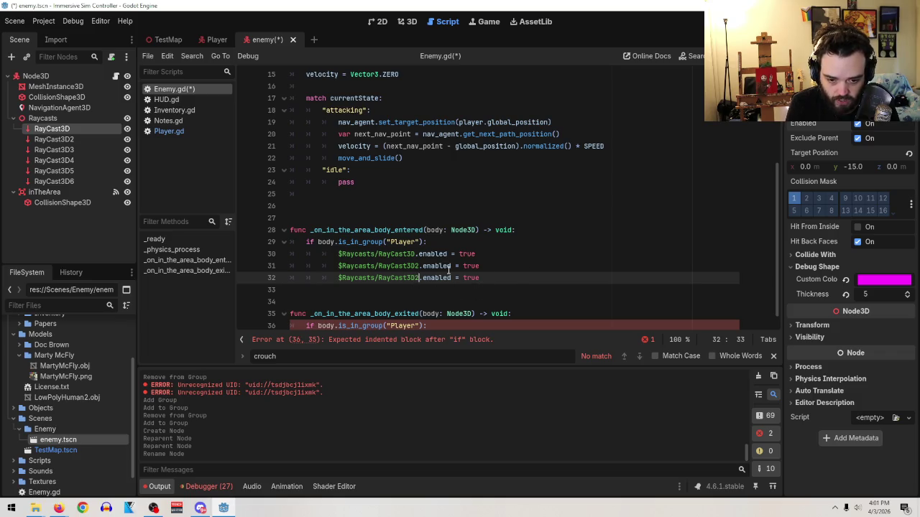
pyautogui.press('BackSpace')
pyautogui.write('3')
# - Add enabling lines 33–34 for RayCast3D4 and RayCast3D5
pyautogui.click(508, 277)
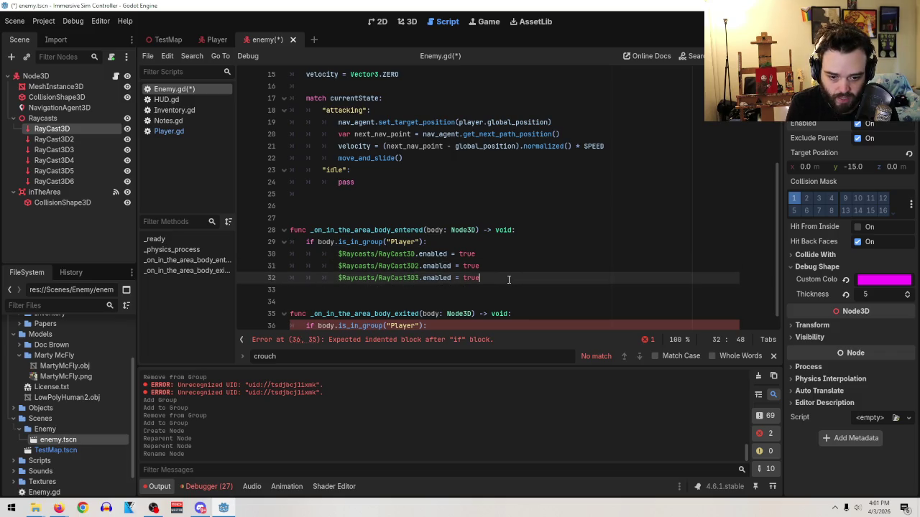
pyautogui.press('Return')
pyautogui.hotkey('ctrl', 'v')
pyautogui.click(420, 289)
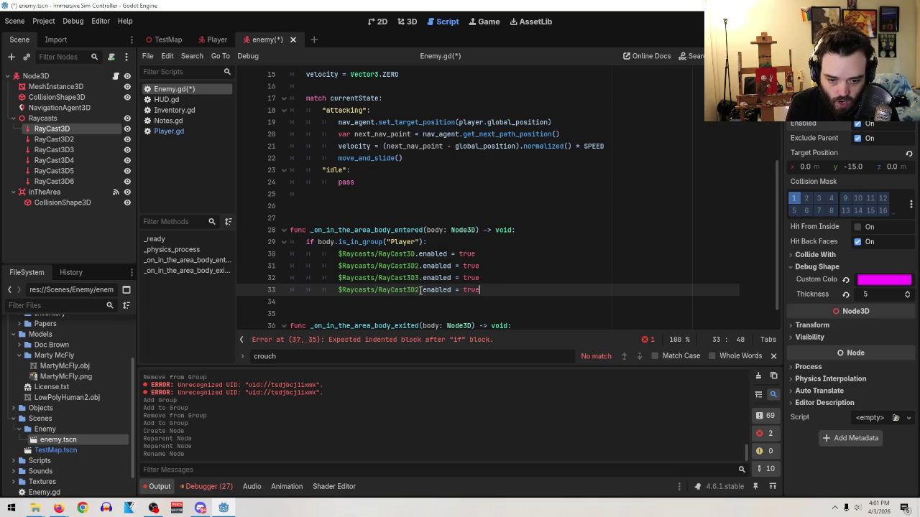
pyautogui.press('BackSpace')
pyautogui.write('4')
pyautogui.click(520, 281)
pyautogui.click(515, 291)
pyautogui.press('Return')
pyautogui.hotkey('ctrl', 'v')
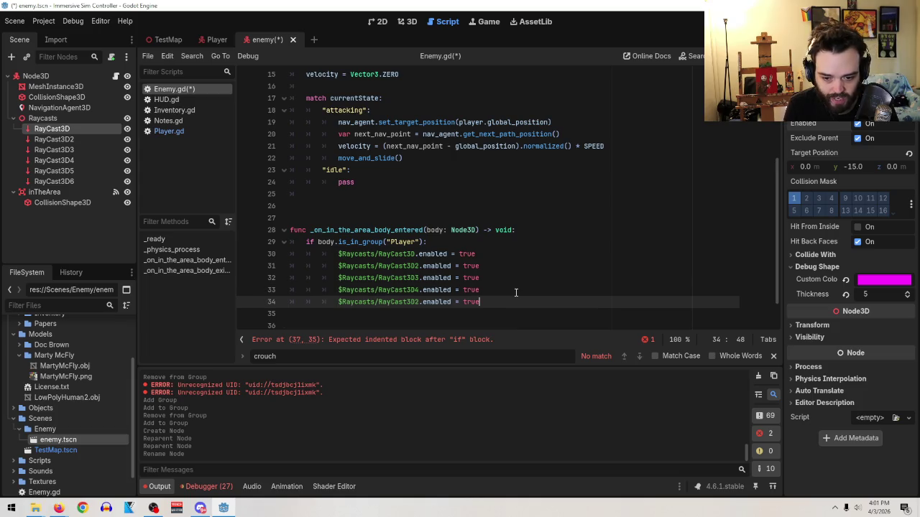
pyautogui.click(420, 302)
pyautogui.press('BackSpace')
pyautogui.write('5')
# - Add the RayCast3D6 enabling line 35, then select lines 30–35
pyautogui.click(496, 302)
pyautogui.press('Return')
pyautogui.hotkey('ctrl', 'v')
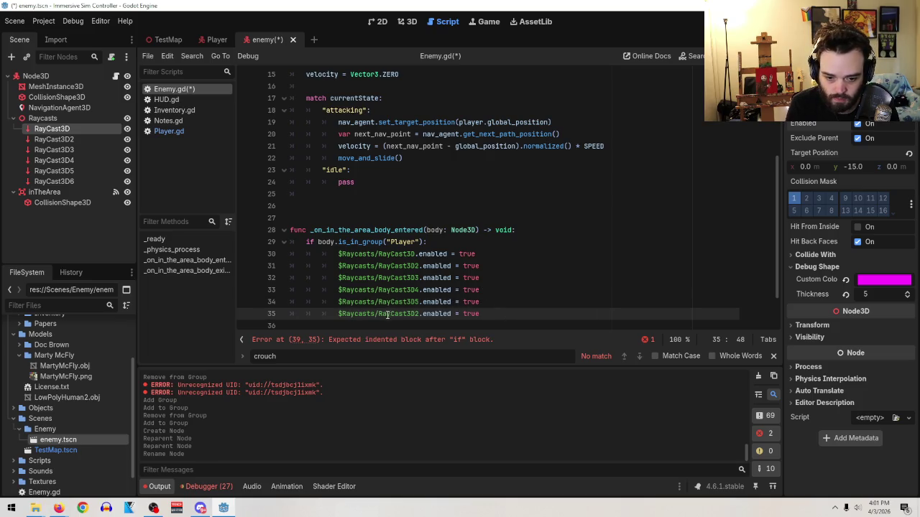
pyautogui.click(420, 313)
pyautogui.press('BackSpace')
pyautogui.write('6')
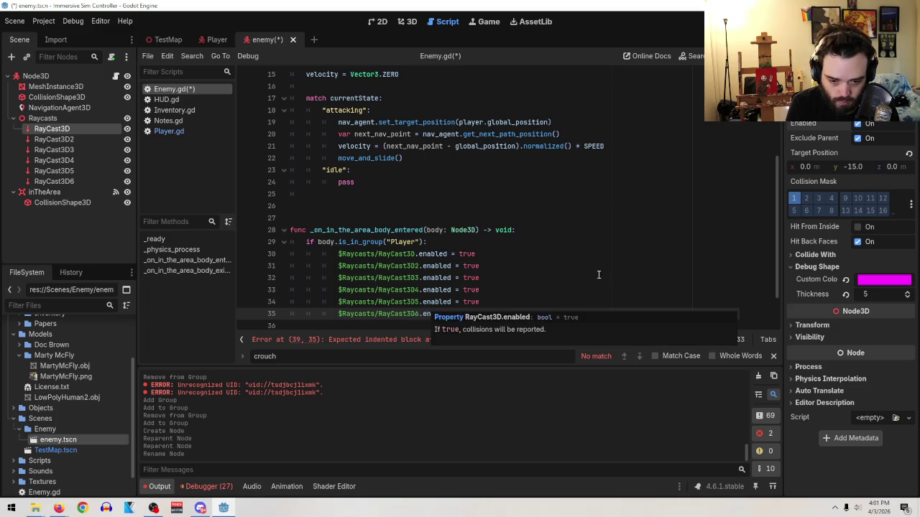
pyautogui.scroll(-1, 508, 266)
pyautogui.moveTo(508, 266)
pyautogui.mouseDown()
pyautogui.moveTo(345, 209)
pyautogui.moveTo(278, 207)
pyautogui.mouseUp()
pyautogui.hotkey('ctrl', 'c')
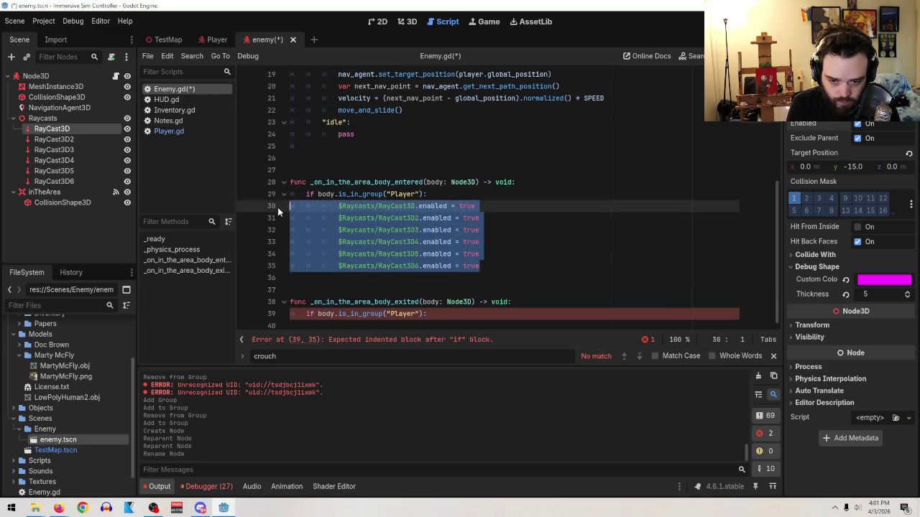
# - Paste the six raycast lines under the exit handler's if, outdent, and change true to false
pyautogui.click(494, 317)
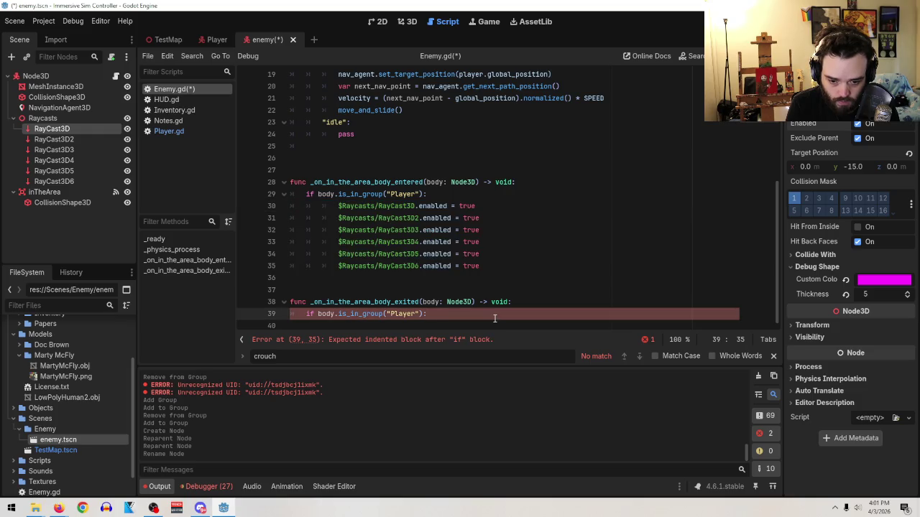
pyautogui.press('Return')
pyautogui.hotkey('ctrl', 'v')
pyautogui.click(369, 263)
pyautogui.press('BackSpace')
pyautogui.press('BackSpace')
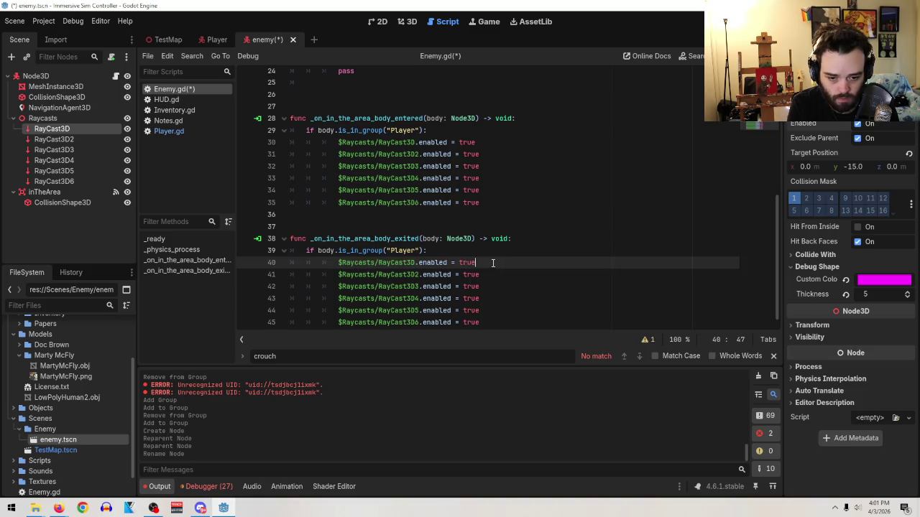
pyautogui.doubleClick(464, 263)
pyautogui.write('false')
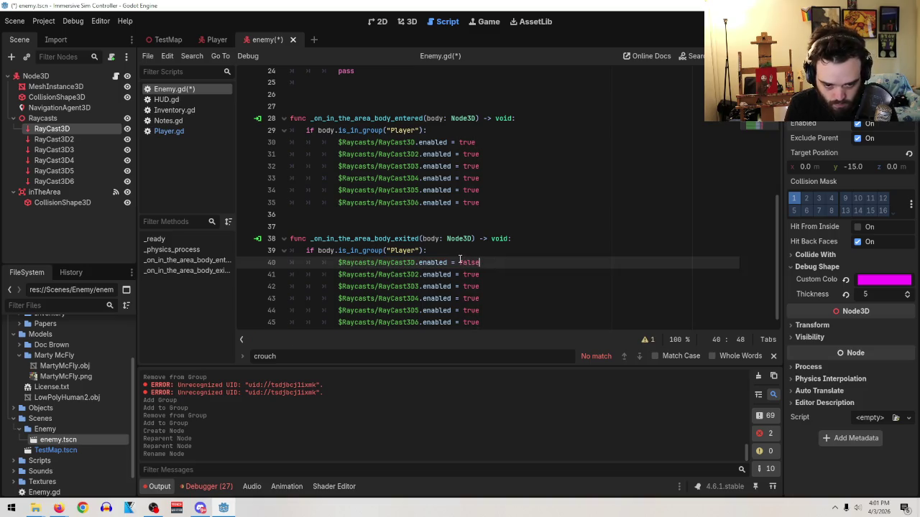
pyautogui.moveTo(483, 265)
pyautogui.mouseDown()
pyautogui.moveTo(460, 264)
pyautogui.moveTo(463, 322)
pyautogui.mouseUp()
pyautogui.write('falsefalsefalsefalsefalse')
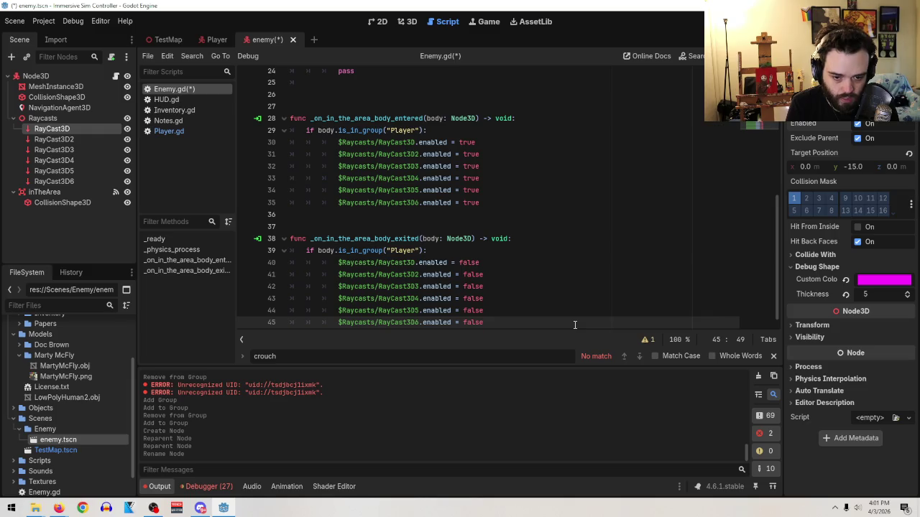
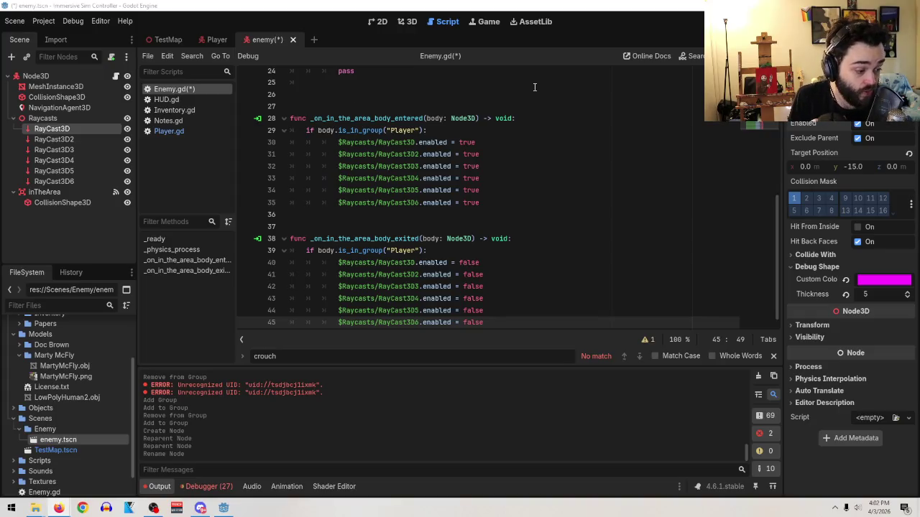
# - Save enemy.tscn from the Scene menu and switch to the 3D workspace
pyautogui.click(15, 21)
pyautogui.click(42, 96)
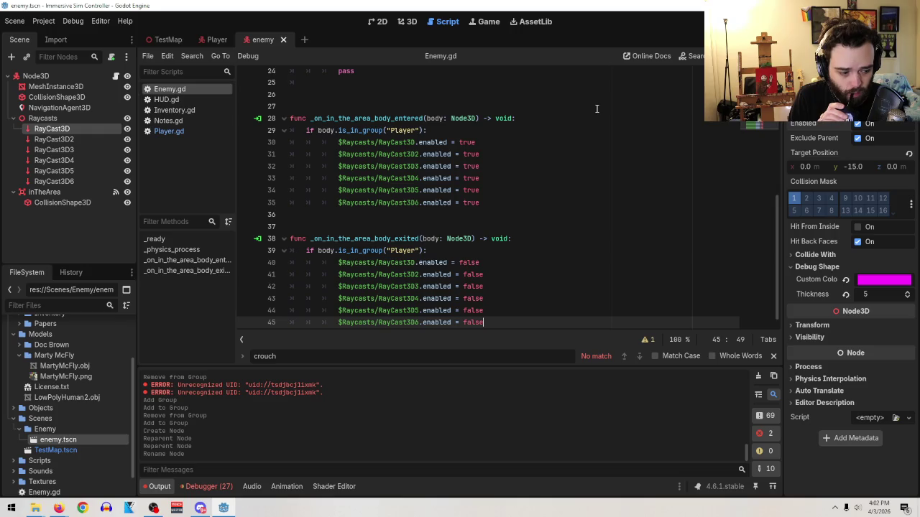
pyautogui.scroll(-1, 546, 255)
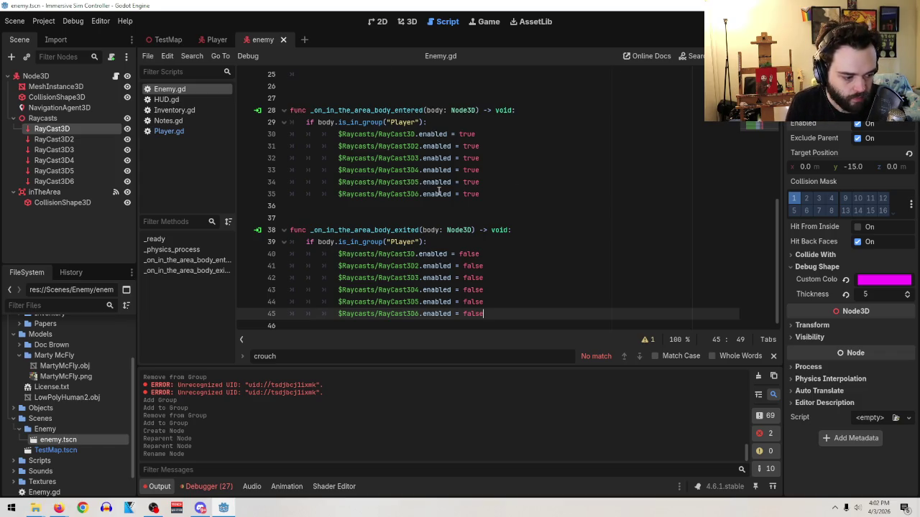
pyautogui.click(407, 22)
# - Collapse the Raycasts group, copy it, and paste it as a sibling
pyautogui.scroll(6, 461, 232)
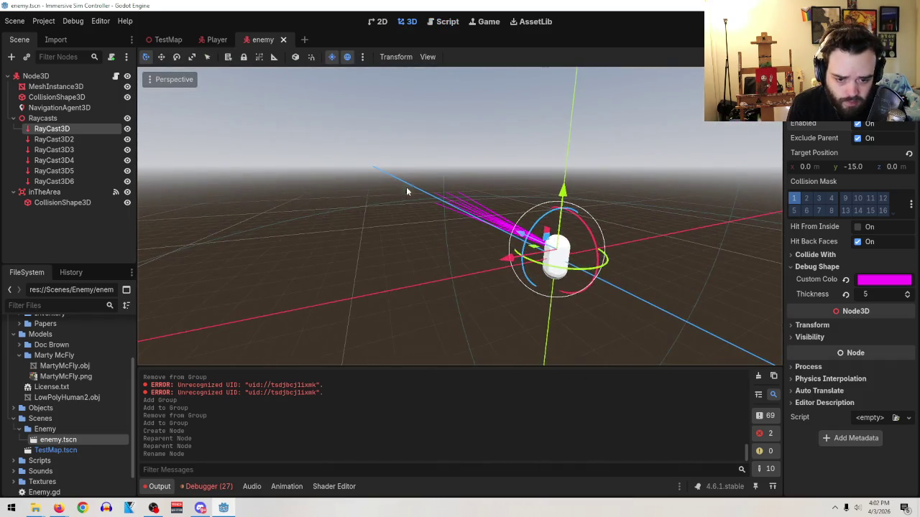
pyautogui.moveTo(392, 211)
pyautogui.mouseDown()
pyautogui.moveTo(431, 228)
pyautogui.moveTo(392, 229)
pyautogui.mouseUp()
pyautogui.scroll(2, 392, 228)
pyautogui.click(13, 118)
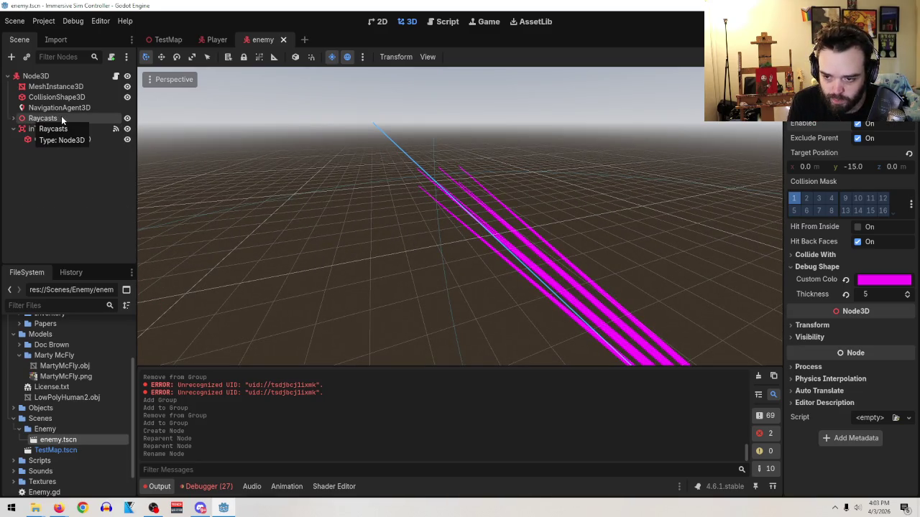
pyautogui.rightClick(40, 120)
pyautogui.click(102, 175)
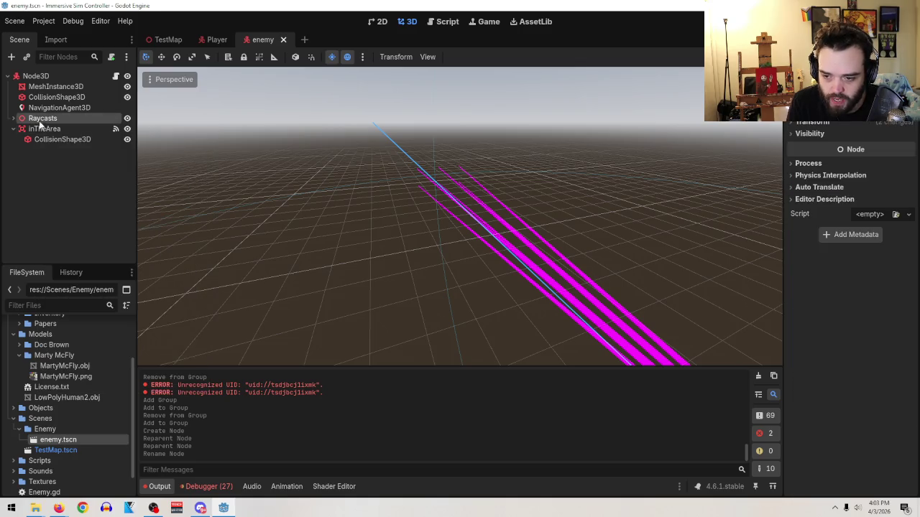
pyautogui.rightClick(39, 120)
pyautogui.rightClick(23, 118)
pyautogui.rightClick(23, 118)
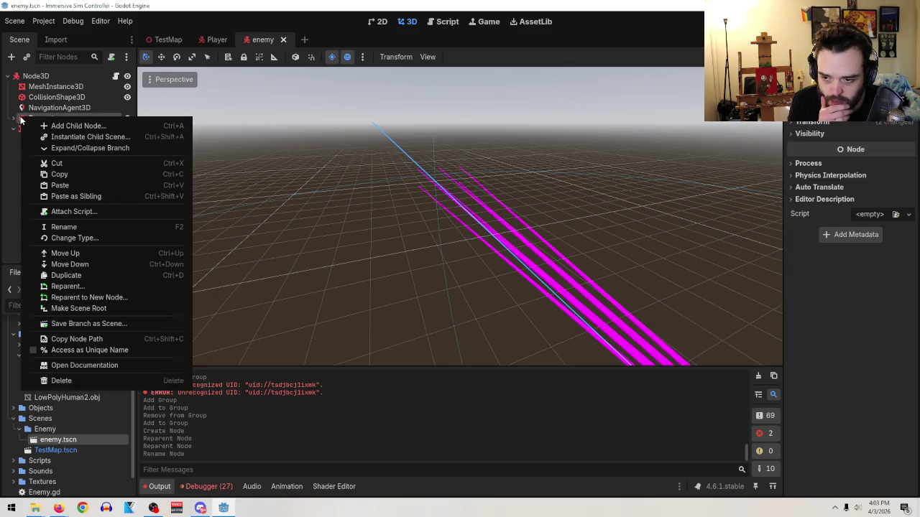
pyautogui.click(83, 196)
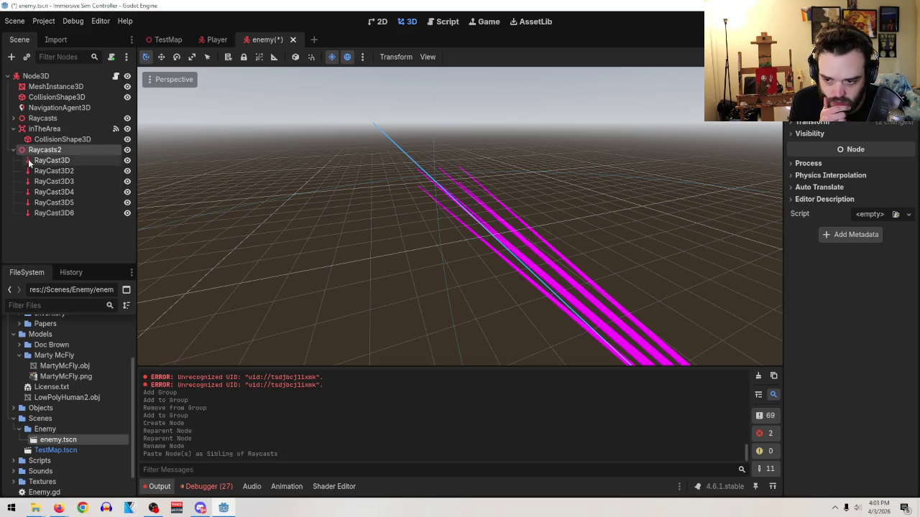
# - Move the copied group above inTheArea and begin renaming it
pyautogui.moveTo(44, 150); pyautogui.dragTo(61, 126)
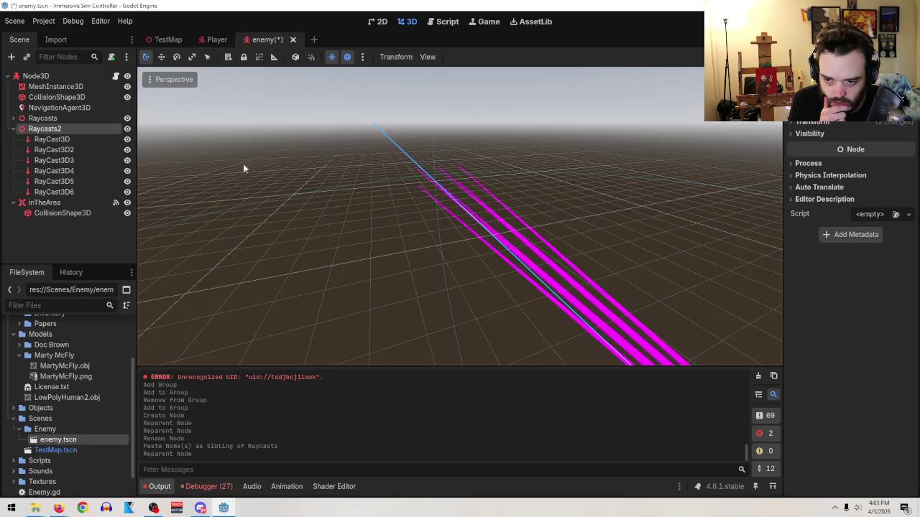
pyautogui.doubleClick(66, 125)
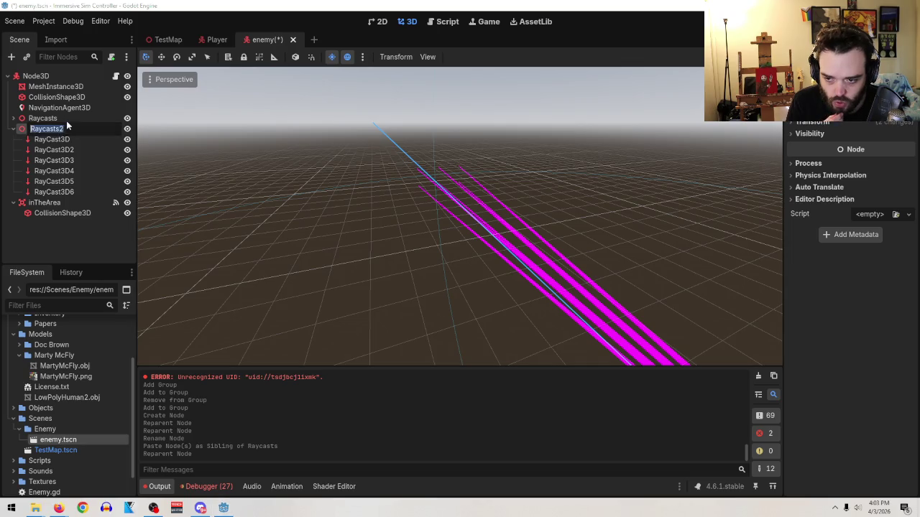
pyautogui.write('peri')
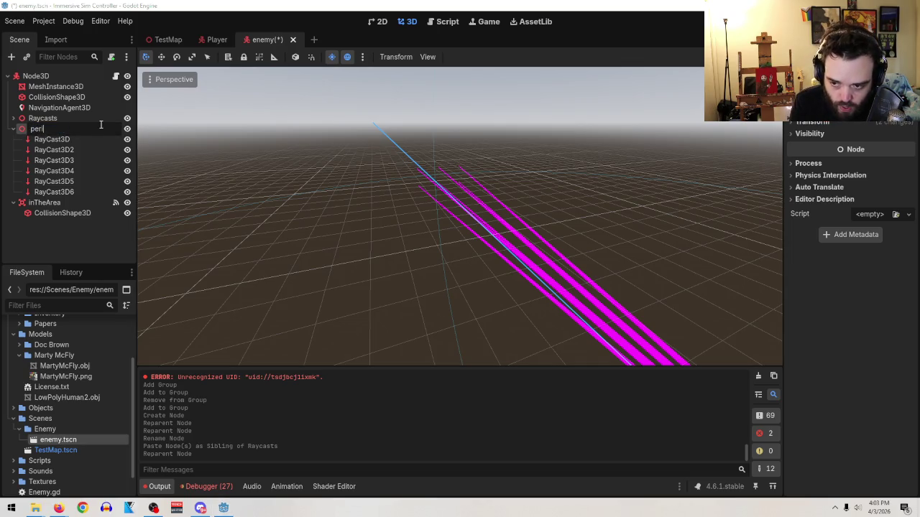
pyautogui.write('fieral')
pyautogui.hotkey('ctrl', 'a')
pyautogui.write('p')
pyautogui.write('pe')
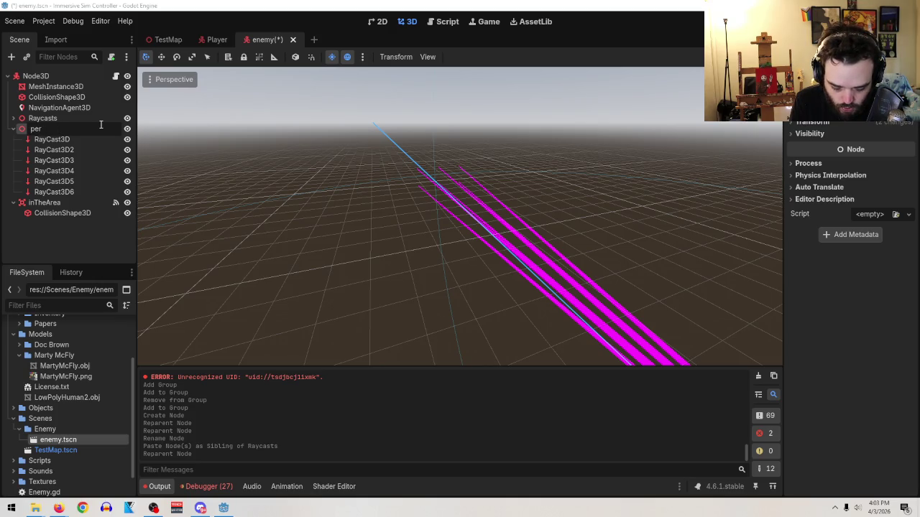
pyautogui.press('BackSpace')
pyautogui.press('BackSpace')
pyautogui.press('BackSpace')
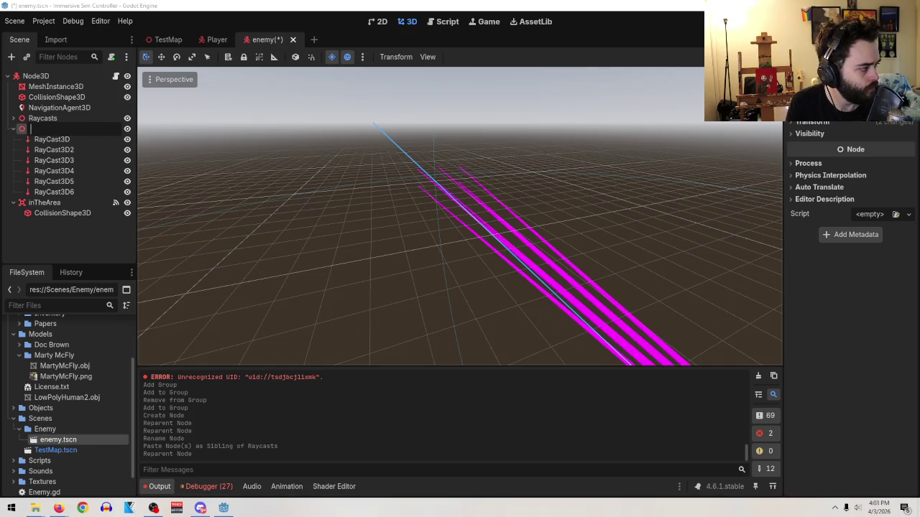
pyautogui.press('Return')
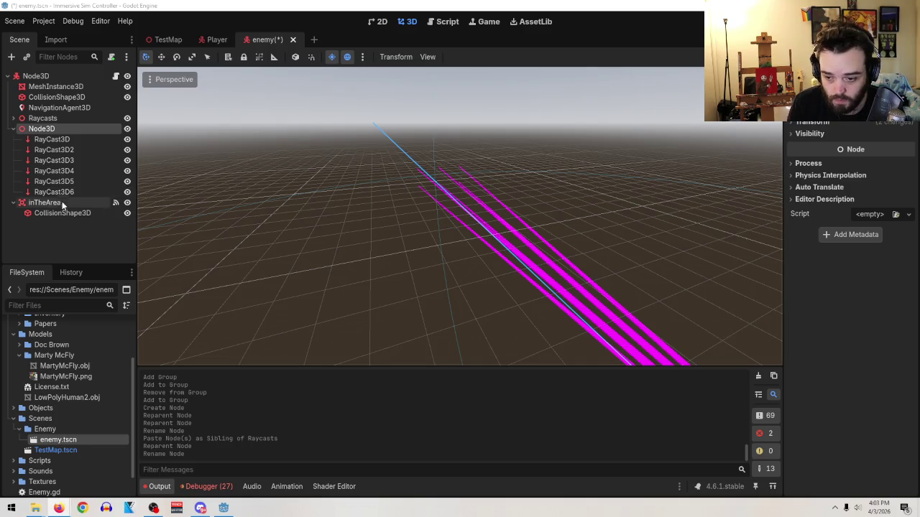
pyautogui.rightClick(44, 130)
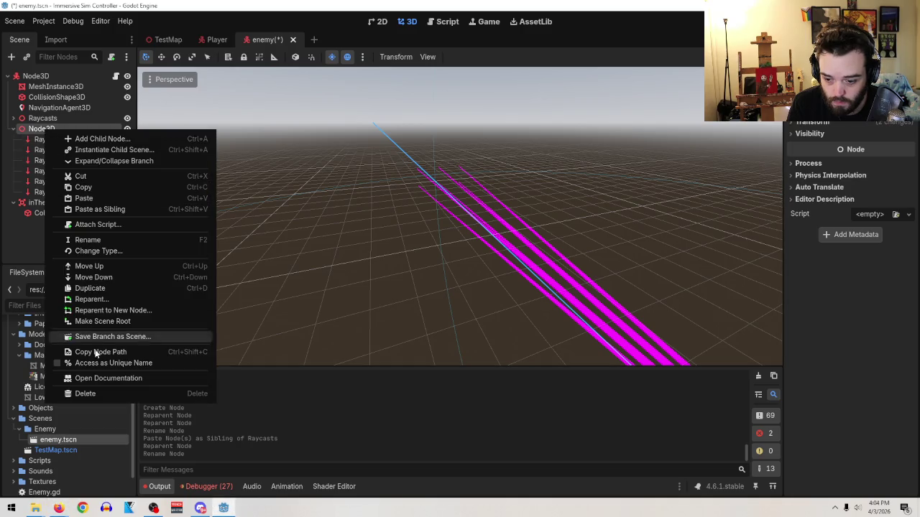
pyautogui.click(94, 239)
# - Name the copied group peripheralVision and select its first ray
pyautogui.write('peripheral')
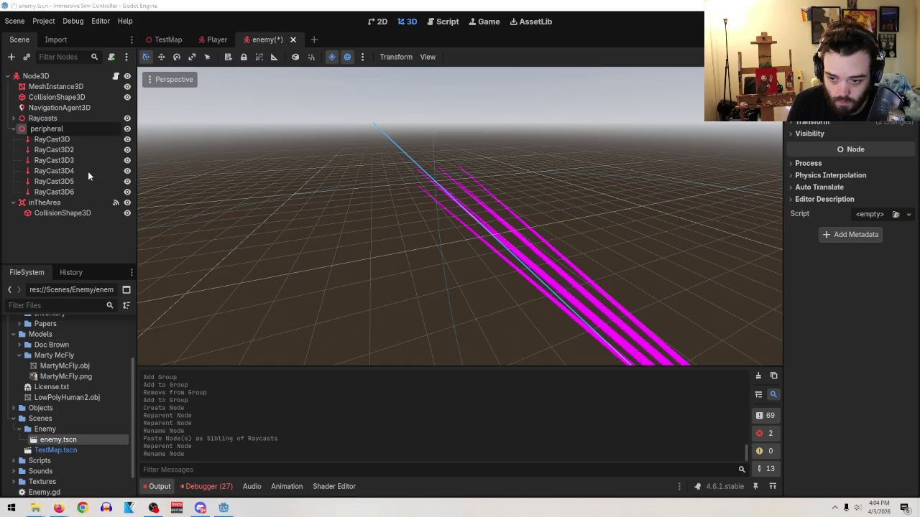
pyautogui.write('Vision')
pyautogui.press('Return')
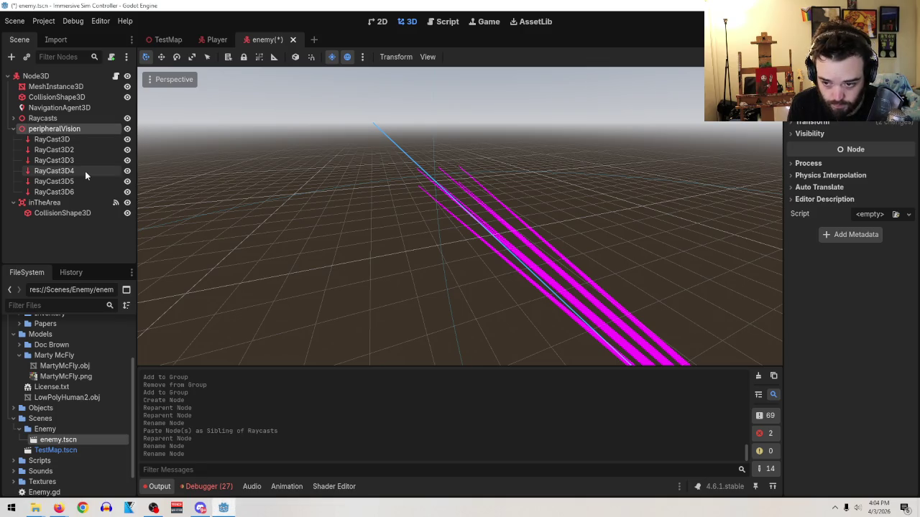
pyautogui.scroll(-10, 374, 230)
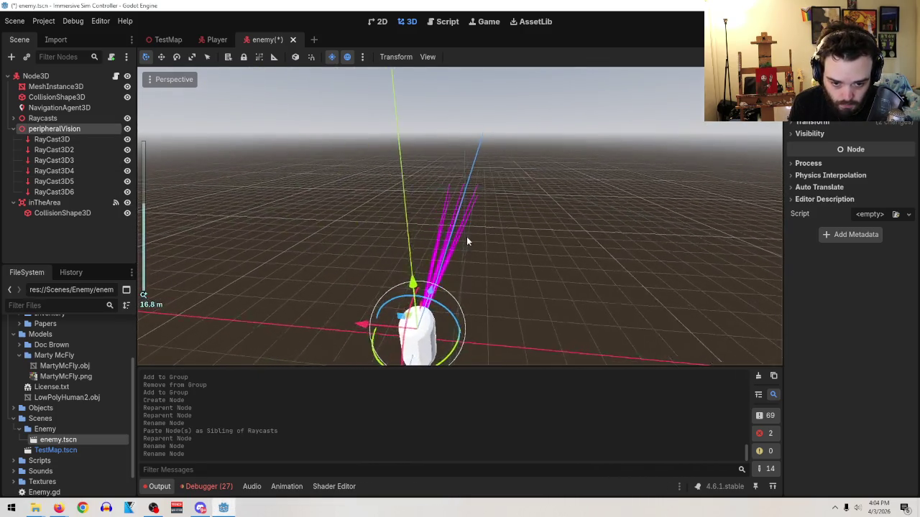
pyautogui.scroll(3, 504, 274)
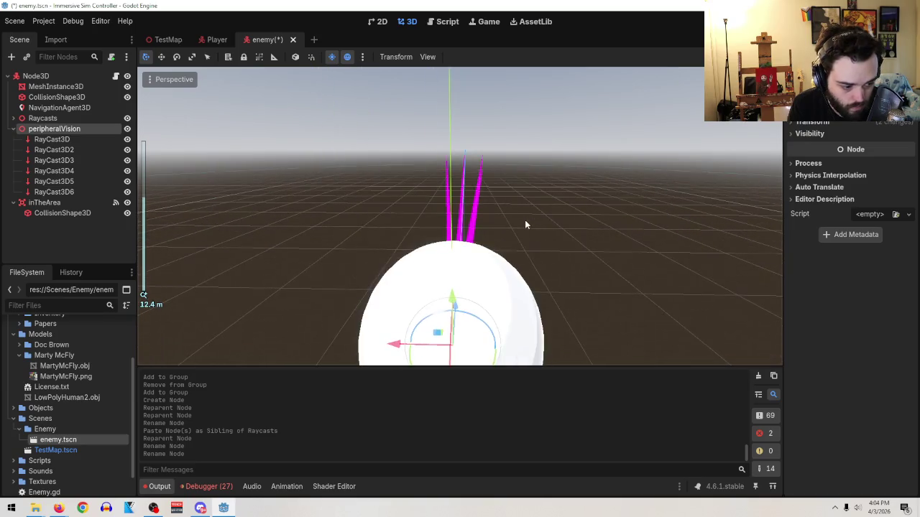
pyautogui.click(52, 139)
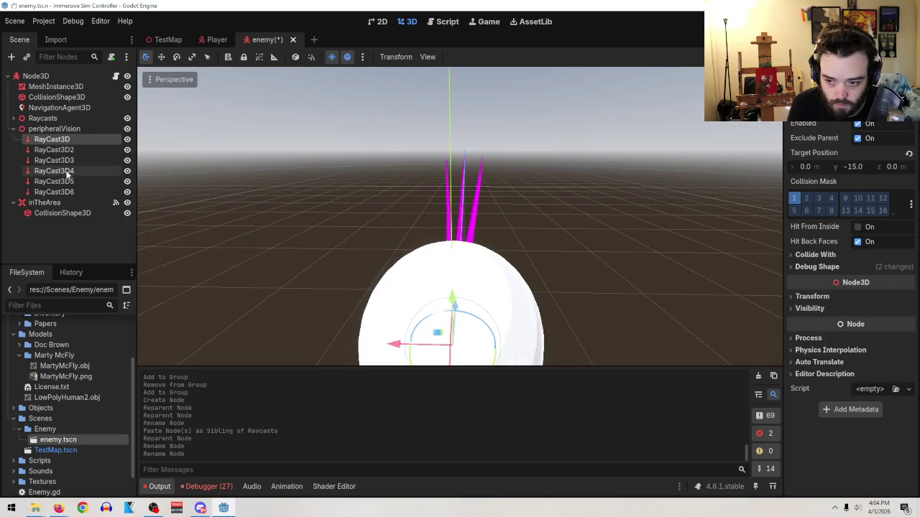
pyautogui.moveTo(367, 180)
pyautogui.mouseDown()
pyautogui.moveTo(427, 199)
pyautogui.moveTo(154, 164)
pyautogui.mouseUp()
# - Toggle RayCast3D2's visibility, frame it, and hide the original Raycasts group
pyautogui.doubleClick(128, 139)
pyautogui.click(128, 152)
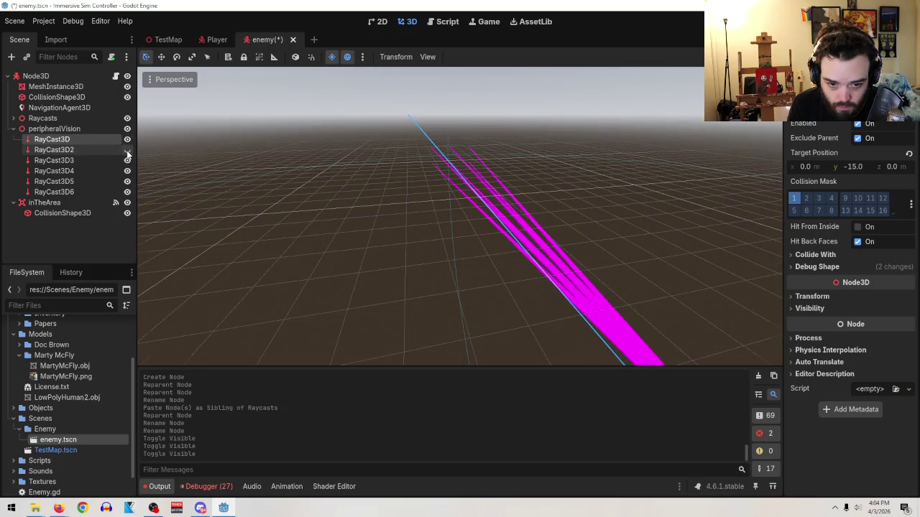
pyautogui.press('f')
pyautogui.click(127, 150)
pyautogui.click(127, 118)
pyautogui.moveTo(199, 149)
pyautogui.mouseDown()
pyautogui.moveTo(358, 217)
pyautogui.moveTo(215, 180)
pyautogui.mouseUp()
# - Hide RayCast3D, RayCast3D3 and RayCast3D4 in turn to identify their rays
pyautogui.click(126, 141)
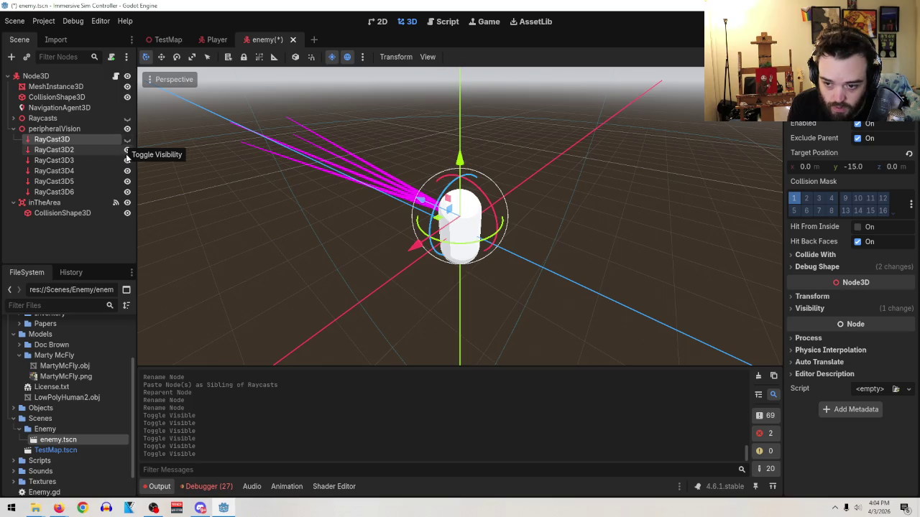
pyautogui.click(128, 149)
pyautogui.click(127, 150)
pyautogui.click(127, 160)
pyautogui.moveTo(485, 157)
pyautogui.mouseDown()
pyautogui.moveTo(400, 182)
pyautogui.moveTo(399, 145)
pyautogui.moveTo(254, 159)
pyautogui.mouseUp()
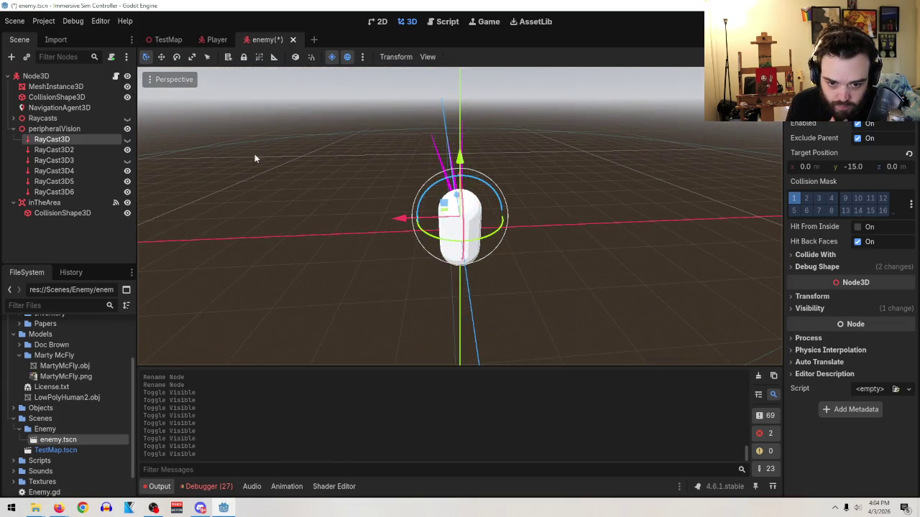
pyautogui.click(128, 160)
pyautogui.click(128, 171)
pyautogui.moveTo(565, 130); pyautogui.dragTo(654, 139)
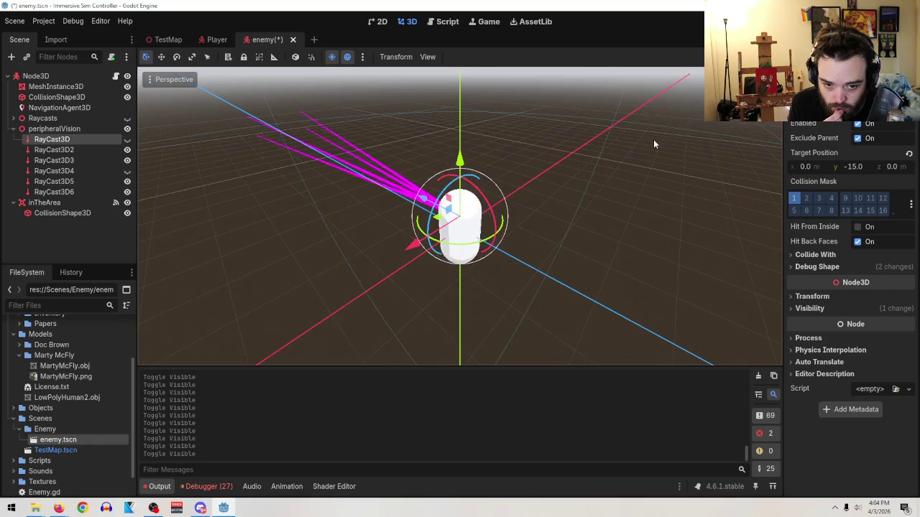
# - Delete RayCast3D and RayCast3D4 from peripheralVision
pyautogui.rightClick(75, 143)
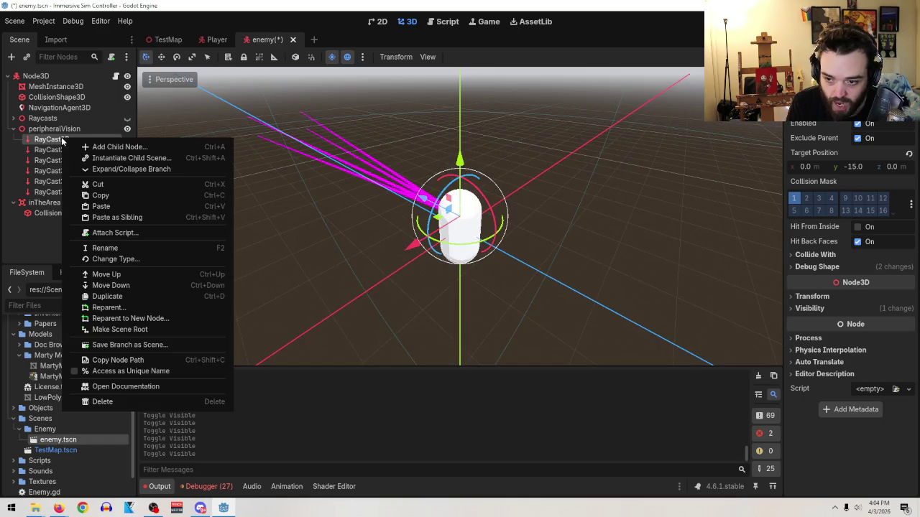
pyautogui.click(144, 401)
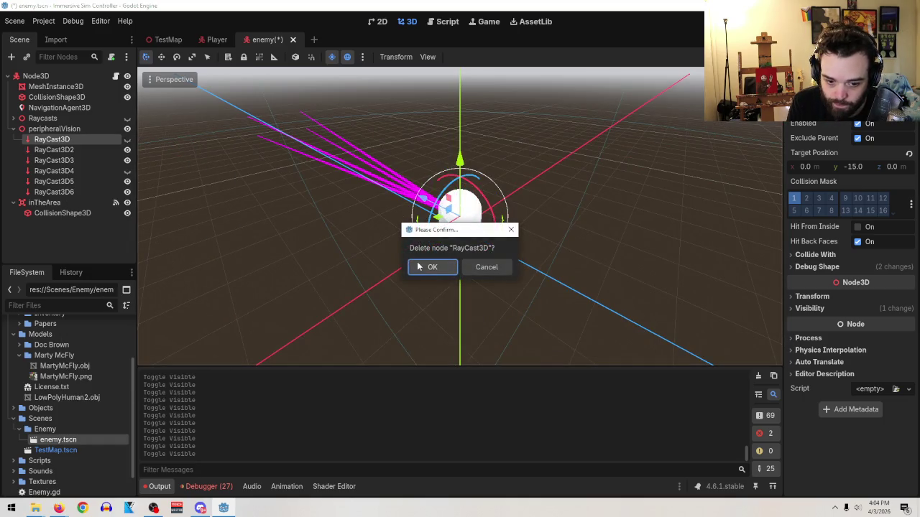
pyautogui.press('Return')
pyautogui.rightClick(61, 162)
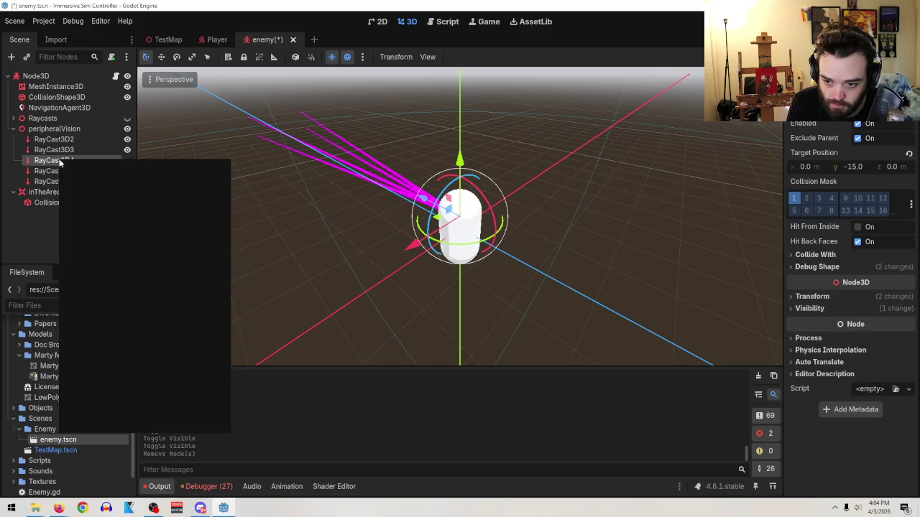
pyautogui.rightClick(50, 161)
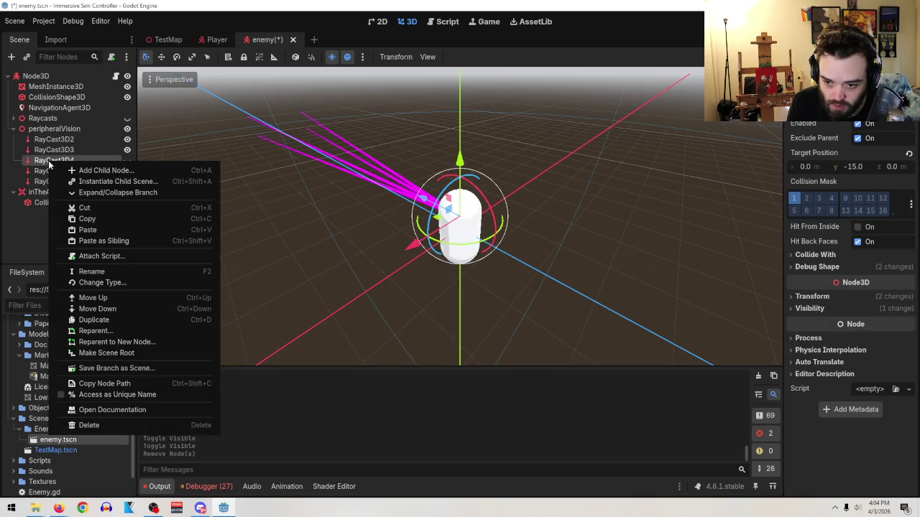
pyautogui.click(106, 427)
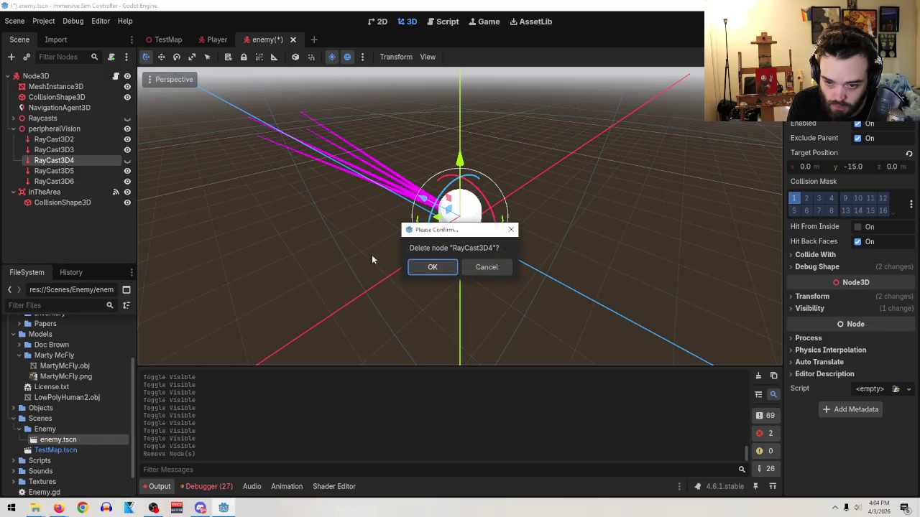
pyautogui.click(411, 269)
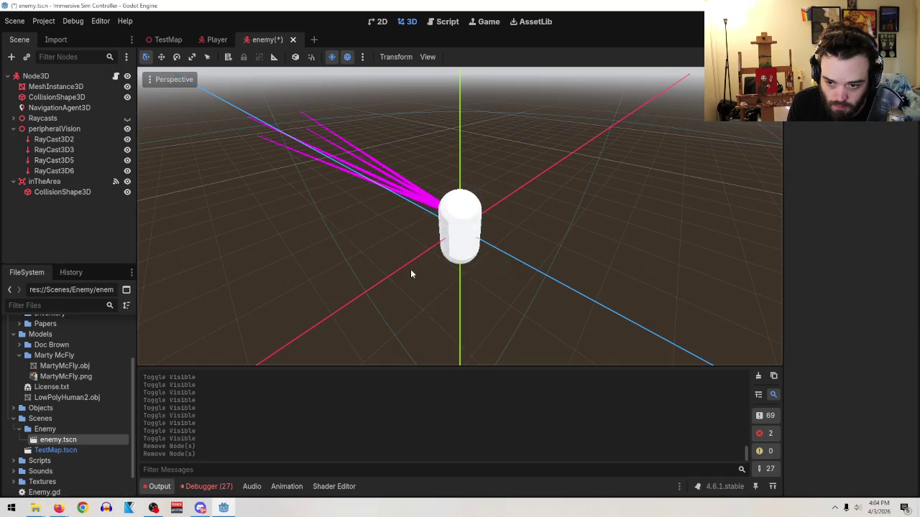
pyautogui.click(76, 139)
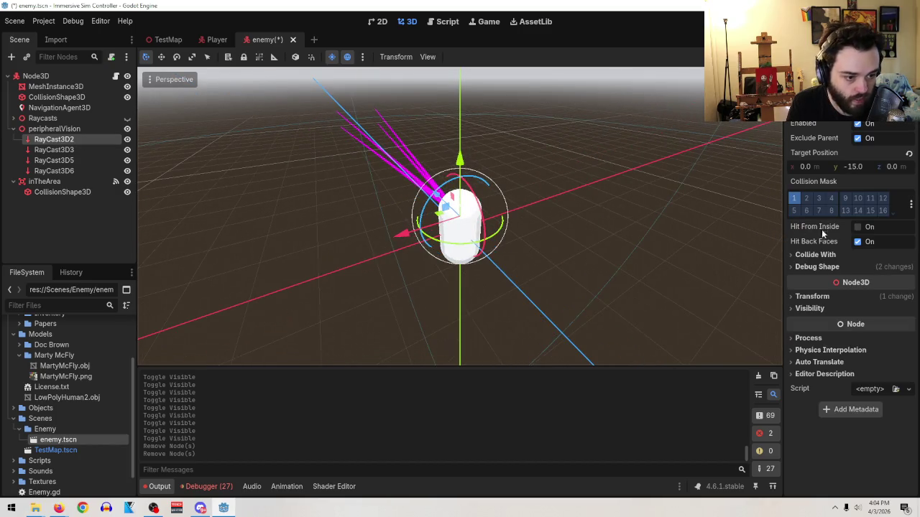
# - Set RayCast3D2's debug shape colour to cyan 00aee2
pyautogui.click(827, 266)
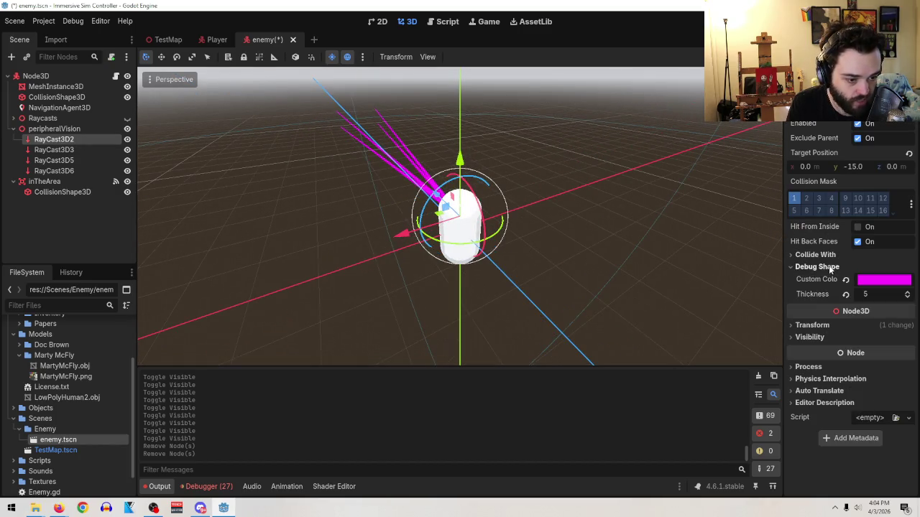
pyautogui.click(877, 282)
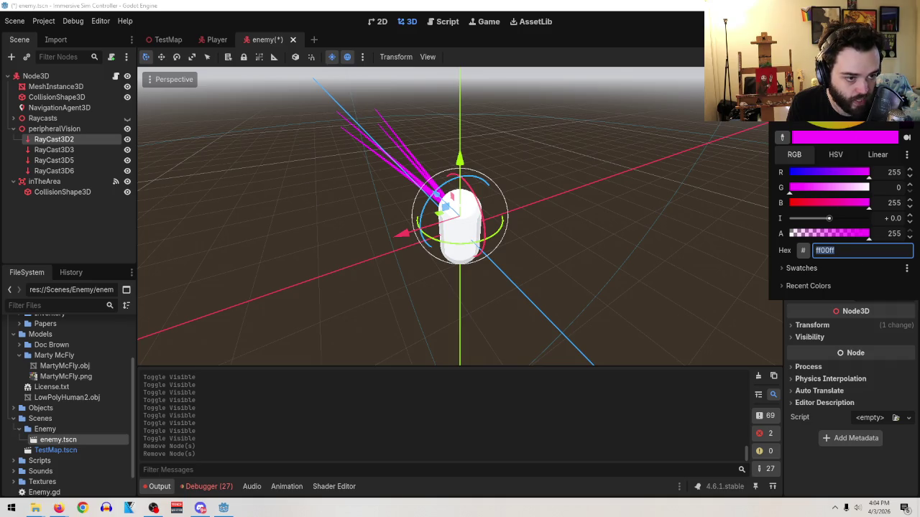
pyautogui.write('00aee2')
pyautogui.press('Return')
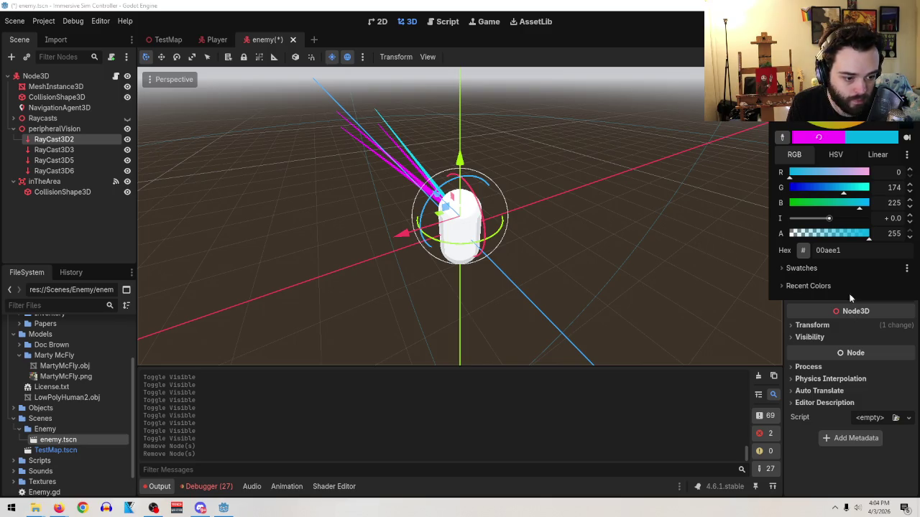
pyautogui.click(46, 154)
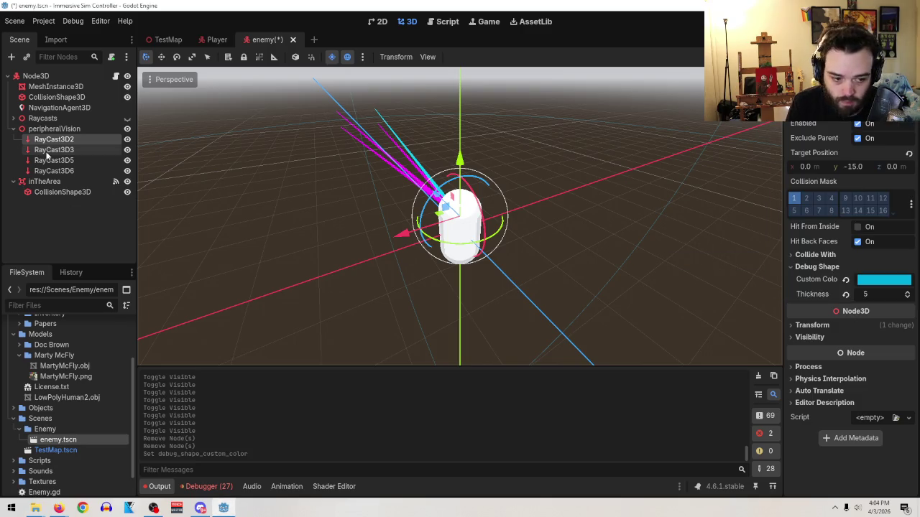
pyautogui.press('Down')
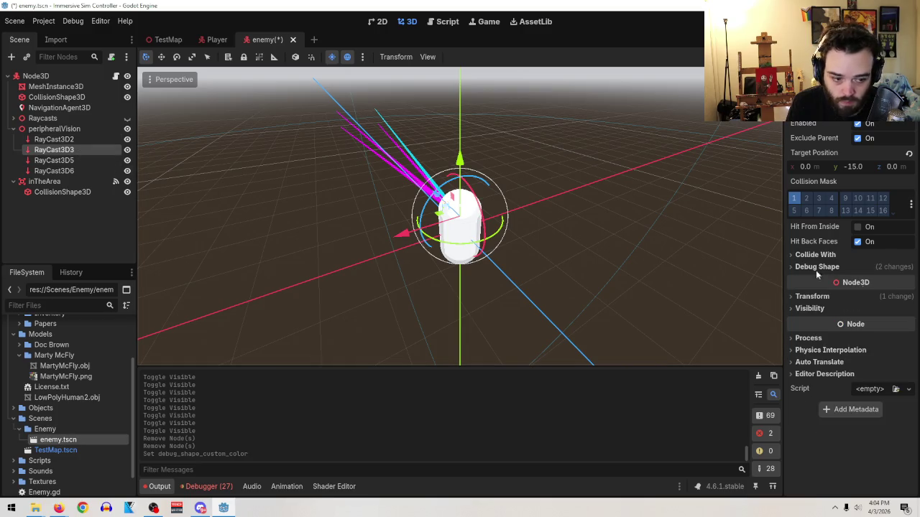
# - Set RayCast3D3's debug shape colour to cyan 00aee1
pyautogui.click(817, 267)
pyautogui.click(875, 281)
pyautogui.click(855, 251)
pyautogui.write('00aee1')
pyautogui.press('Return')
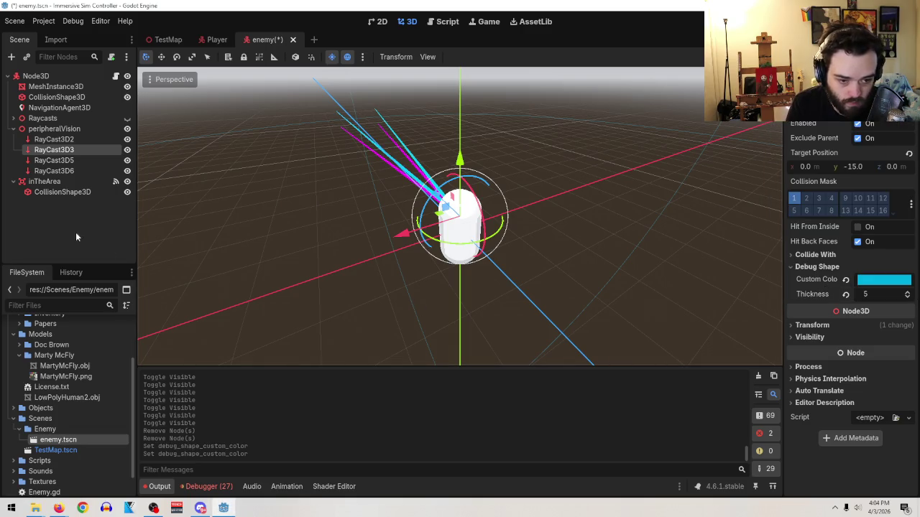
# - Paste the cyan hex into RayCast3D5's debug shape colour
pyautogui.click(54, 160)
pyautogui.click(875, 269)
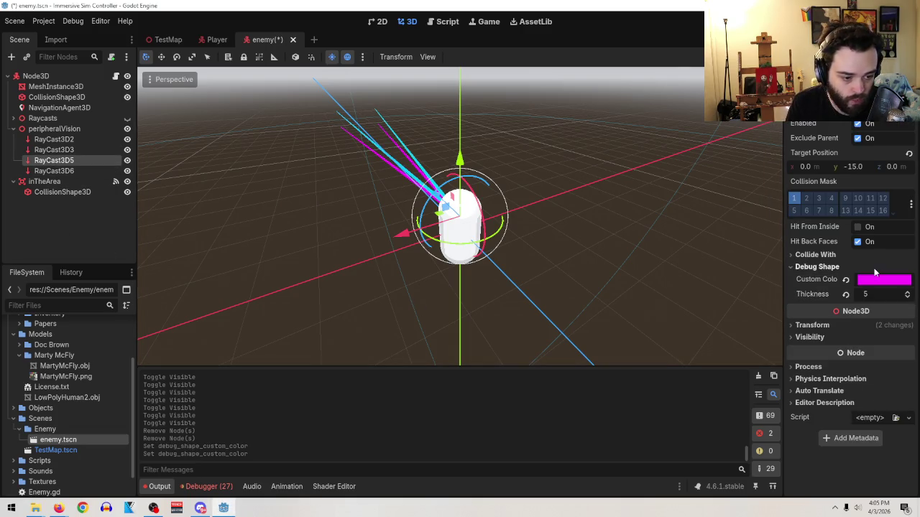
pyautogui.click(867, 286)
pyautogui.write('00aee1')
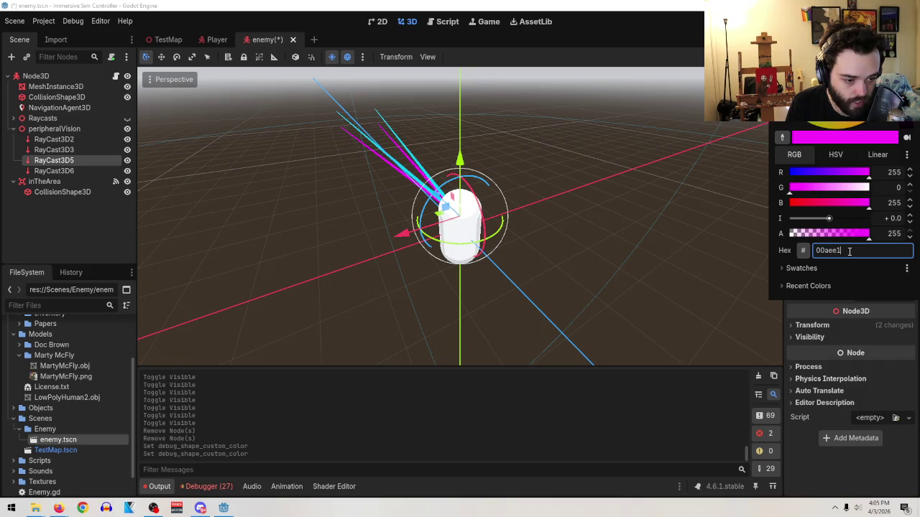
pyautogui.press('Return')
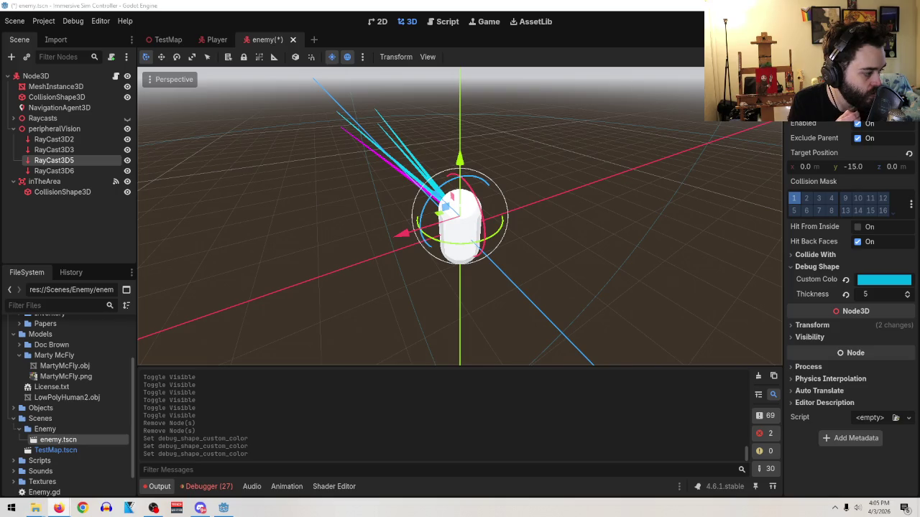
# - Paste the cyan hex into RayCast3D6's debug shape colour
pyautogui.click(74, 172)
pyautogui.click(848, 267)
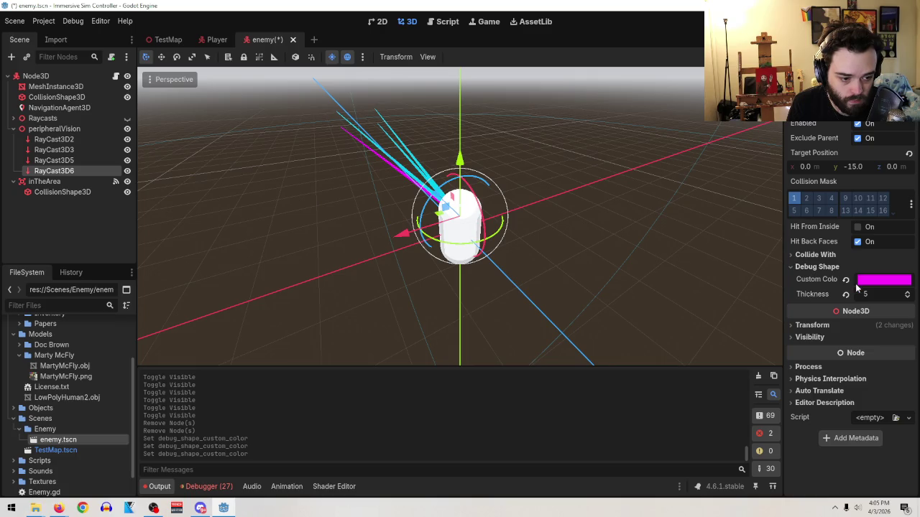
pyautogui.click(883, 280)
pyautogui.write('00aee1')
pyautogui.press('Return')
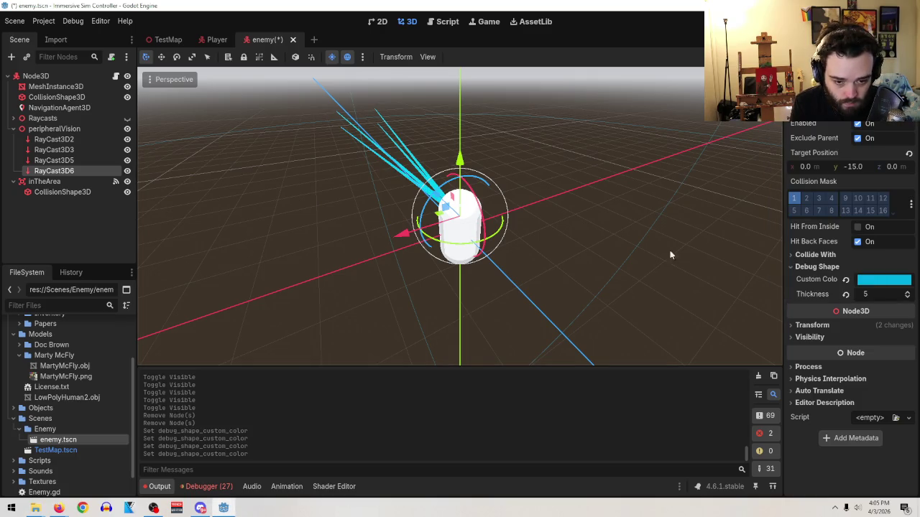
pyautogui.moveTo(518, 255); pyautogui.dragTo(474, 256)
pyautogui.click(74, 161)
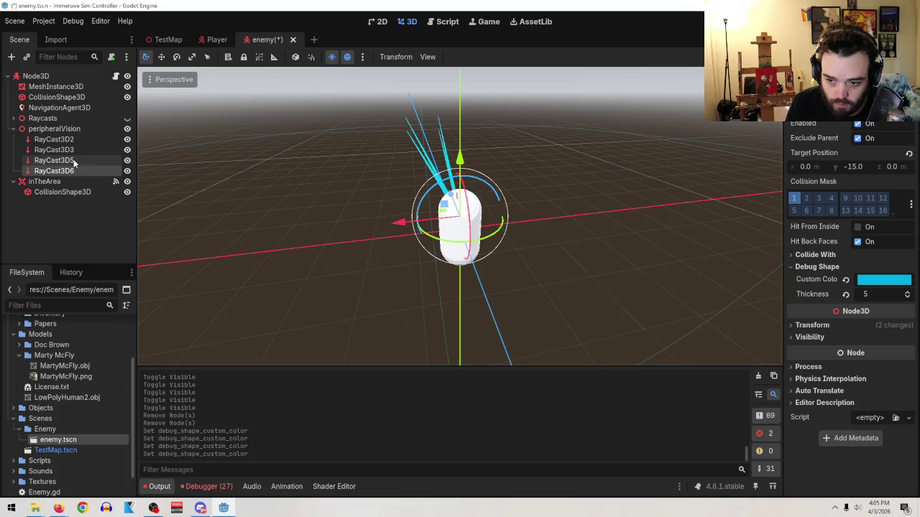
# - Toggle the peripheralVision rays' visibility to identify each one
pyautogui.click(128, 161)
pyautogui.click(127, 161)
pyautogui.click(127, 171)
pyautogui.click(127, 171)
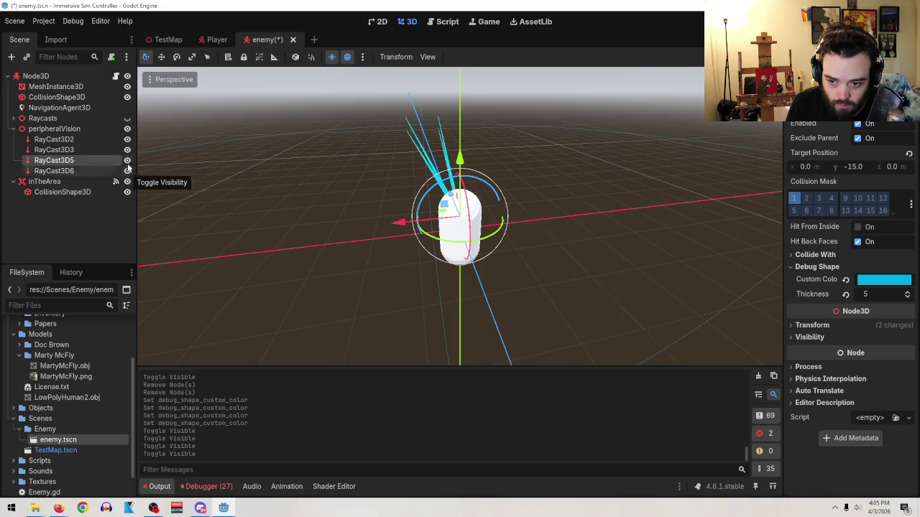
pyautogui.click(127, 139)
pyautogui.click(128, 141)
pyautogui.click(127, 141)
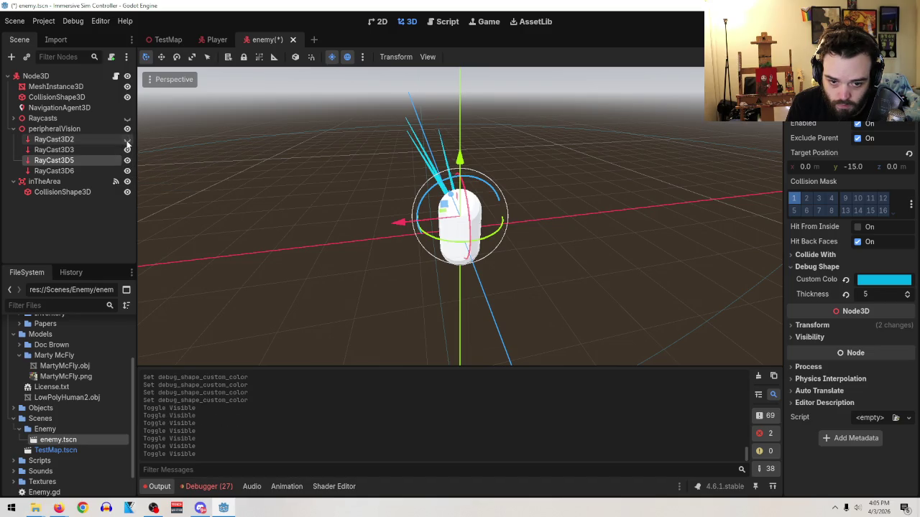
pyautogui.click(127, 141)
pyautogui.click(128, 161)
# - Drag RayCast3D5, undo the accidental reparent, and show the Raycasts group's rays again
pyautogui.moveTo(99, 161)
pyautogui.mouseDown()
pyautogui.moveTo(83, 147)
pyautogui.moveTo(66, 157)
pyautogui.moveTo(50, 149)
pyautogui.mouseUp()
pyautogui.hotkey('ctrl', 'z')
pyautogui.click(128, 150)
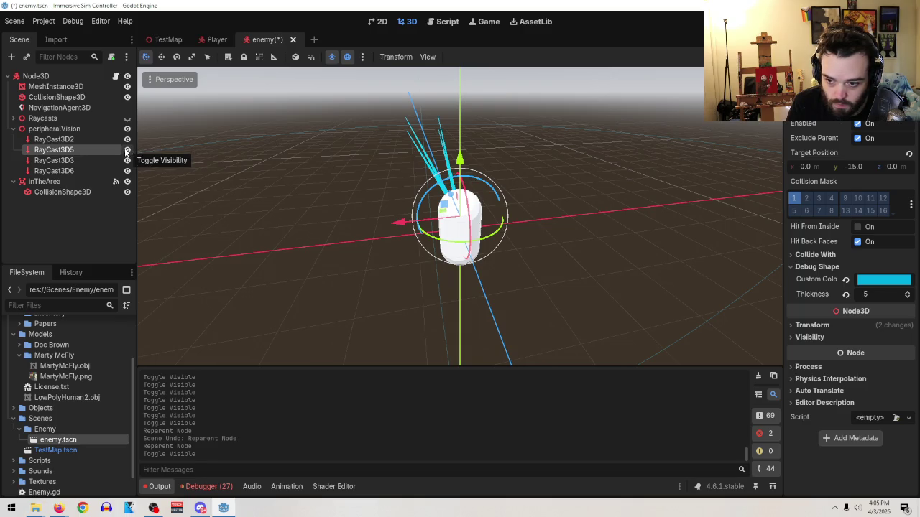
pyautogui.click(127, 119)
pyautogui.scroll(3, 550, 223)
pyautogui.moveTo(551, 224)
pyautogui.mouseDown()
pyautogui.moveTo(544, 277)
pyautogui.moveTo(486, 211)
pyautogui.moveTo(457, 205)
pyautogui.moveTo(518, 237)
pyautogui.moveTo(503, 223)
pyautogui.mouseUp()
# - Rotate RayCast3D2 and RayCast3D5 to -10.4° around Z
pyautogui.keyDown('ctrl'); pyautogui.click(84, 139); pyautogui.keyUp('ctrl')
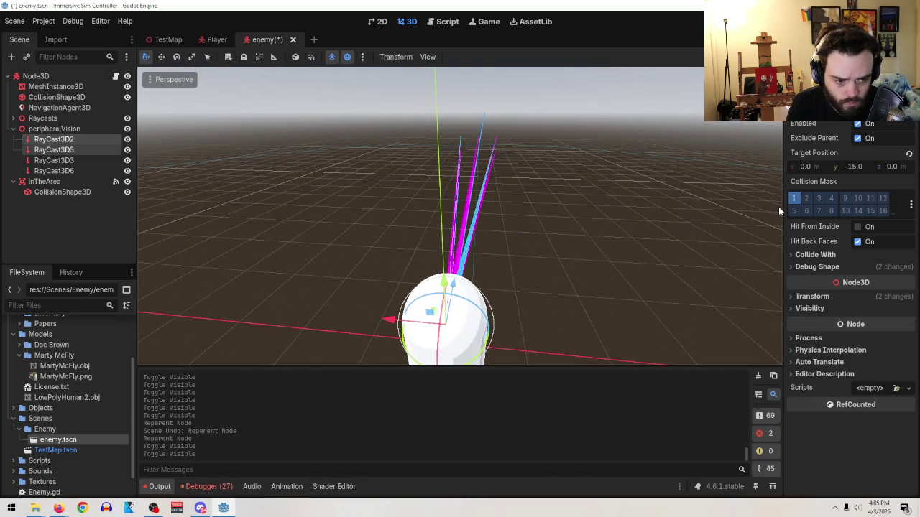
pyautogui.click(821, 296)
pyautogui.moveTo(889, 356); pyautogui.dragTo(888, 352)
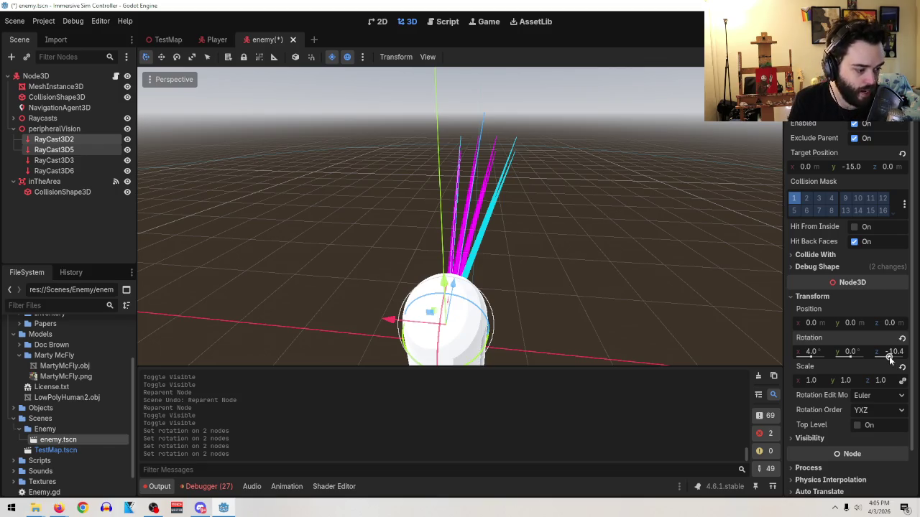
pyautogui.press('XF86AudioLowerVolume')
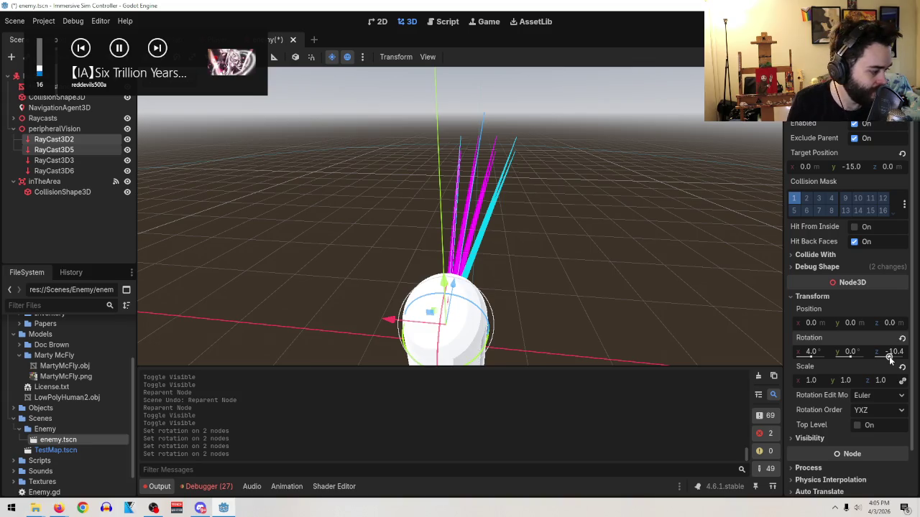
pyautogui.press('XF86AudioRaiseVolume')
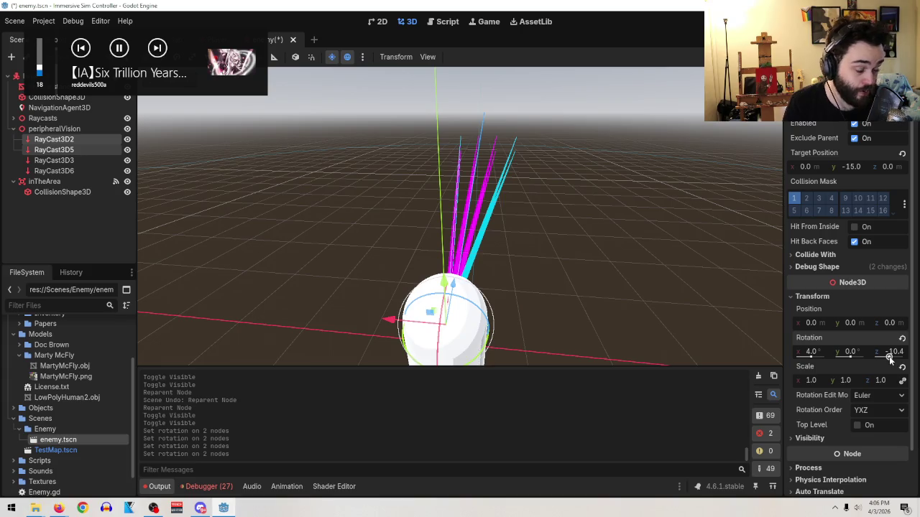
# - Rotate RayCast3D3 and RayCast3D6 to 9.5° around Z
pyautogui.moveTo(593, 275)
pyautogui.mouseDown()
pyautogui.moveTo(470, 242)
pyautogui.moveTo(625, 220)
pyautogui.moveTo(633, 206)
pyautogui.moveTo(546, 216)
pyautogui.moveTo(431, 209)
pyautogui.mouseUp()
pyautogui.click(61, 162)
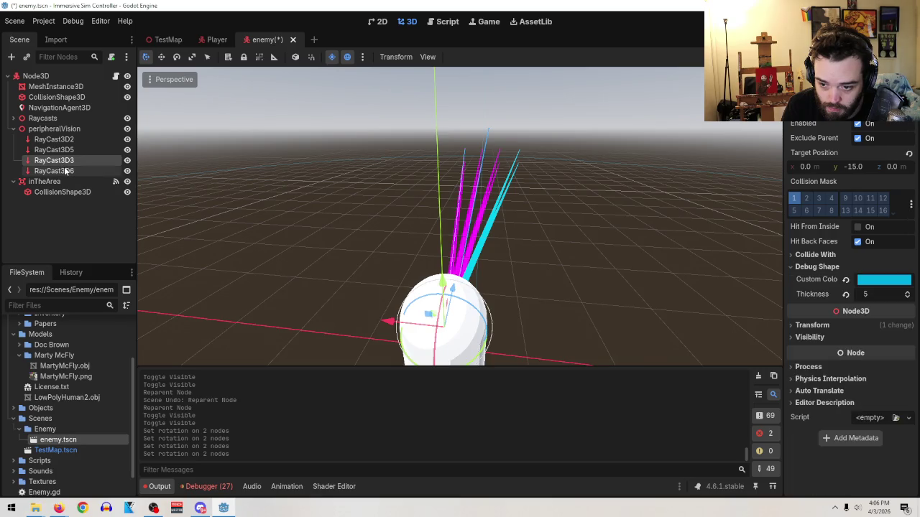
pyautogui.keyDown('ctrl'); pyautogui.click(64, 171); pyautogui.keyUp('ctrl')
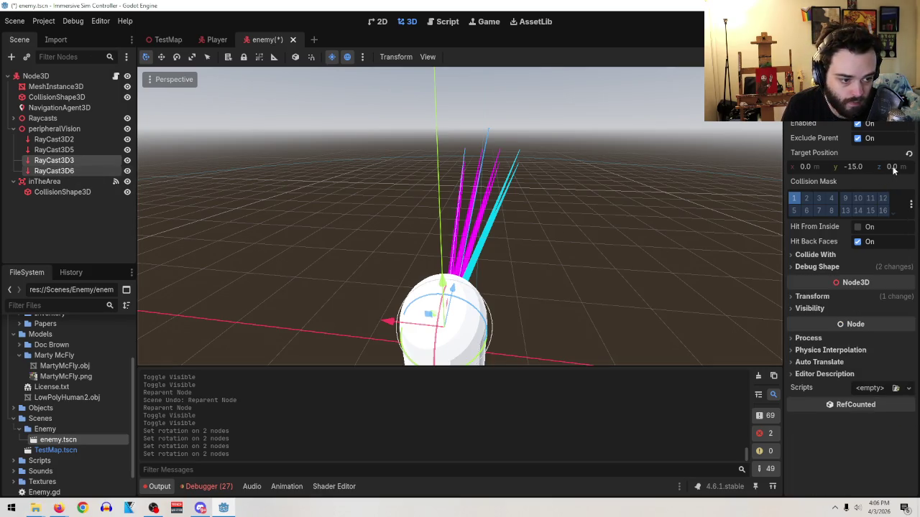
pyautogui.click(826, 297)
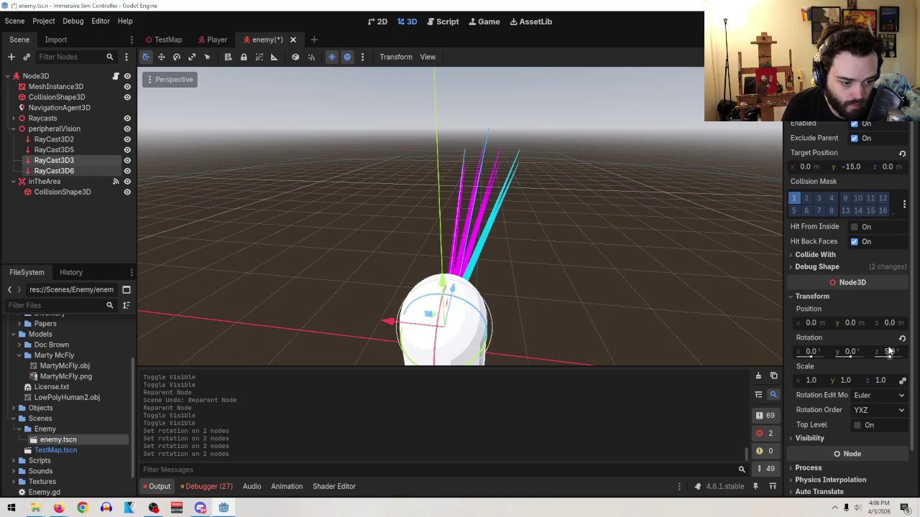
pyautogui.moveTo(889, 349)
pyautogui.mouseDown()
pyautogui.moveTo(877, 350)
pyautogui.moveTo(896, 350)
pyautogui.mouseUp()
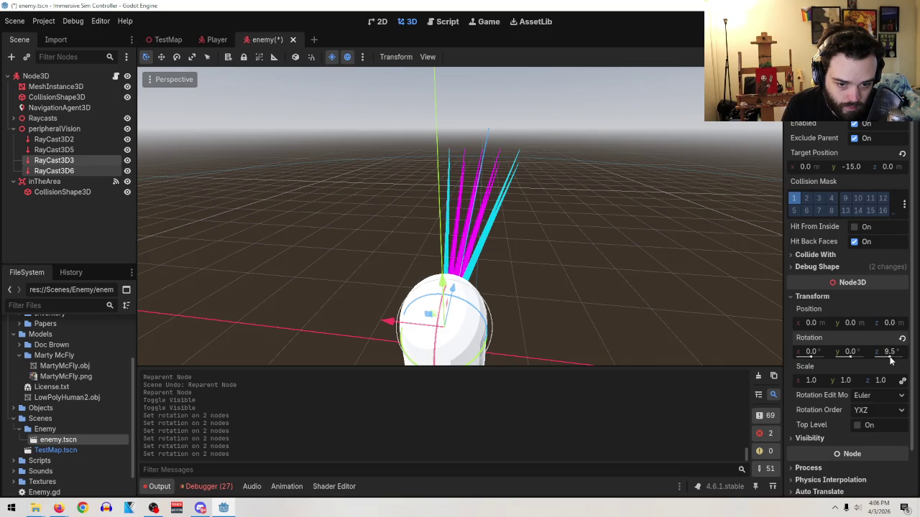
pyautogui.moveTo(337, 286)
pyautogui.mouseDown()
pyautogui.moveTo(503, 237)
pyautogui.moveTo(672, 212)
pyautogui.moveTo(462, 276)
pyautogui.moveTo(713, 122)
pyautogui.moveTo(693, 168)
pyautogui.moveTo(566, 238)
pyautogui.moveTo(462, 240)
pyautogui.moveTo(466, 216)
pyautogui.moveTo(436, 267)
pyautogui.moveTo(472, 211)
pyautogui.moveTo(514, 226)
pyautogui.moveTo(425, 236)
pyautogui.moveTo(390, 204)
pyautogui.moveTo(499, 229)
pyautogui.moveTo(453, 218)
pyautogui.moveTo(430, 230)
pyautogui.moveTo(369, 308)
pyautogui.moveTo(278, 322)
pyautogui.moveTo(208, 304)
pyautogui.mouseUp()
pyautogui.scroll(-1, 462, 276)
pyautogui.scroll(-2, 693, 168)
pyautogui.scroll(-2, 566, 237)
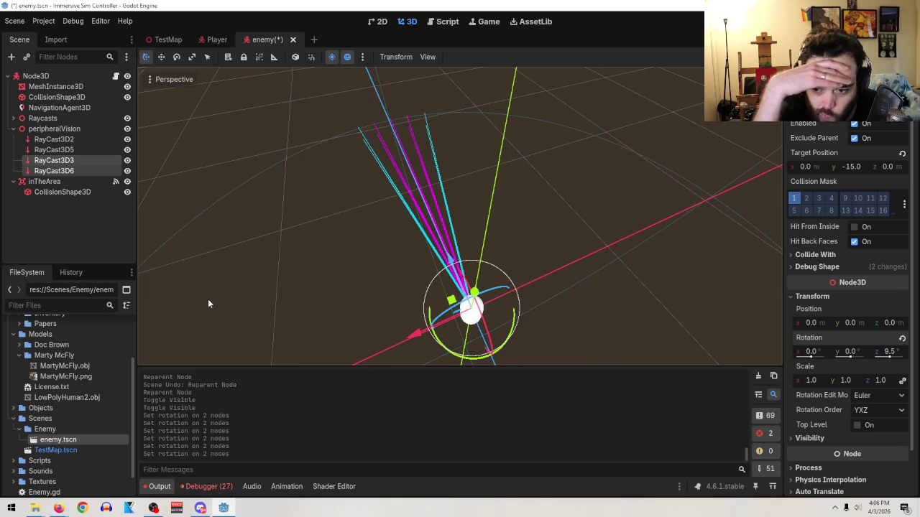
# - Open Enemy.gd and add a new line after line 35 in the body-entered handler
pyautogui.click(55, 129)
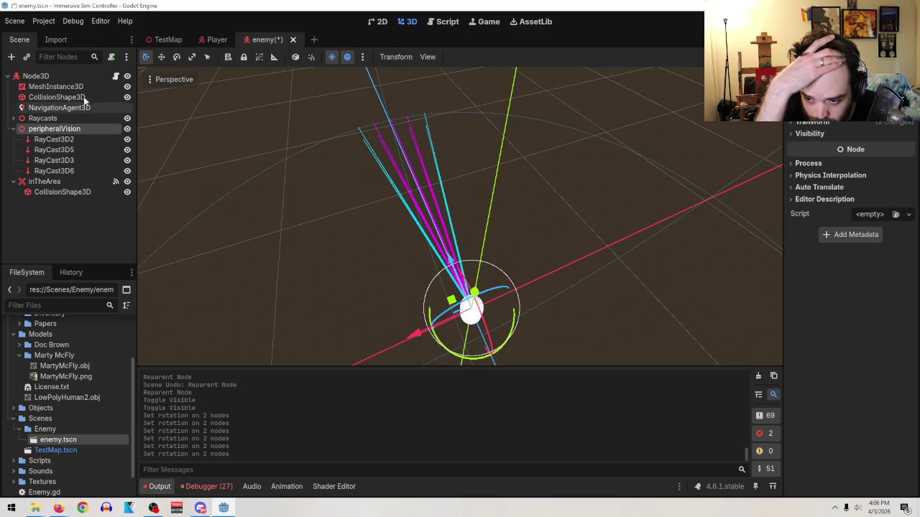
pyautogui.click(114, 77)
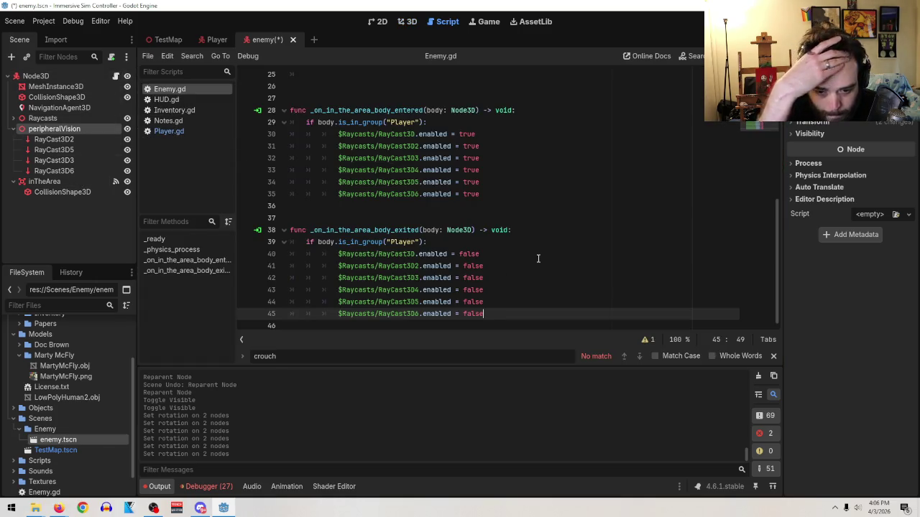
pyautogui.click(99, 141)
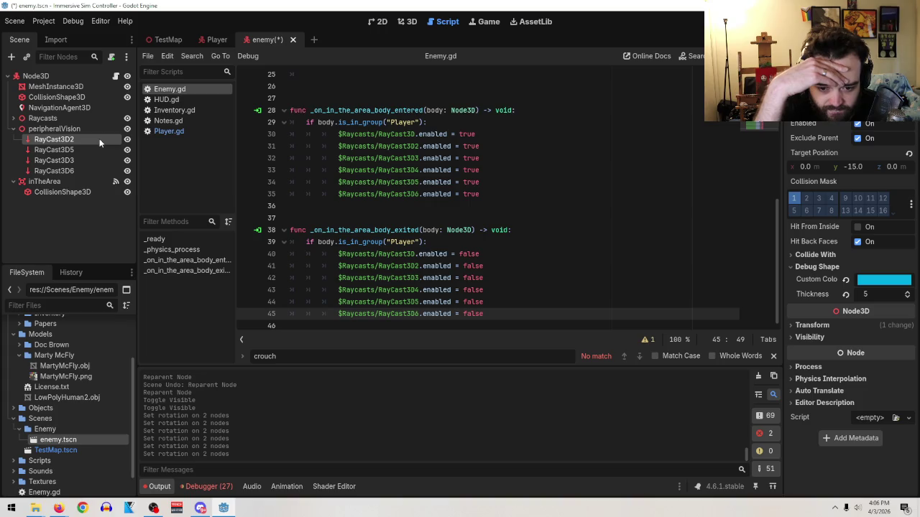
pyautogui.click(515, 190)
pyautogui.press('Return')
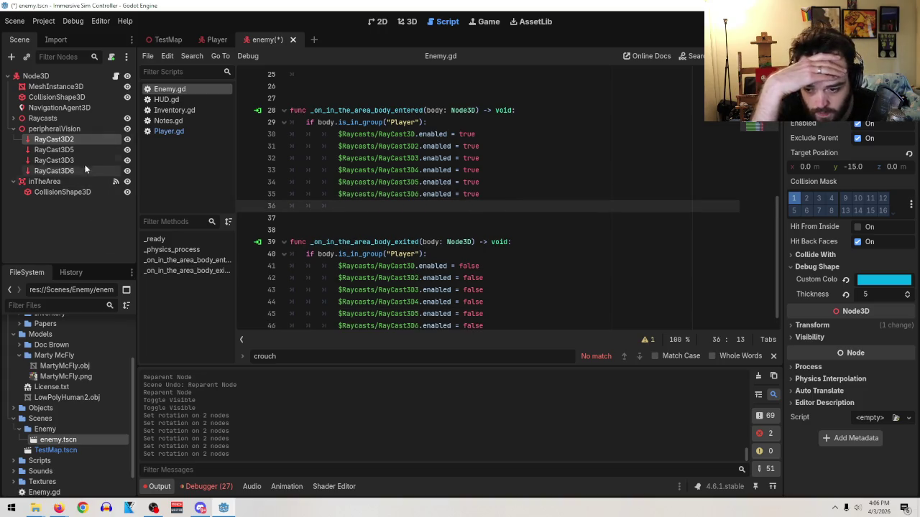
# - Insert the four peripheralVision raycast paths, each on its own line (lines 36–39)
pyautogui.keyDown('shift'); pyautogui.click(75, 171); pyautogui.keyUp('shift')
pyautogui.moveTo(64, 150)
pyautogui.mouseDown()
pyautogui.moveTo(374, 229)
pyautogui.moveTo(395, 207)
pyautogui.mouseUp()
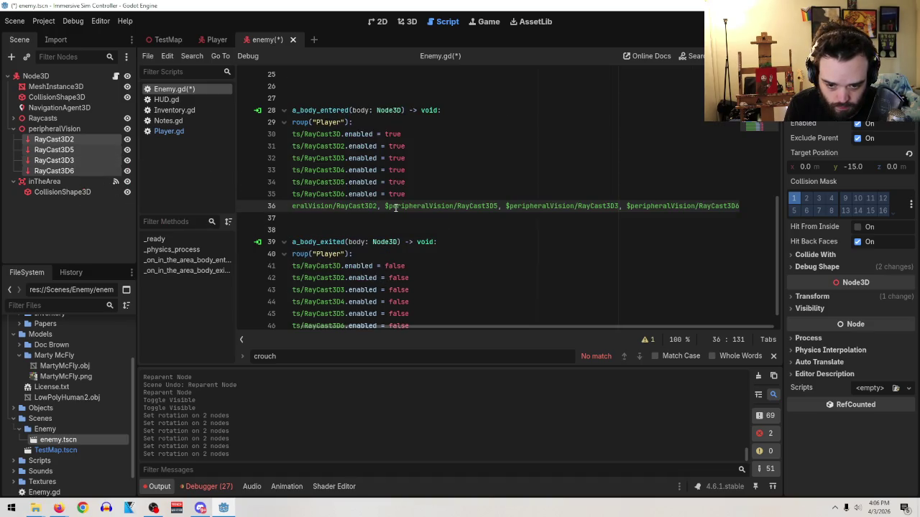
pyautogui.press('BackSpace')
pyautogui.press('BackSpace')
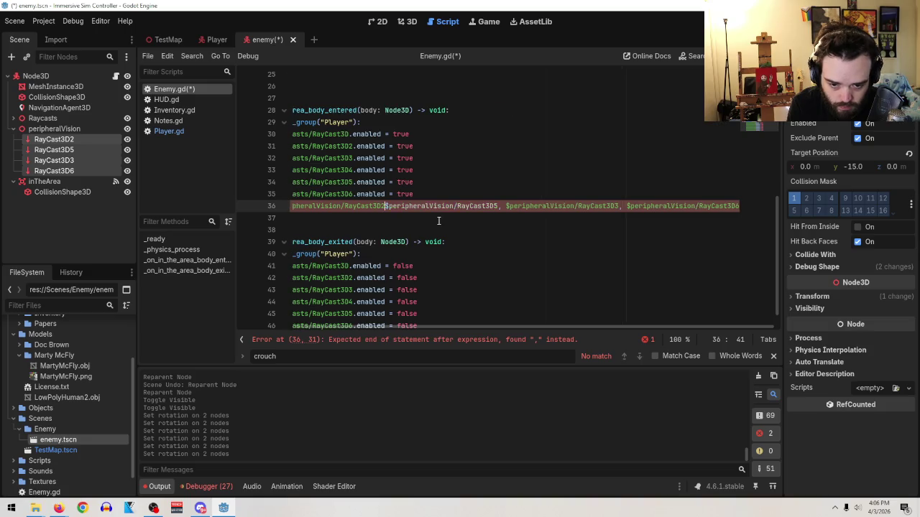
pyautogui.press('Return')
pyautogui.press('BackSpace')
pyautogui.press('Return')
pyautogui.click(462, 229)
pyautogui.press('BackSpace')
pyautogui.press('BackSpace')
pyautogui.press('Return')
# - Append .enabled = true to each of the four peripheralVision raycast lines
pyautogui.moveTo(483, 217); pyautogui.dragTo(472, 194)
pyautogui.moveTo(402, 200); pyautogui.dragTo(419, 196)
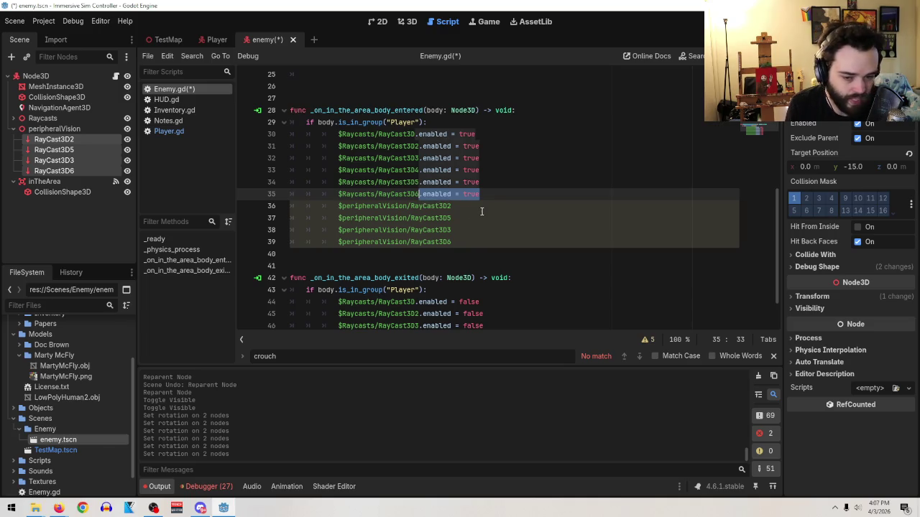
pyautogui.click(480, 207)
pyautogui.write('.enabled = true')
pyautogui.click(474, 218)
pyautogui.write('.enabled = true')
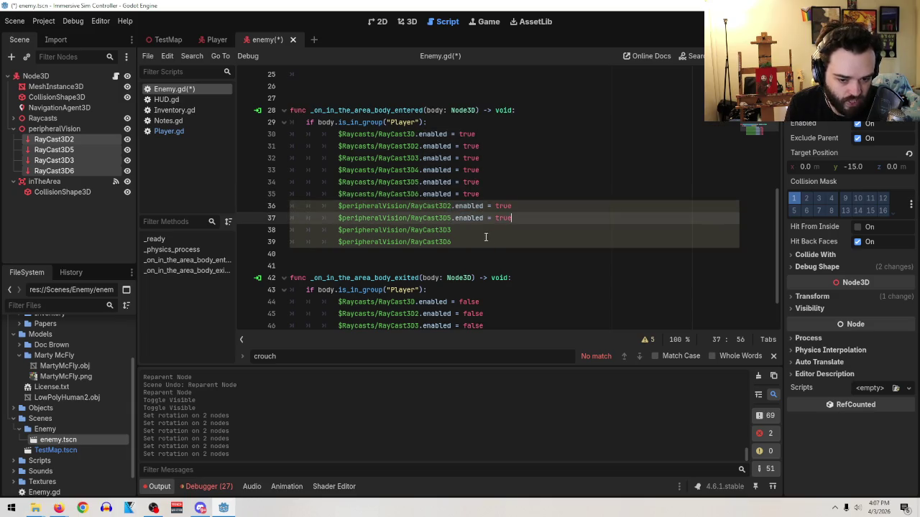
pyautogui.click(488, 230)
pyautogui.write('.enabled = true')
pyautogui.click(511, 242)
pyautogui.write('.enabled = true')
# - Copy the four peripheralVision lines into the _on_in_the_area_body_exited function
pyautogui.moveTo(512, 242)
pyautogui.mouseDown()
pyautogui.moveTo(294, 209)
pyautogui.moveTo(177, 211)
pyautogui.mouseUp()
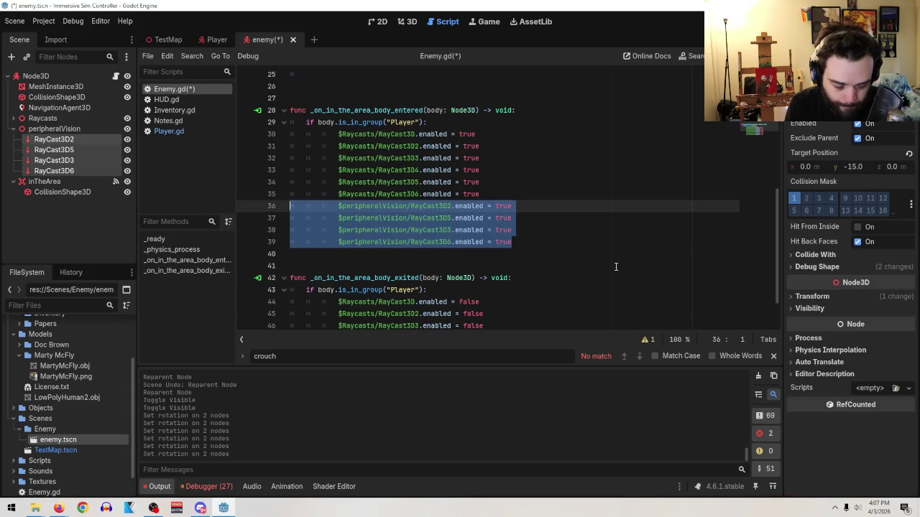
pyautogui.scroll(-2, 616, 266)
pyautogui.hotkey('ctrl', 'c')
pyautogui.click(498, 321)
pyautogui.hotkey('ctrl', 'v')
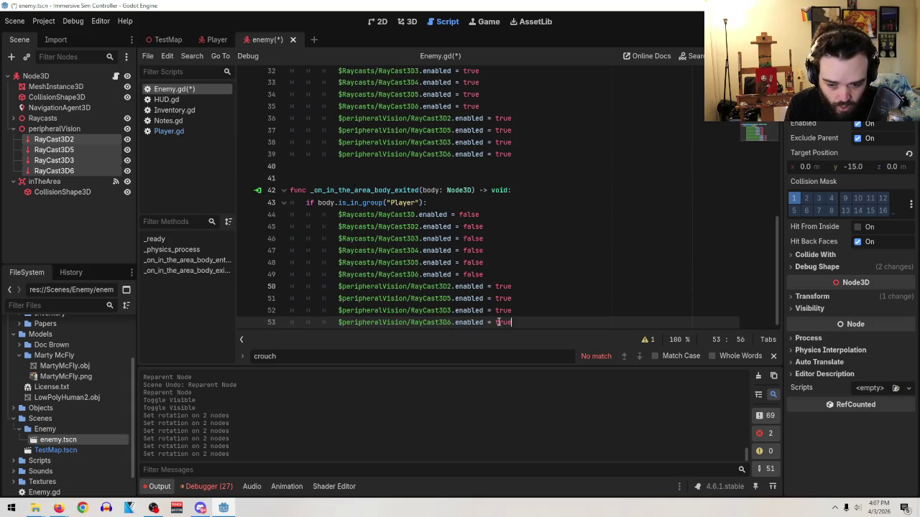
# - Change true to false on the pasted raycast lines 50–53 in the exit function
pyautogui.doubleClick(498, 286)
pyautogui.write('false')
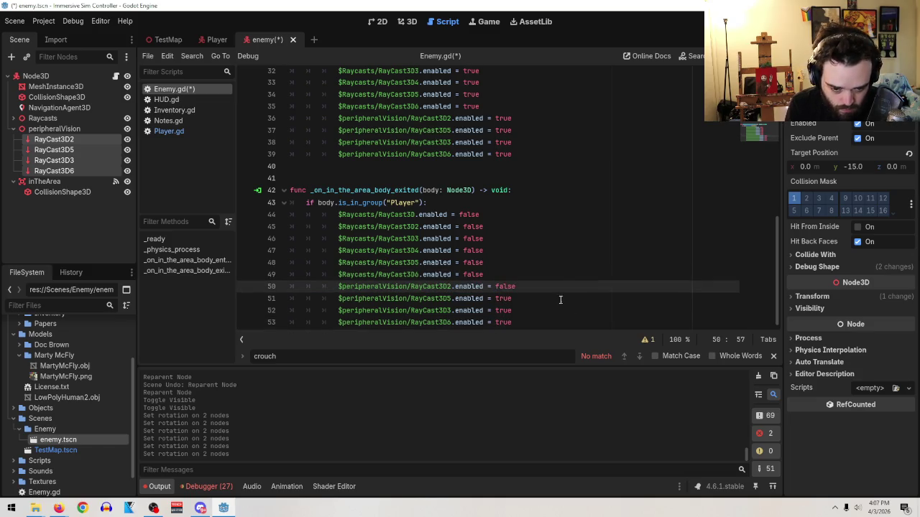
pyautogui.doubleClick(503, 298)
pyautogui.write('false')
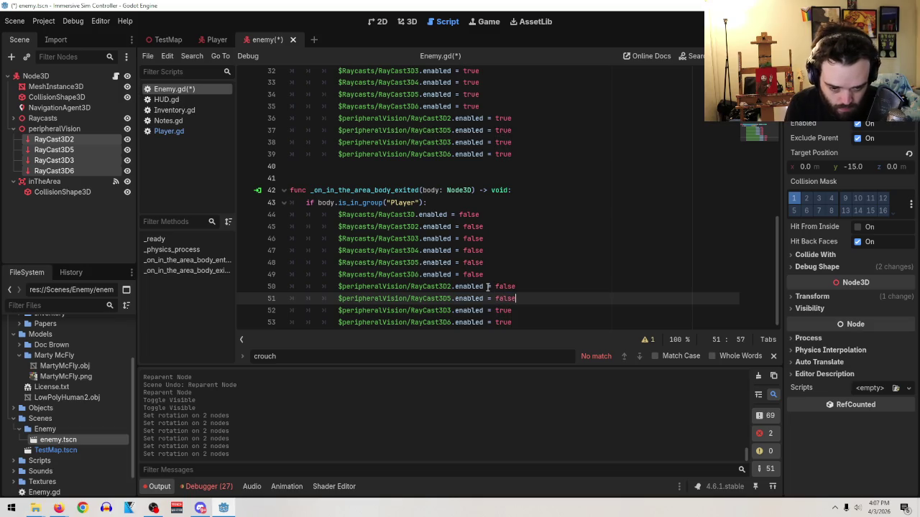
pyautogui.doubleClick(500, 310)
pyautogui.write('false')
pyautogui.doubleClick(501, 322)
pyautogui.write('false')
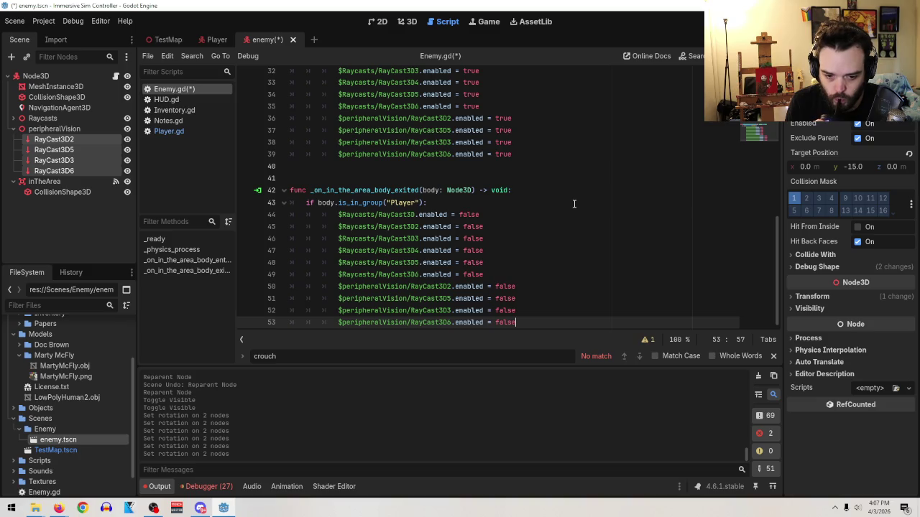
pyautogui.scroll(8, 593, 280)
pyautogui.scroll(-2, 597, 286)
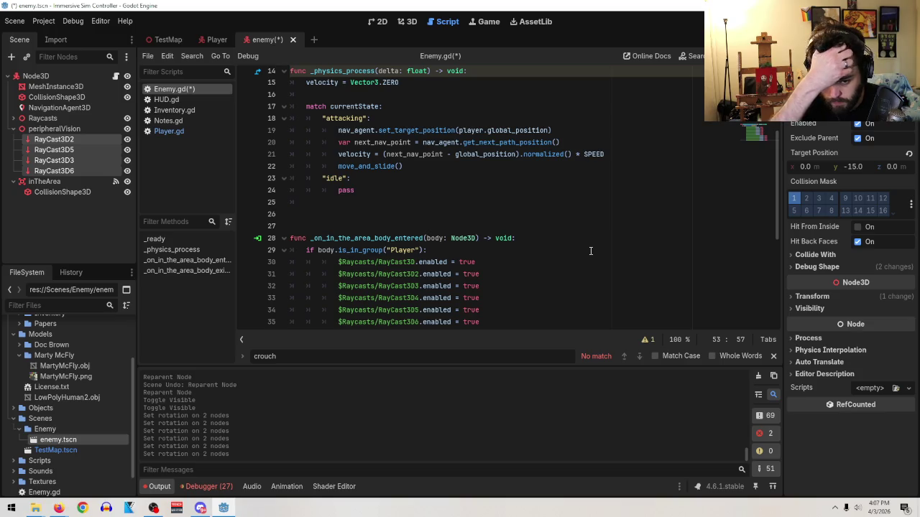
pyautogui.scroll(2, 590, 251)
pyautogui.scroll(-4, 579, 256)
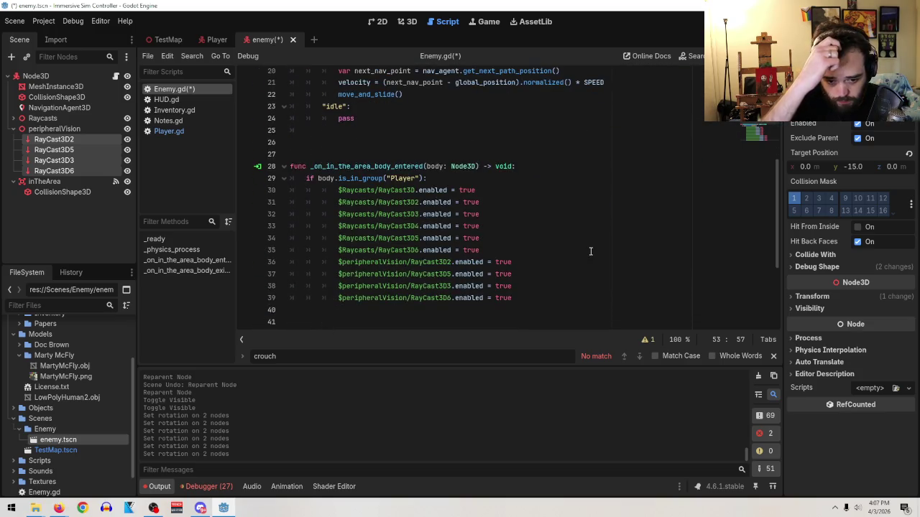
pyautogui.scroll(-4, 591, 255)
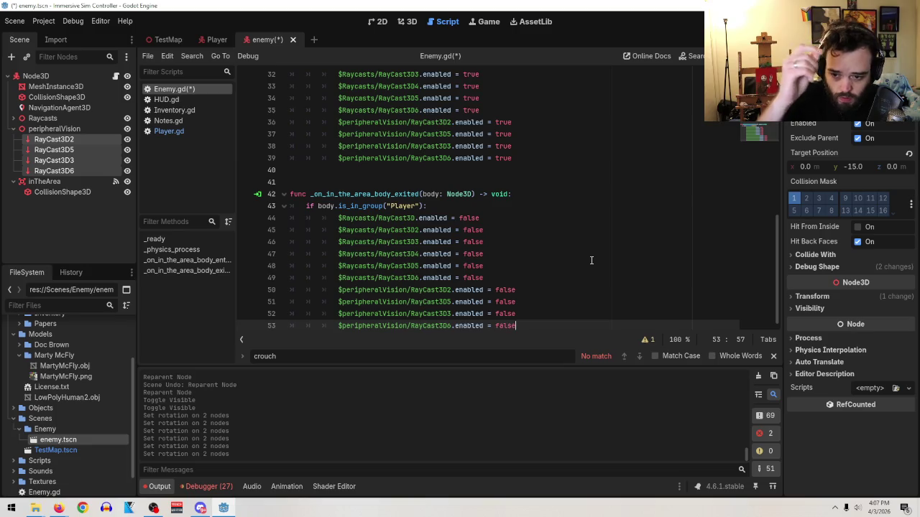
pyautogui.scroll(2, 591, 260)
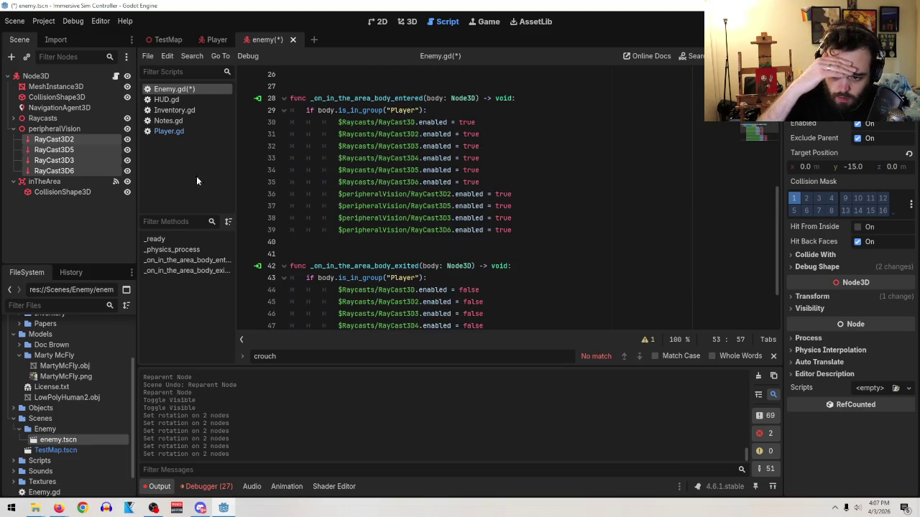
# - Collapse peripheralVision, switch to the 3D view and focus on the enemy node
pyautogui.click(13, 129)
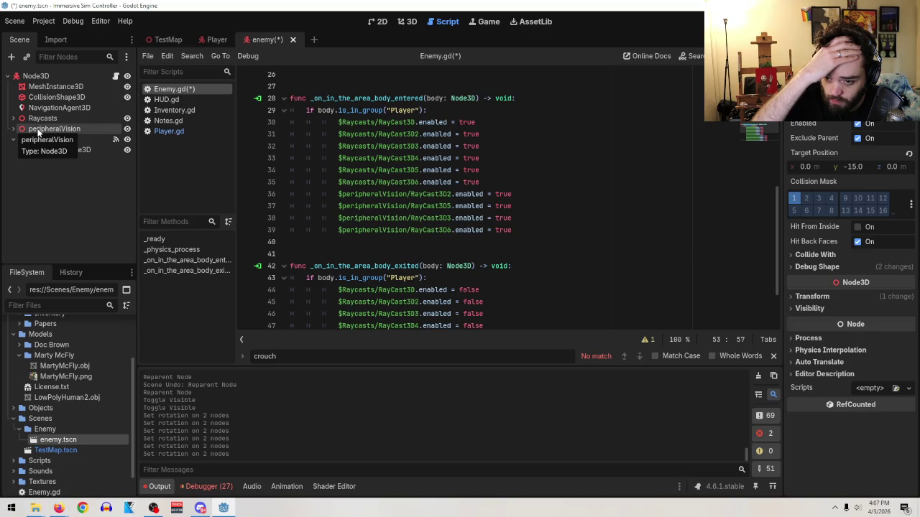
pyautogui.click(404, 21)
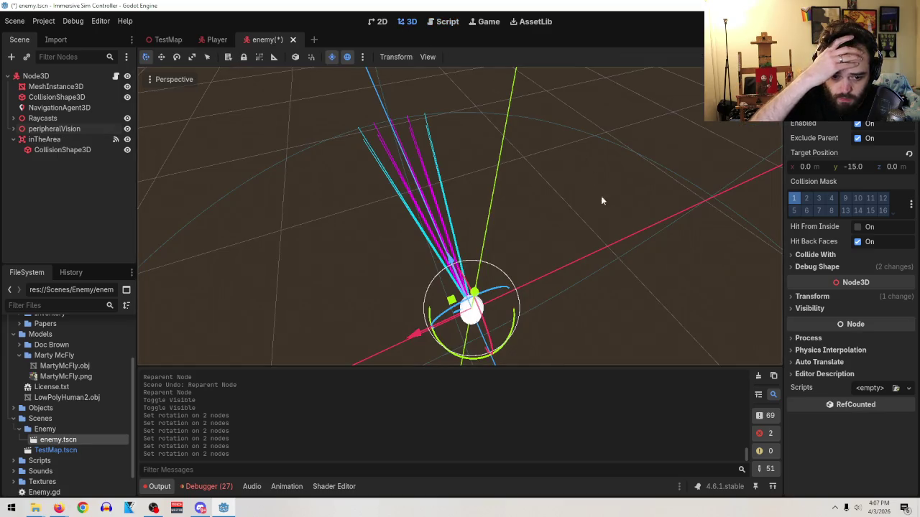
pyautogui.press('f')
pyautogui.scroll(-3, 585, 128)
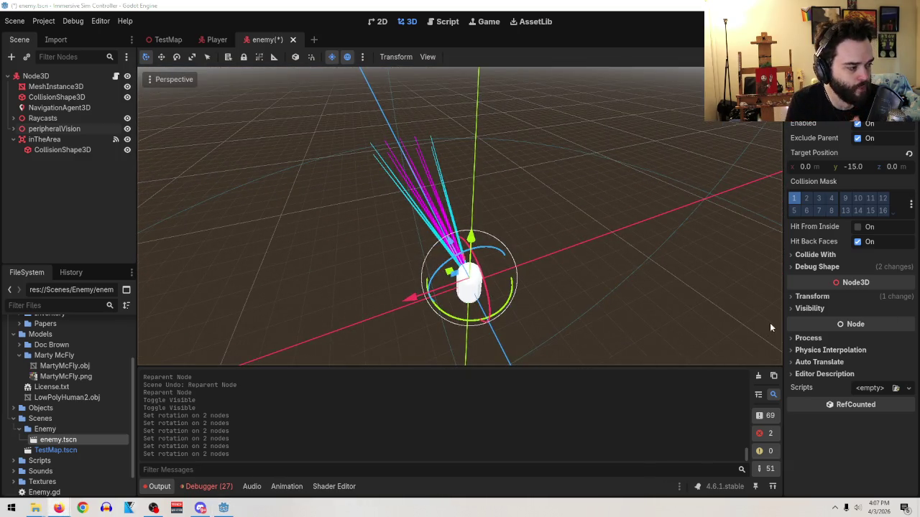
pyautogui.moveTo(452, 261)
pyautogui.mouseDown()
pyautogui.moveTo(597, 223)
pyautogui.moveTo(602, 211)
pyautogui.moveTo(567, 215)
pyautogui.moveTo(526, 243)
pyautogui.mouseUp()
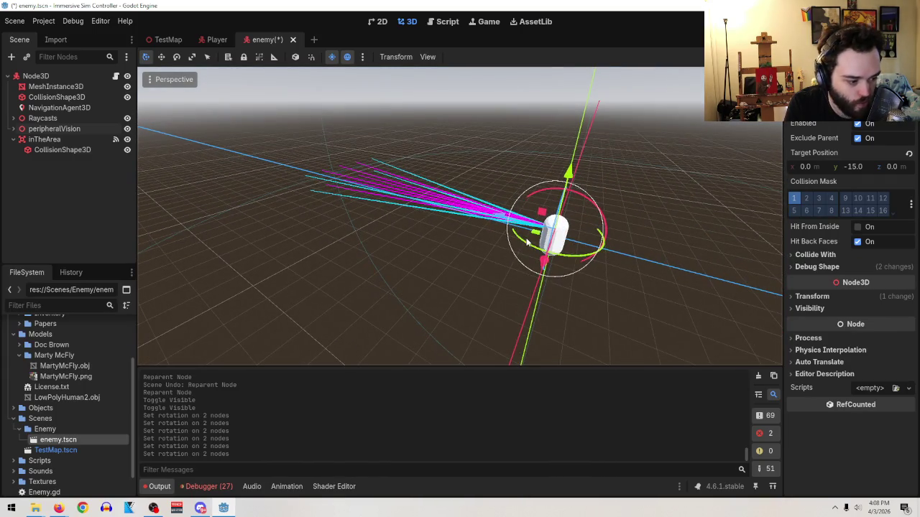
pyautogui.hotkey('alt', 'Tab')
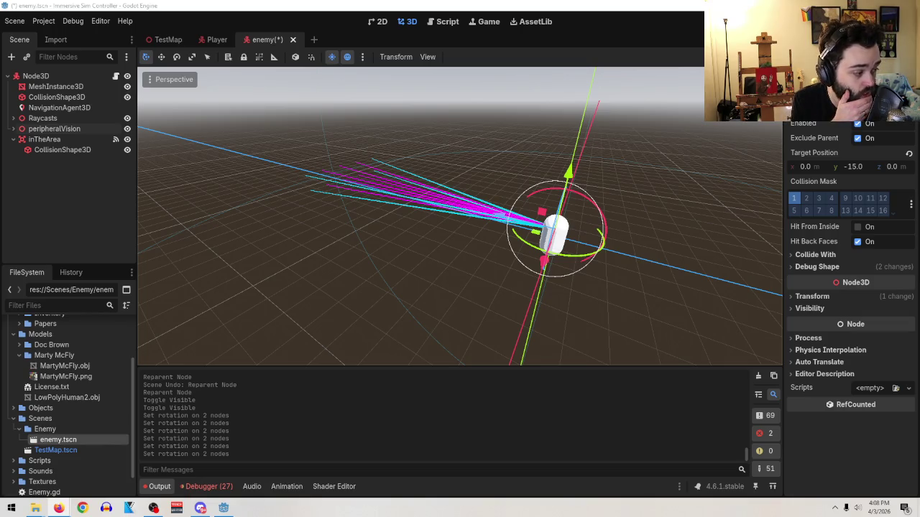
# - Orbit around the enemy to inspect its raycast fan from above, behind and the side
pyautogui.moveTo(664, 182); pyautogui.dragTo(550, 208)
pyautogui.scroll(3, 533, 258)
pyautogui.moveTo(532, 259)
pyautogui.mouseDown()
pyautogui.moveTo(604, 196)
pyautogui.moveTo(649, 184)
pyautogui.moveTo(632, 205)
pyautogui.mouseUp()
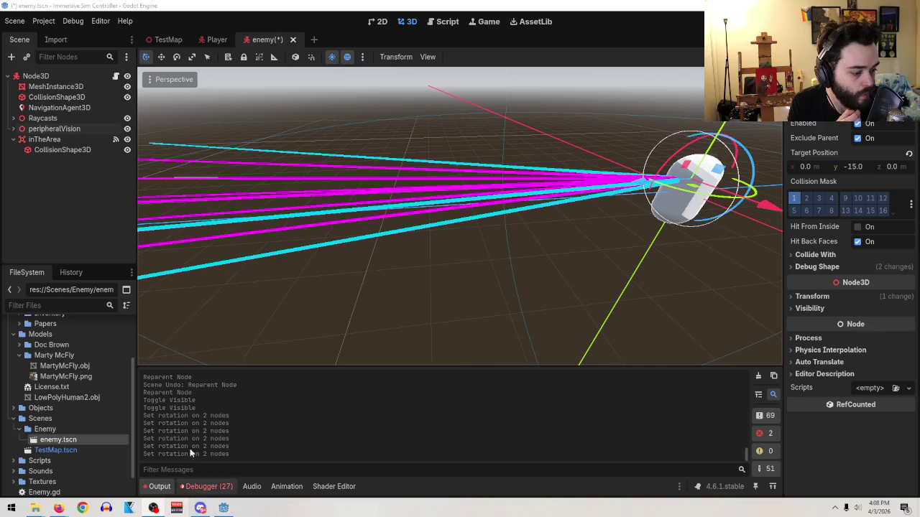
pyautogui.moveTo(462, 203); pyautogui.dragTo(356, 206)
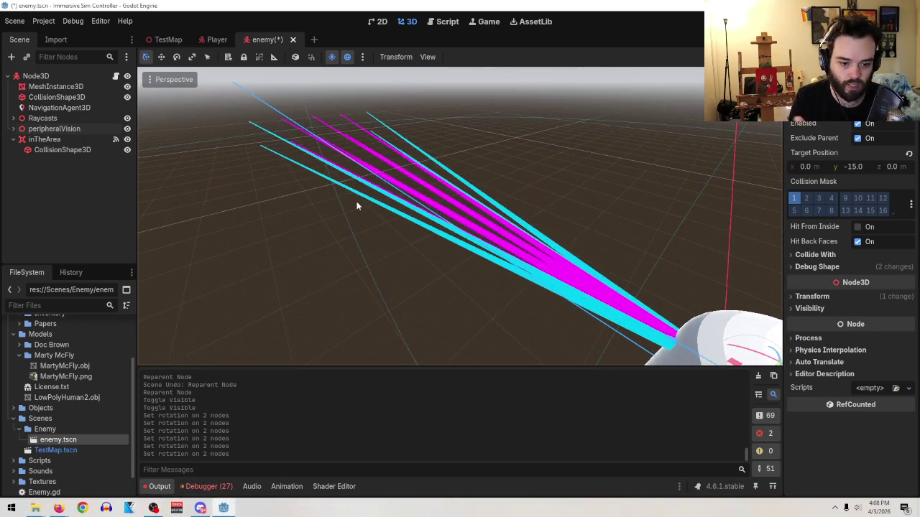
pyautogui.moveTo(500, 131); pyautogui.dragTo(463, 182)
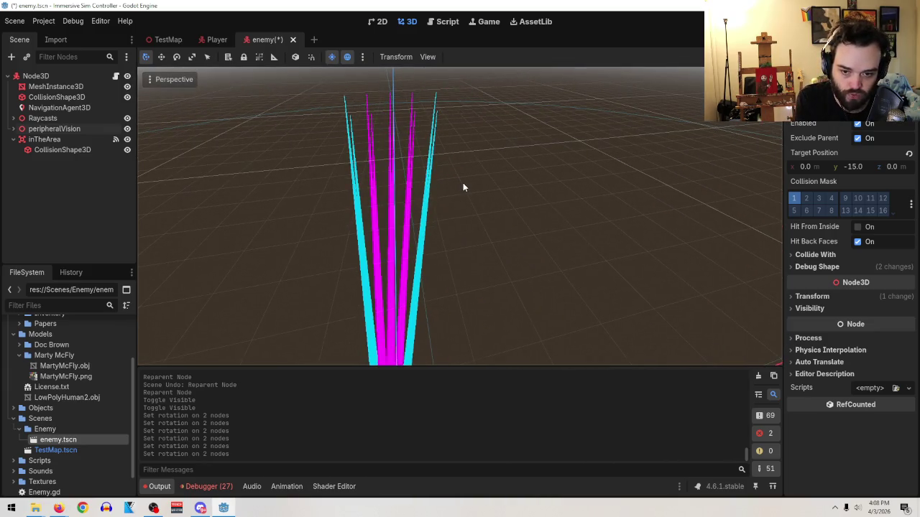
pyautogui.moveTo(421, 199)
pyautogui.mouseDown()
pyautogui.moveTo(682, 168)
pyautogui.moveTo(574, 281)
pyautogui.moveTo(508, 290)
pyautogui.moveTo(571, 314)
pyautogui.moveTo(565, 322)
pyautogui.moveTo(573, 309)
pyautogui.mouseUp()
pyautogui.scroll(-5, 509, 291)
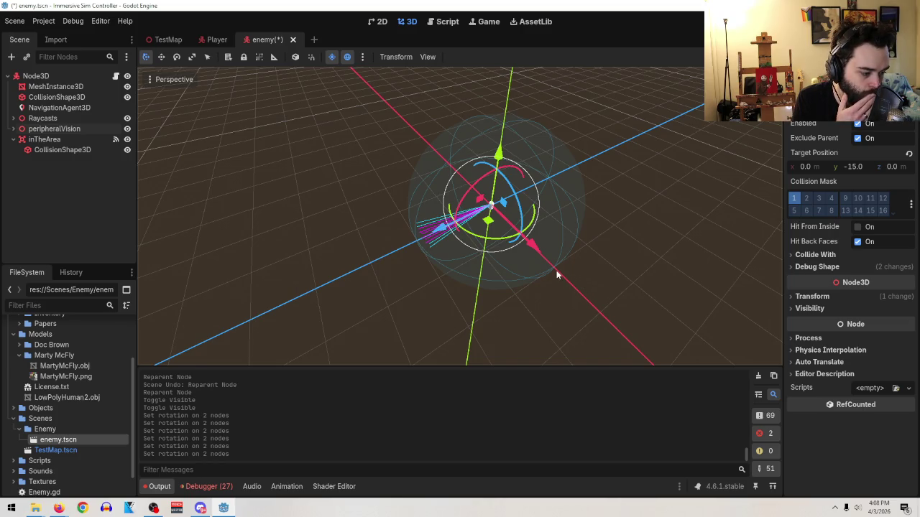
pyautogui.scroll(6, 561, 271)
pyautogui.moveTo(567, 274)
pyautogui.mouseDown()
pyautogui.moveTo(546, 242)
pyautogui.moveTo(631, 192)
pyautogui.mouseUp()
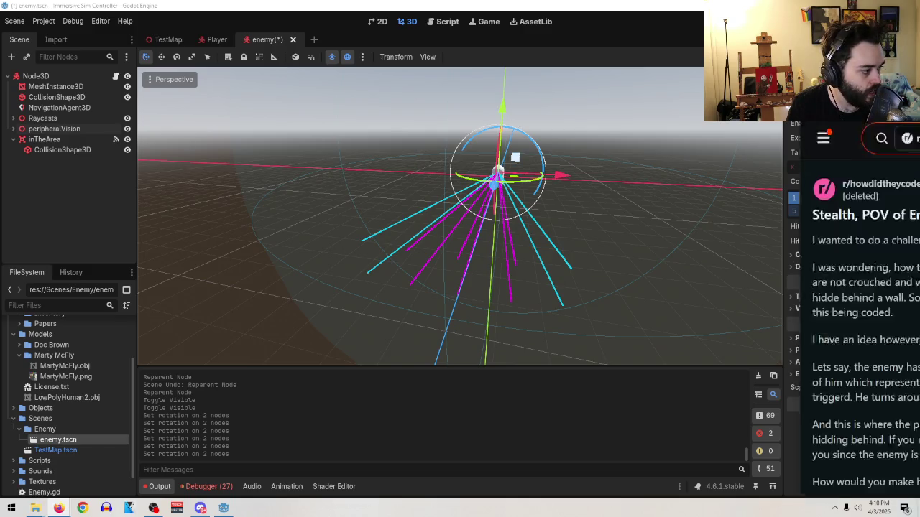
# - Read through the Reddit 'Stealth, POV of Enemy' thread, then go back to Google results
pyautogui.hotkey('alt', 'Tab')
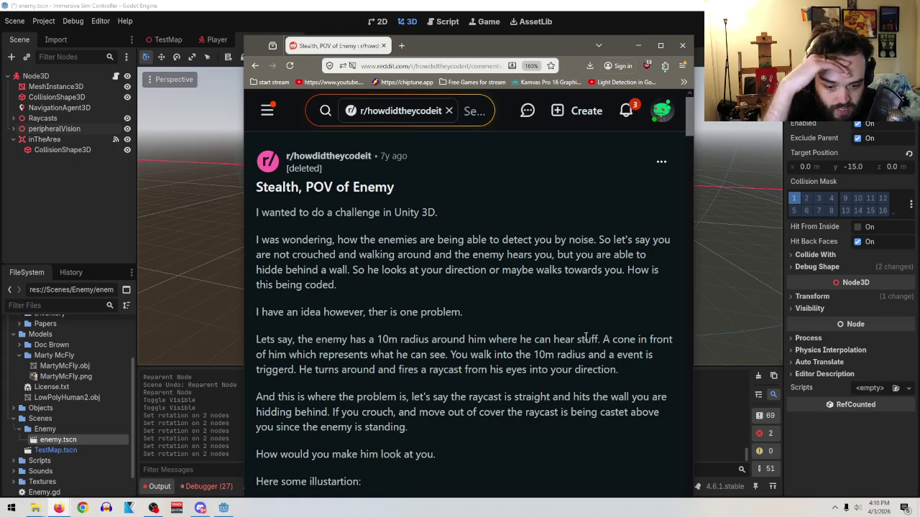
pyautogui.scroll(-5, 577, 343)
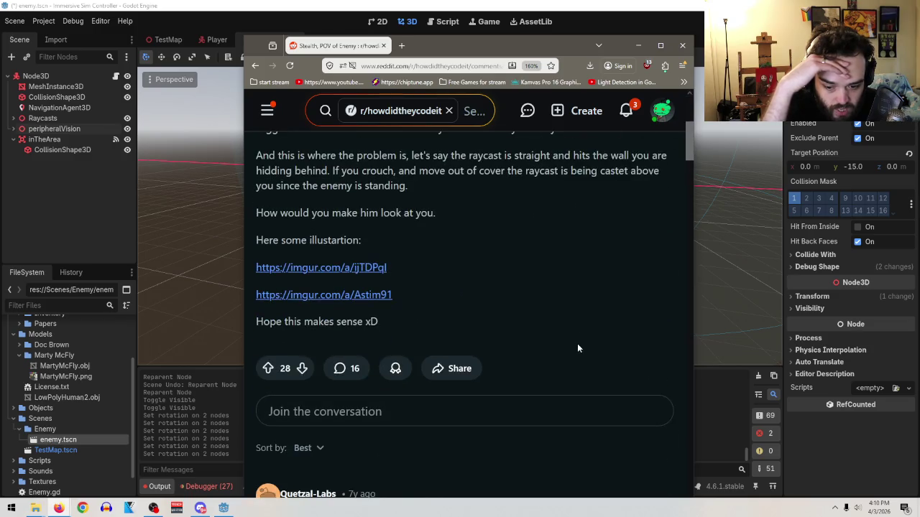
pyautogui.scroll(3, 577, 344)
pyautogui.scroll(-8, 576, 351)
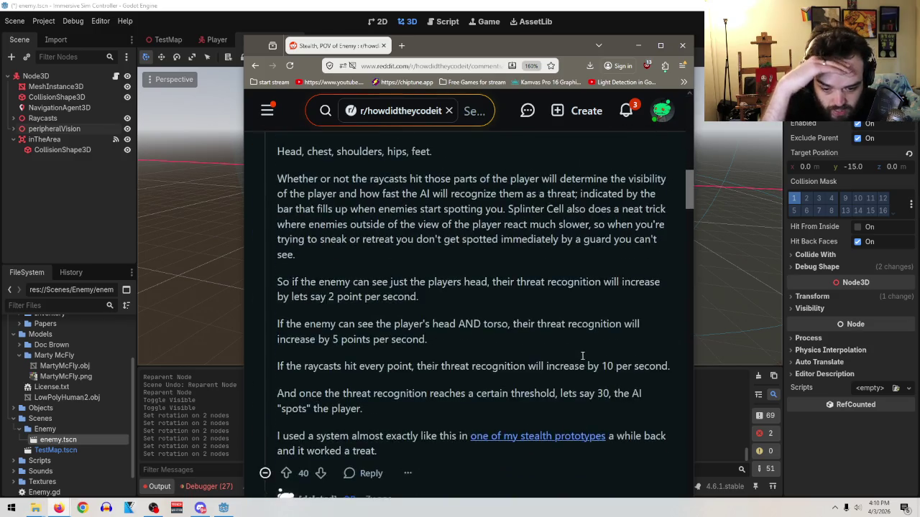
pyautogui.scroll(4, 576, 351)
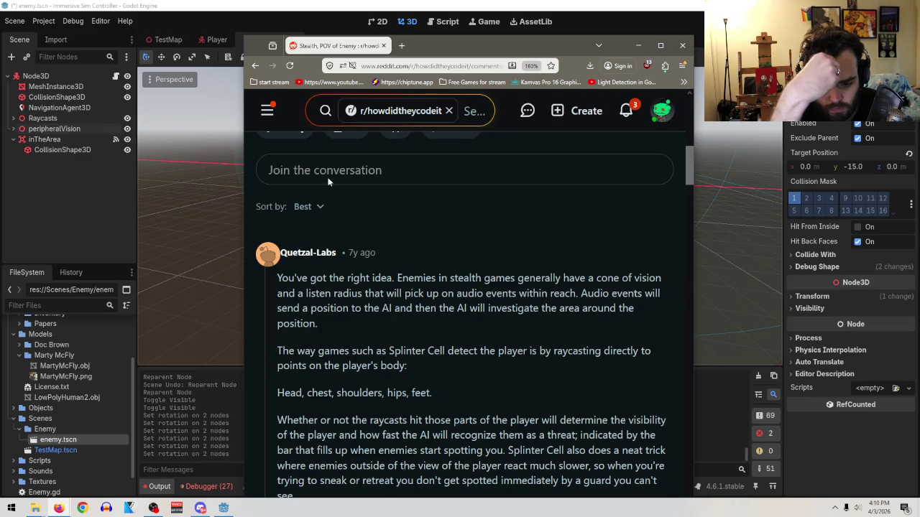
pyautogui.click(254, 66)
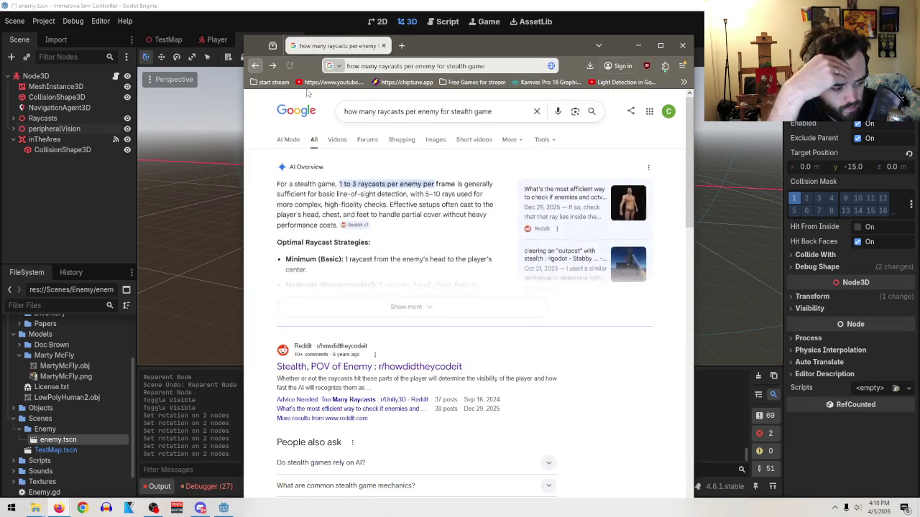
# - Open the Unity thread 'Characters and raycasts. An acceptable amount?', then bring Godot forward
pyautogui.scroll(-2, 487, 273)
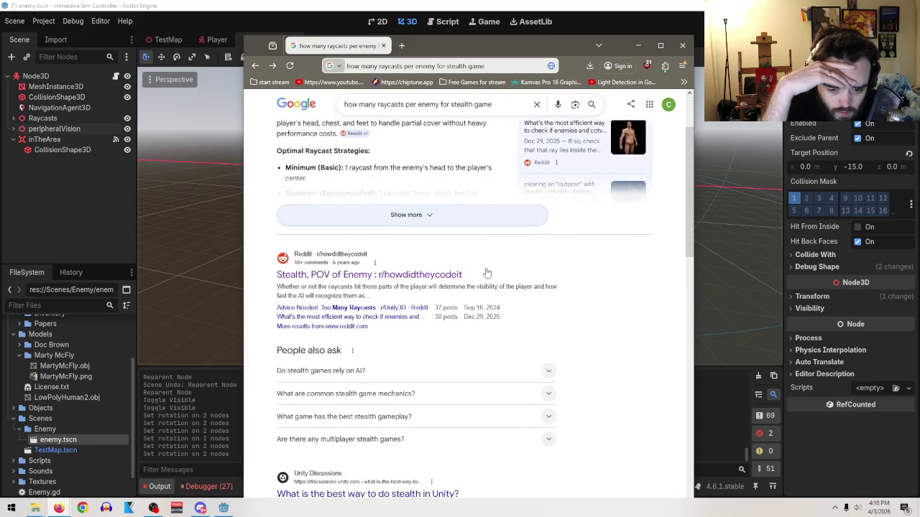
pyautogui.scroll(-3, 503, 276)
pyautogui.scroll(-2, 597, 294)
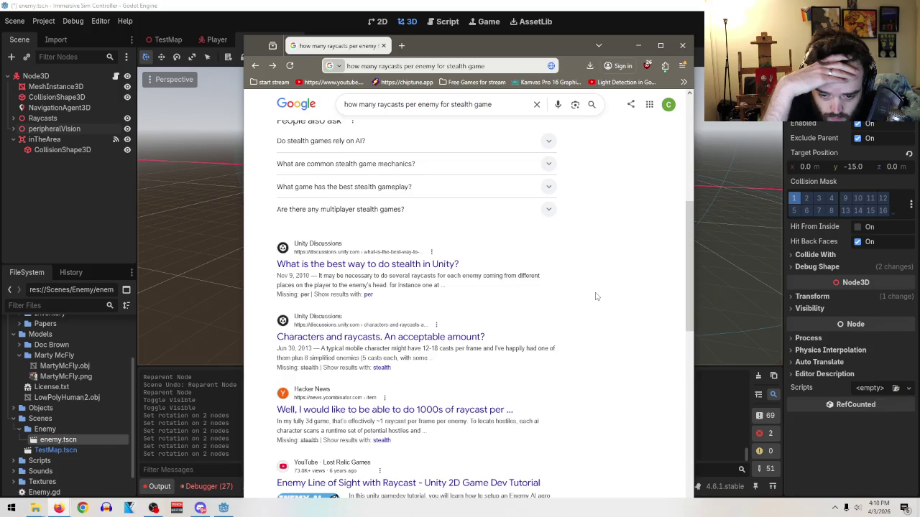
pyautogui.click(476, 339)
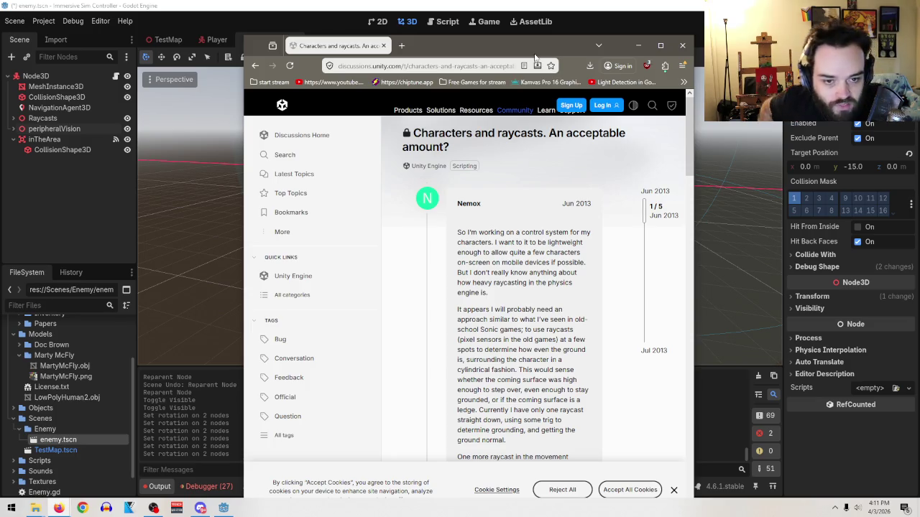
pyautogui.click(554, 5)
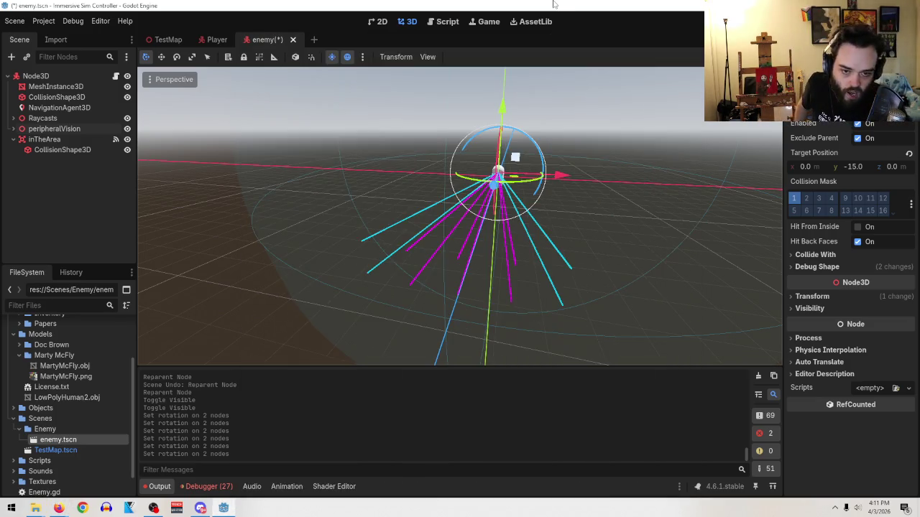
# - Orbit around the enemy's vision rays, then open Enemy.gd in the script editor
pyautogui.moveTo(575, 178); pyautogui.dragTo(535, 212)
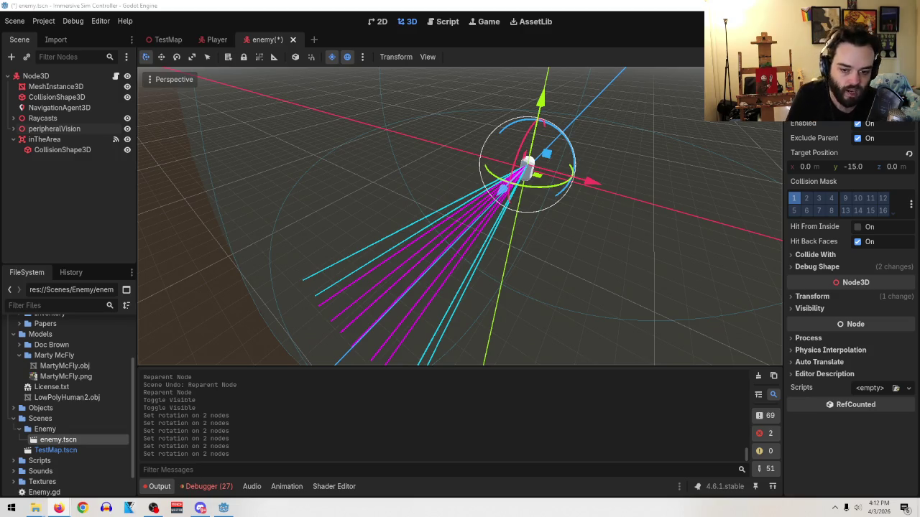
pyautogui.scroll(-3, 485, 250)
pyautogui.moveTo(503, 248)
pyautogui.mouseDown()
pyautogui.moveTo(581, 241)
pyautogui.moveTo(464, 255)
pyautogui.moveTo(544, 272)
pyautogui.moveTo(629, 261)
pyautogui.moveTo(669, 209)
pyautogui.moveTo(573, 274)
pyautogui.moveTo(468, 320)
pyautogui.mouseUp()
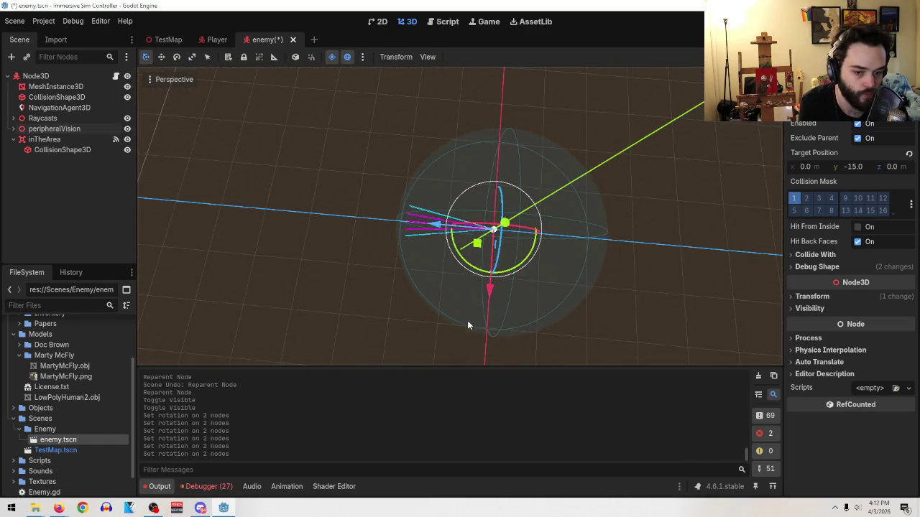
pyautogui.moveTo(422, 177)
pyautogui.mouseDown()
pyautogui.moveTo(515, 158)
pyautogui.moveTo(461, 228)
pyautogui.mouseUp()
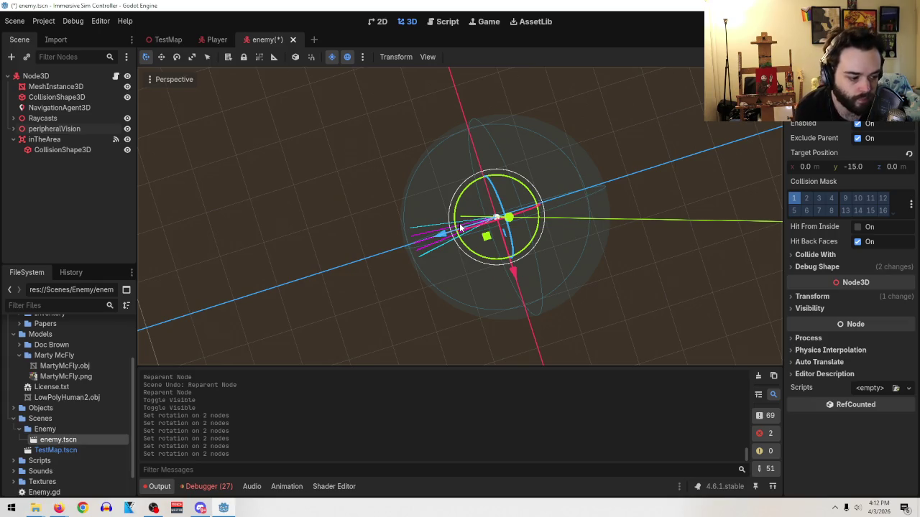
pyautogui.scroll(3, 561, 246)
pyautogui.moveTo(561, 246); pyautogui.dragTo(453, 176)
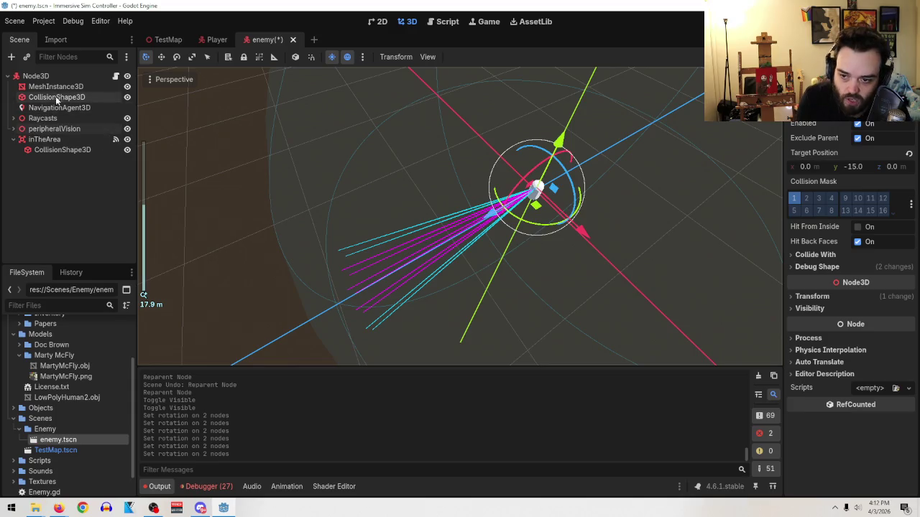
pyautogui.click(115, 75)
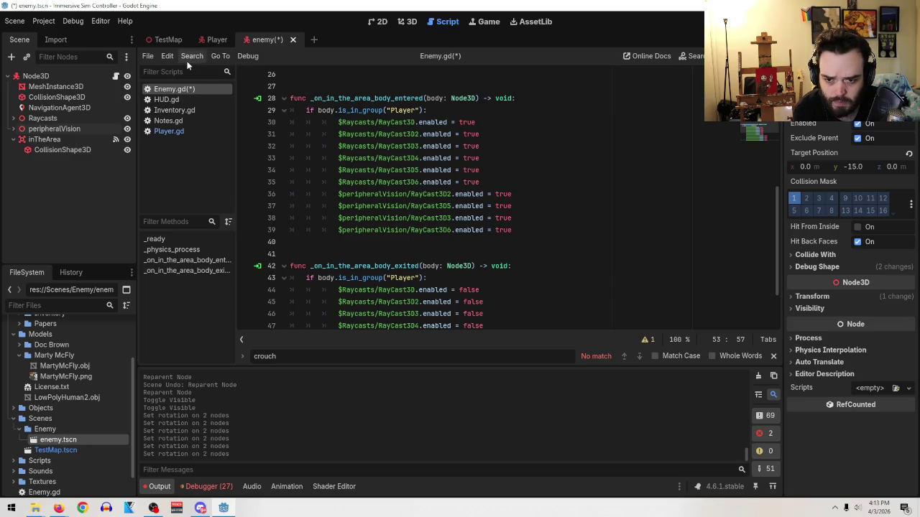
# - Save the enemy scene and its script with Scene > Save Scene
pyautogui.click(14, 21)
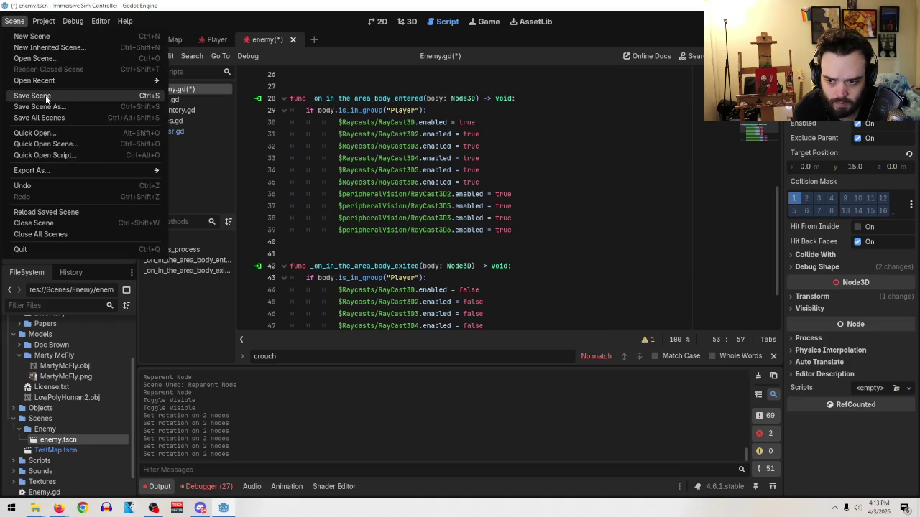
pyautogui.click(29, 97)
pyautogui.scroll(3, 484, 244)
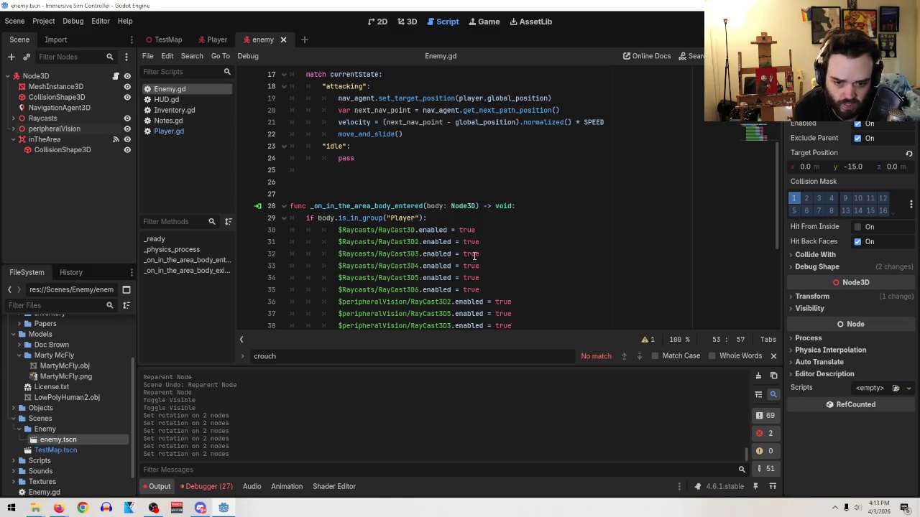
# - Return to the 3D view and orbit over the enemy's raycast fan
pyautogui.click(406, 22)
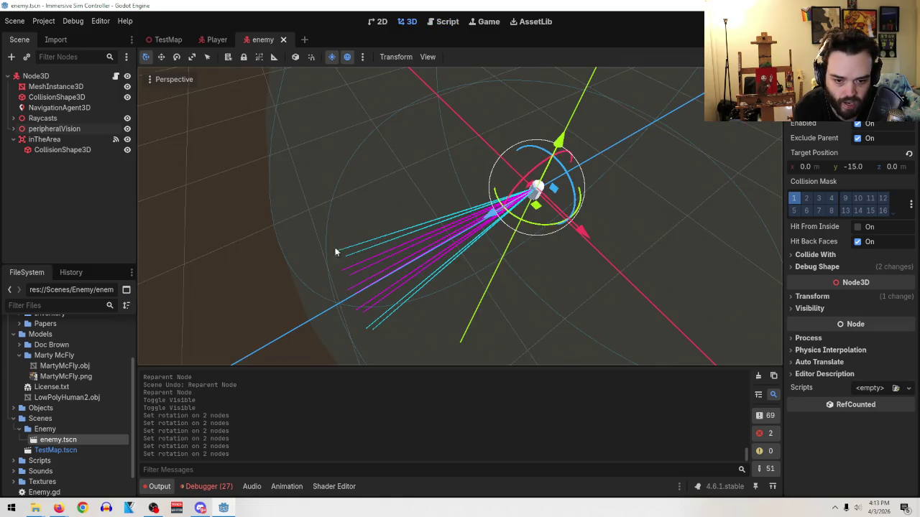
pyautogui.moveTo(448, 136); pyautogui.dragTo(443, 217)
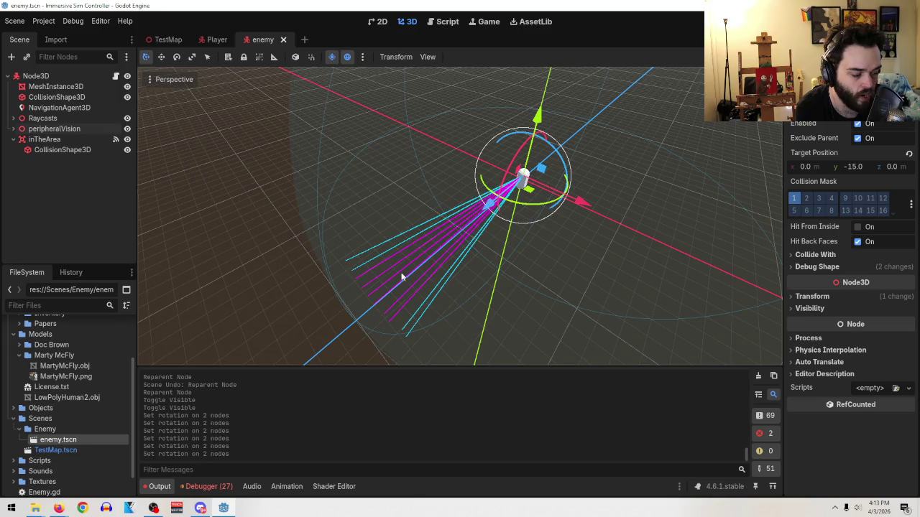
pyautogui.moveTo(487, 255); pyautogui.dragTo(554, 223)
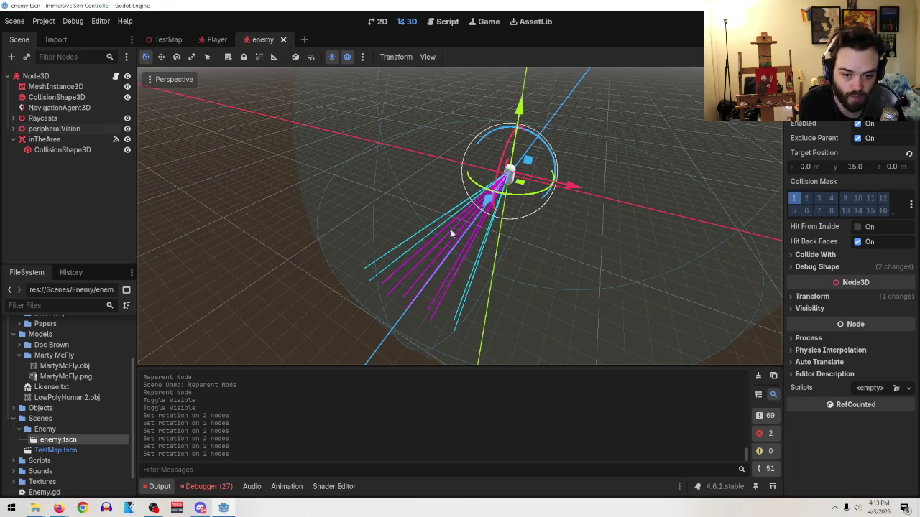
pyautogui.moveTo(621, 335)
pyautogui.mouseDown()
pyautogui.moveTo(661, 232)
pyautogui.moveTo(669, 238)
pyautogui.mouseUp()
pyautogui.moveTo(543, 275); pyautogui.dragTo(451, 302)
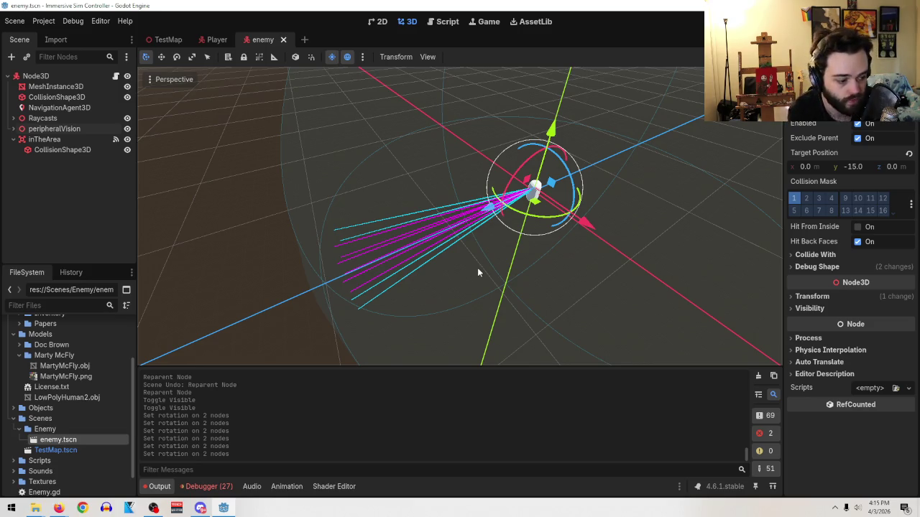
pyautogui.moveTo(477, 267)
pyautogui.mouseDown()
pyautogui.moveTo(597, 204)
pyautogui.moveTo(596, 220)
pyautogui.mouseUp()
pyautogui.scroll(3, 595, 220)
pyautogui.scroll(-2, 596, 220)
pyautogui.scroll(-2, 591, 218)
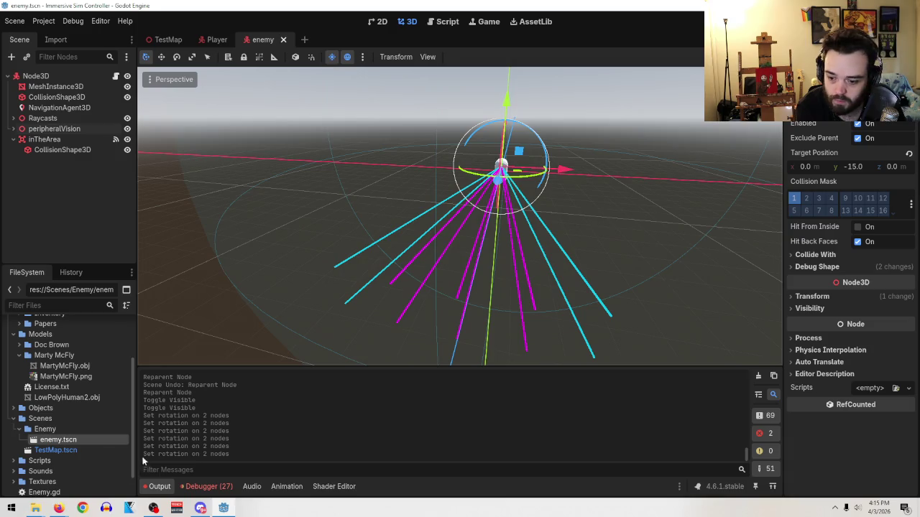
pyautogui.scroll(3, 50, 435)
# - Filter the FileSystem for 'player' and open Player.tscn
pyautogui.click(64, 303)
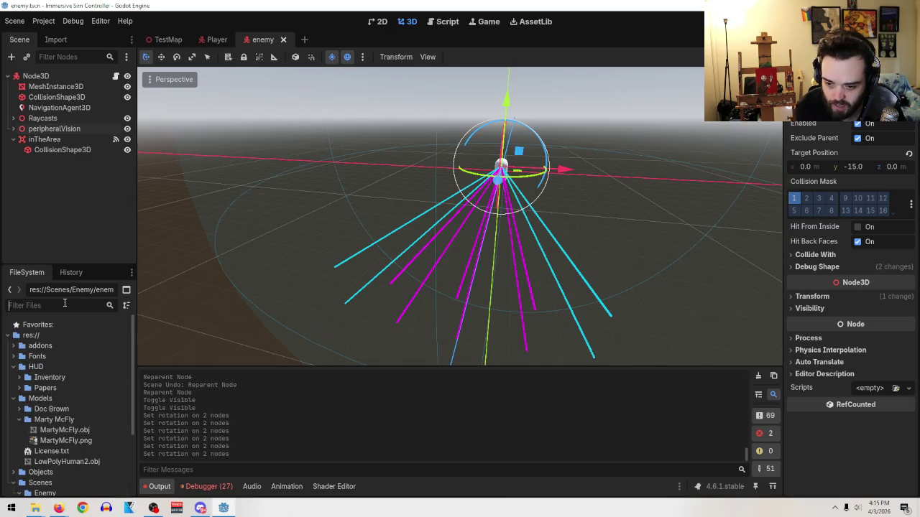
pyautogui.write('player')
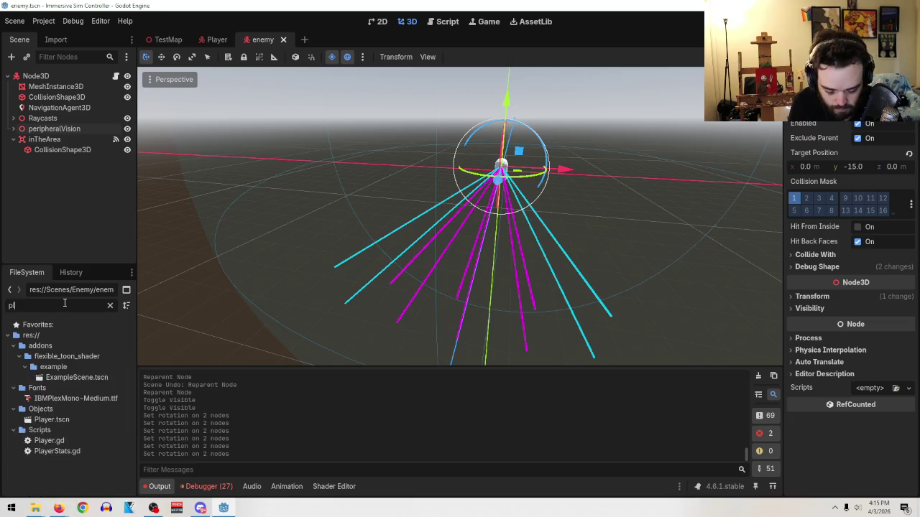
pyautogui.moveTo(54, 356)
pyautogui.mouseDown()
pyautogui.moveTo(288, 304)
pyautogui.moveTo(463, 289)
pyautogui.moveTo(65, 219)
pyautogui.moveTo(74, 265)
pyautogui.moveTo(58, 362)
pyautogui.mouseUp()
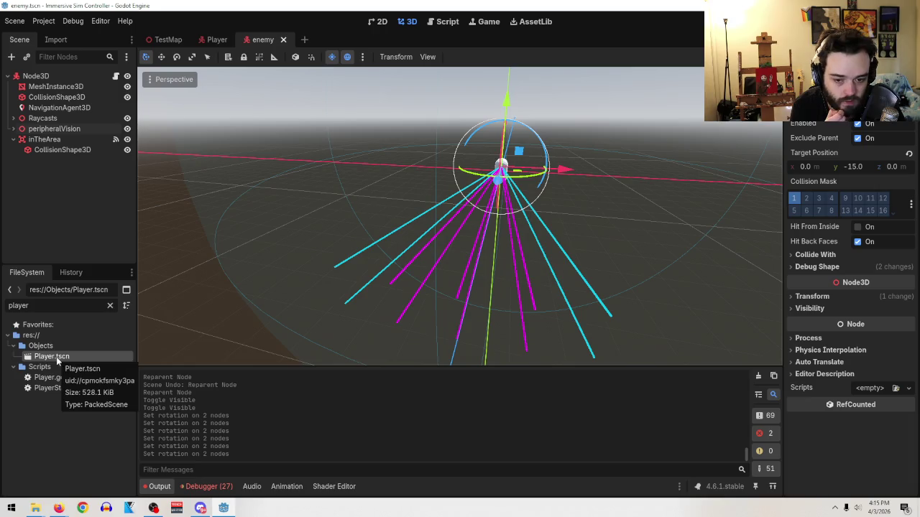
pyautogui.doubleClick(58, 357)
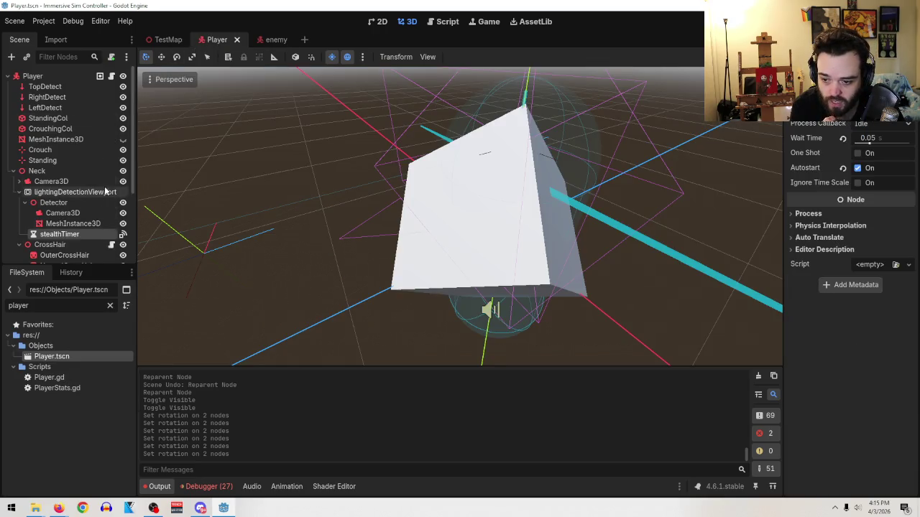
# - Make the player's MeshInstance3D capsule visible and save Player.tscn
pyautogui.scroll(-5, 108, 163)
pyautogui.scroll(5, 110, 245)
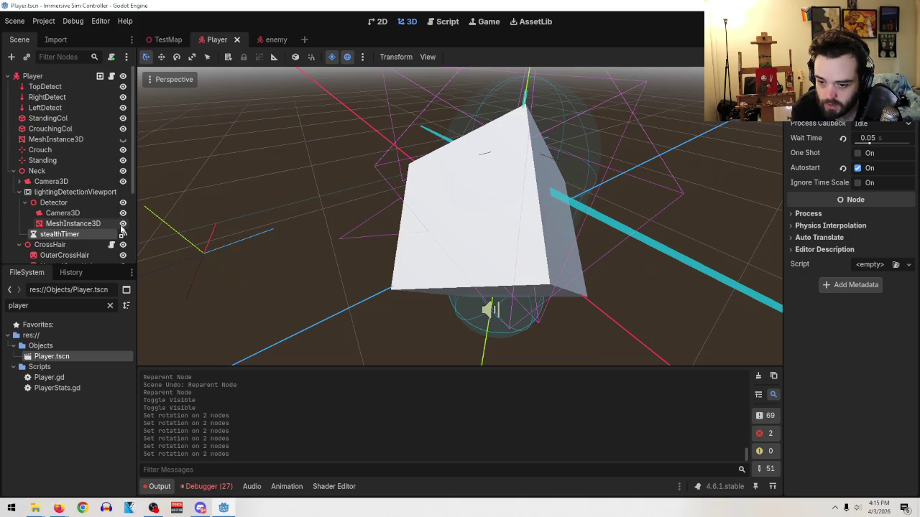
pyautogui.scroll(-2, 94, 118)
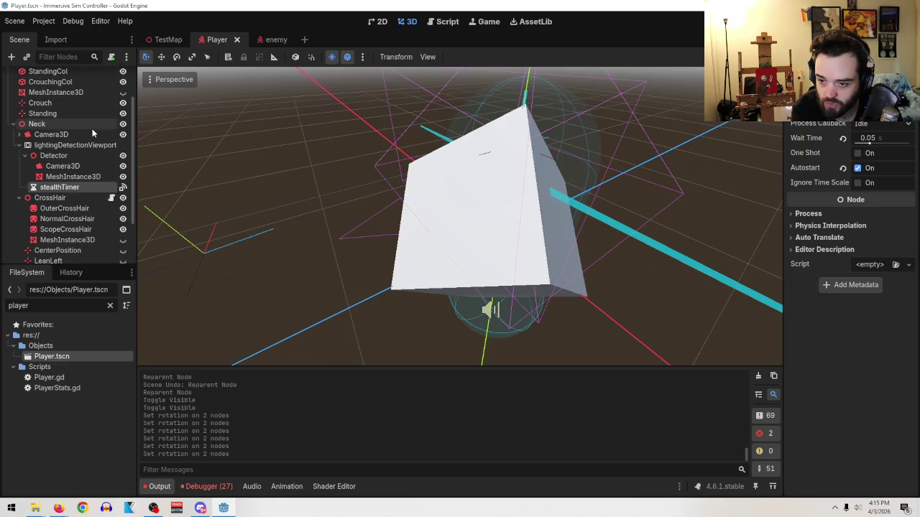
pyautogui.click(123, 92)
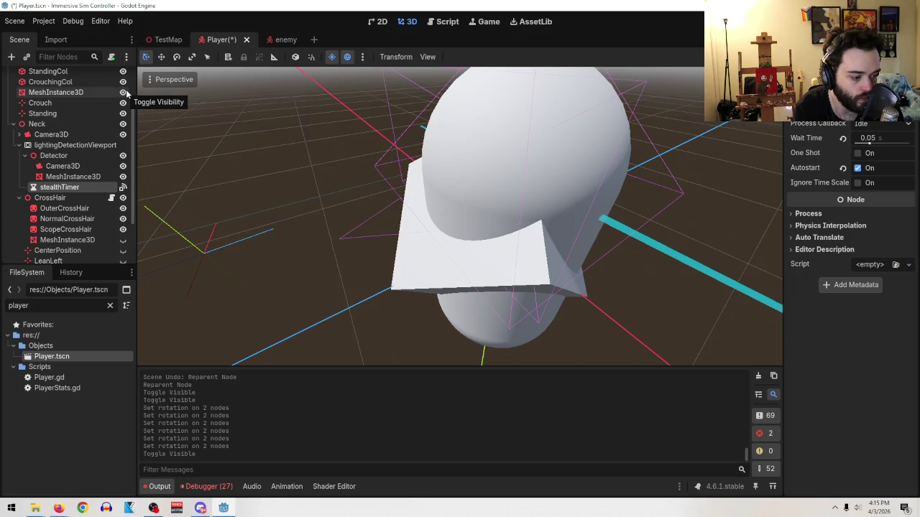
pyautogui.click(14, 20)
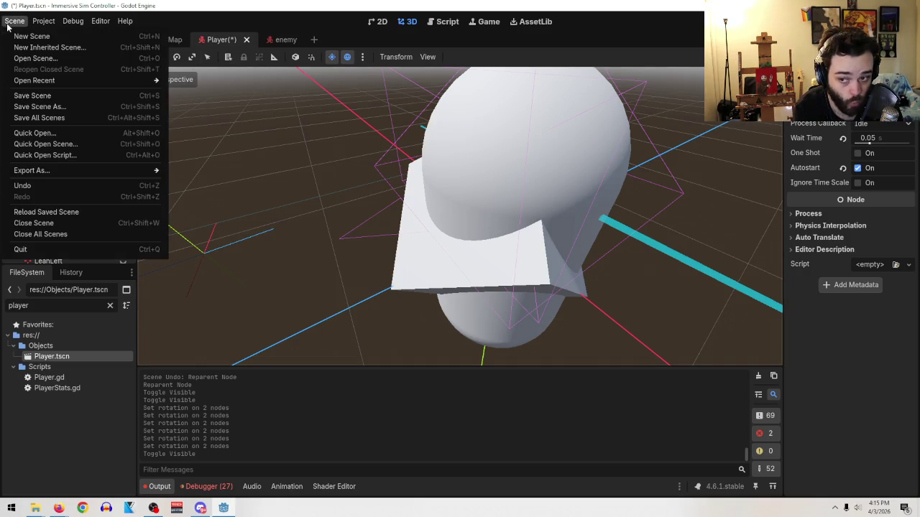
pyautogui.click(54, 95)
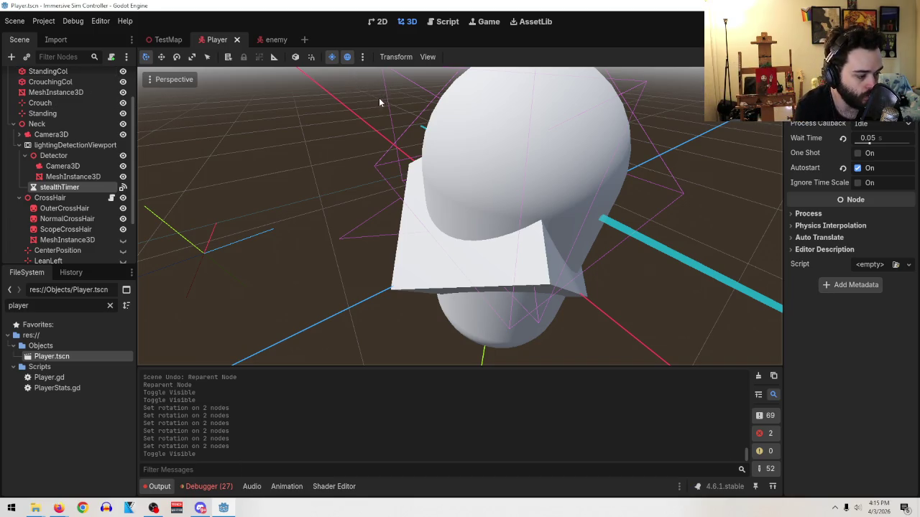
# - Switch back to the enemy scene tab
pyautogui.scroll(-5, 359, 191)
pyautogui.scroll(-4, 431, 188)
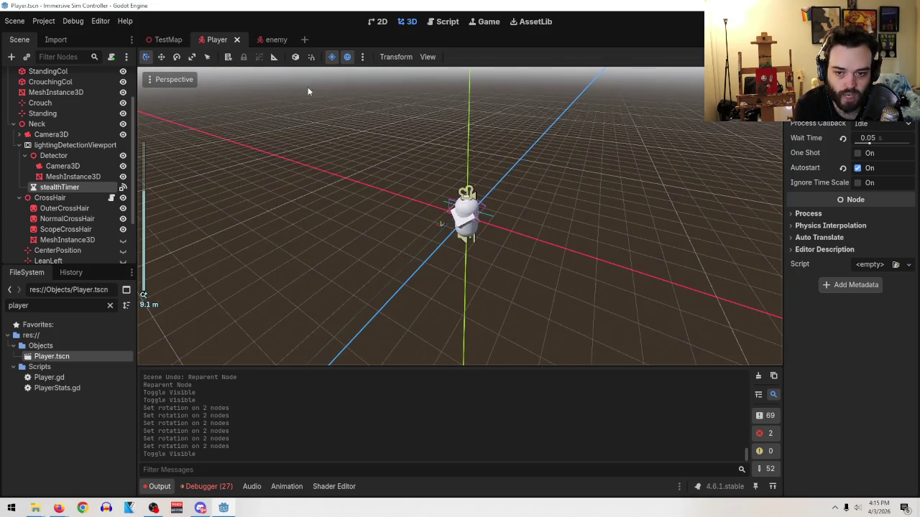
pyautogui.click(276, 39)
# - Orbit around the enemy, viewing it from above and near ground level
pyautogui.moveTo(518, 207); pyautogui.dragTo(544, 330)
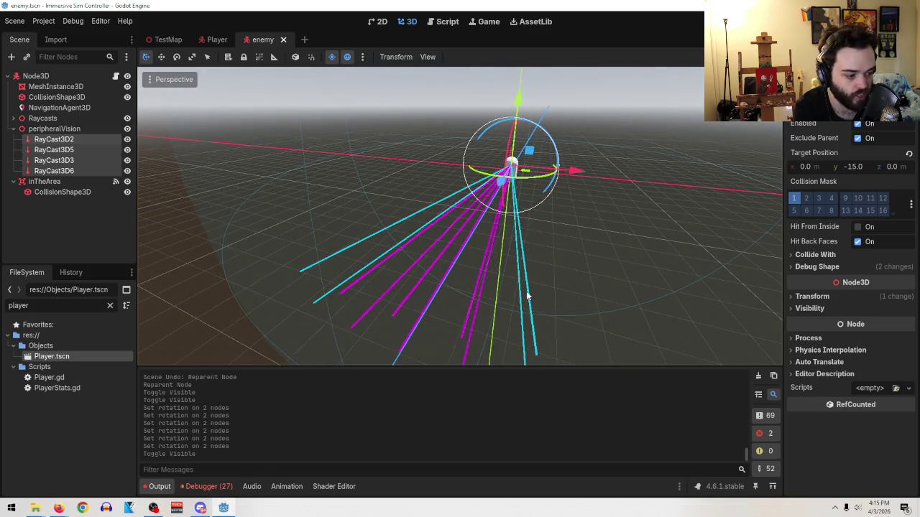
pyautogui.scroll(-5, 527, 296)
pyautogui.moveTo(526, 296)
pyautogui.mouseDown()
pyautogui.moveTo(566, 212)
pyautogui.moveTo(530, 233)
pyautogui.moveTo(468, 322)
pyautogui.mouseUp()
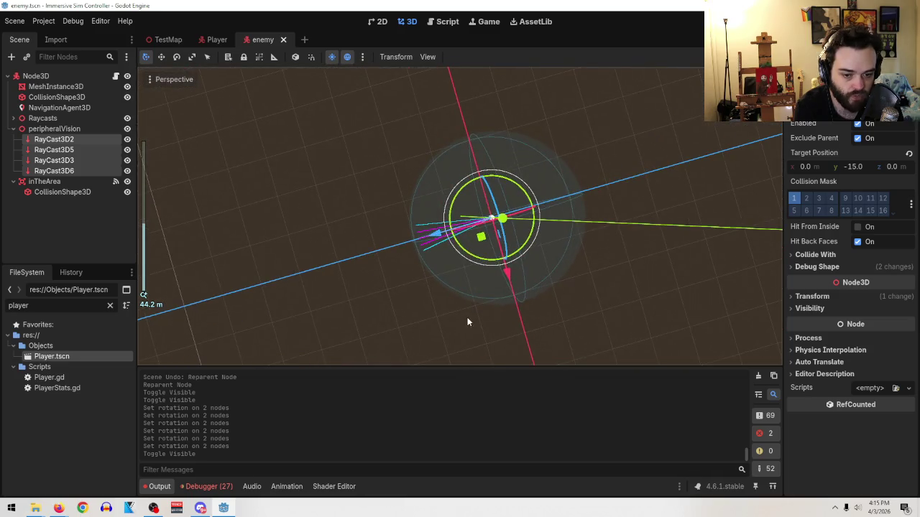
pyautogui.scroll(5, 532, 342)
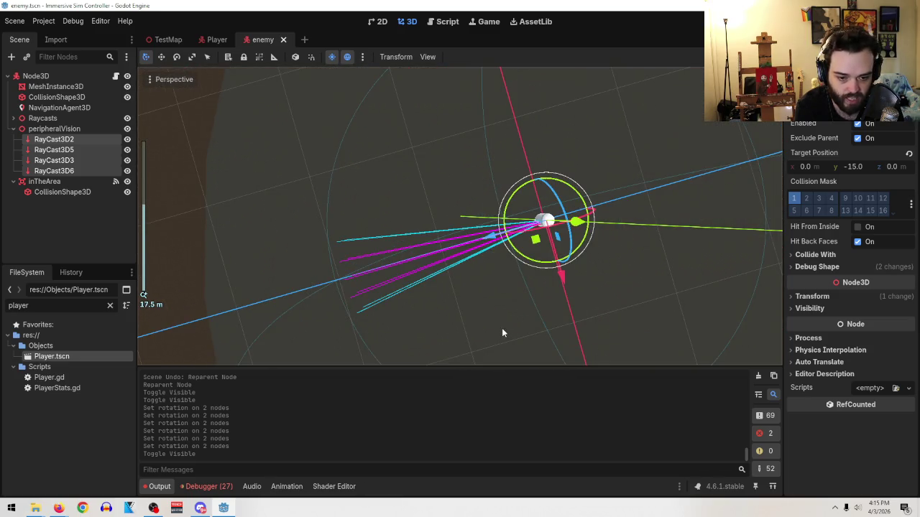
pyautogui.moveTo(476, 299)
pyautogui.mouseDown()
pyautogui.moveTo(499, 266)
pyautogui.moveTo(556, 253)
pyautogui.moveTo(595, 209)
pyautogui.mouseUp()
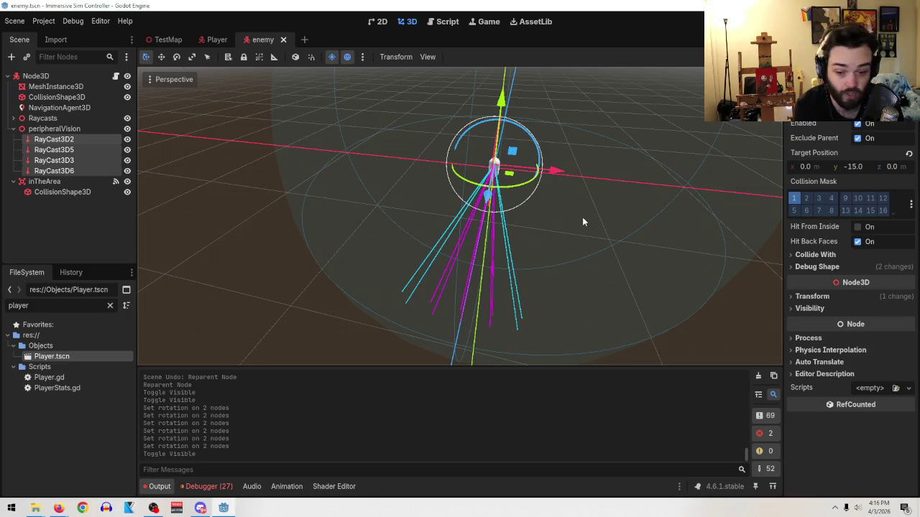
pyautogui.moveTo(582, 217)
pyautogui.mouseDown()
pyautogui.moveTo(532, 281)
pyautogui.moveTo(482, 287)
pyautogui.moveTo(514, 314)
pyautogui.moveTo(514, 334)
pyautogui.mouseUp()
pyautogui.scroll(-3, 513, 313)
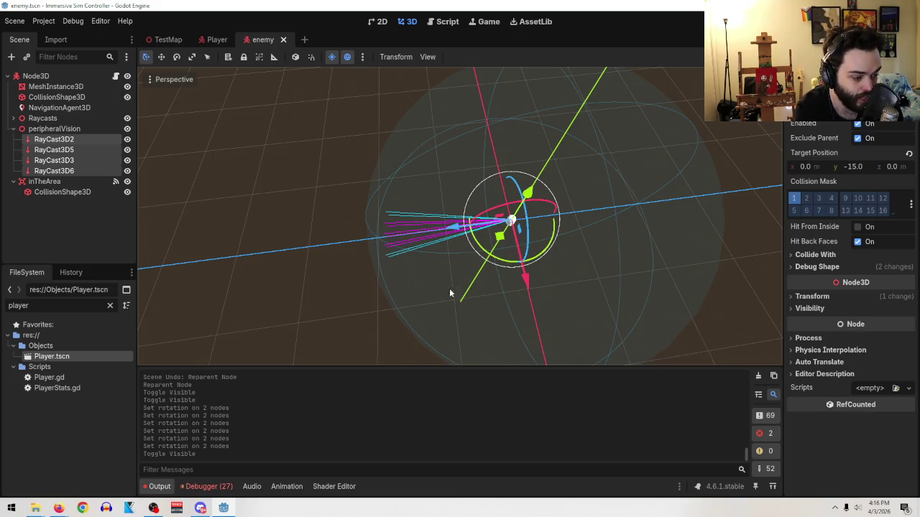
pyautogui.scroll(3, 438, 279)
pyautogui.moveTo(438, 279)
pyautogui.mouseDown()
pyautogui.moveTo(585, 190)
pyautogui.moveTo(595, 207)
pyautogui.moveTo(547, 242)
pyautogui.mouseUp()
pyautogui.scroll(5, 597, 208)
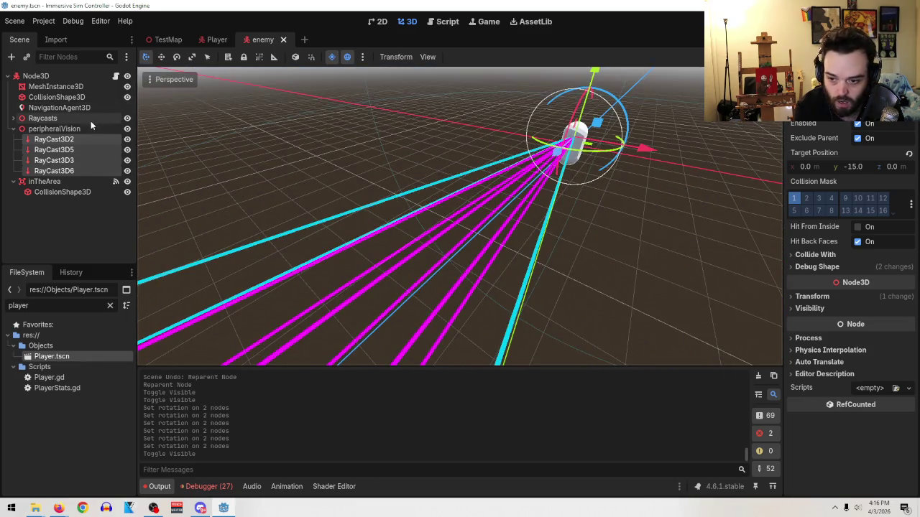
# - Collapse peripheralVision and paste the copied Area3D as sibling personalSpace with Ctrl+Shift+V
pyautogui.click(77, 129)
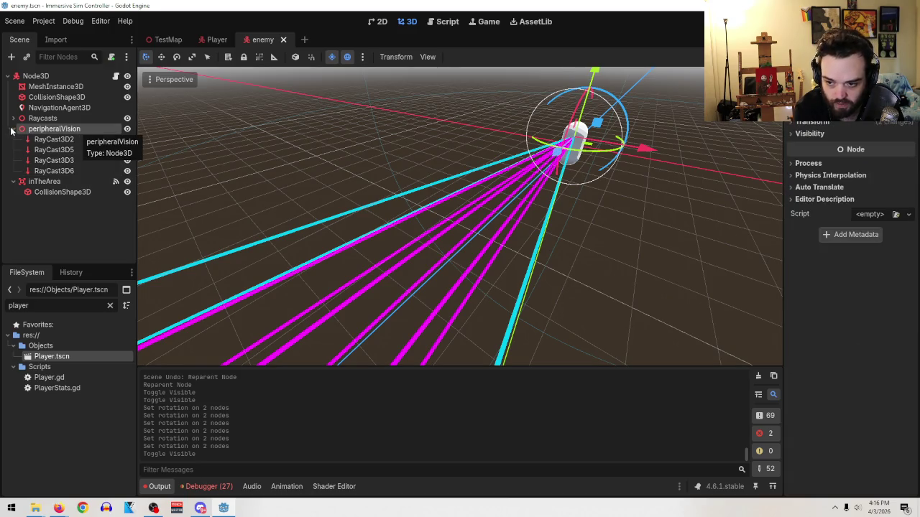
pyautogui.click(12, 129)
pyautogui.click(43, 120)
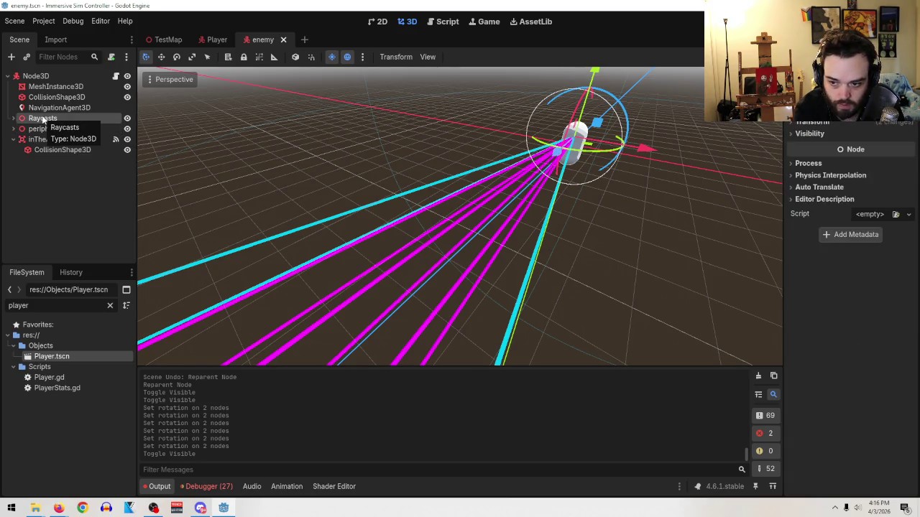
pyautogui.moveTo(598, 173); pyautogui.dragTo(626, 165)
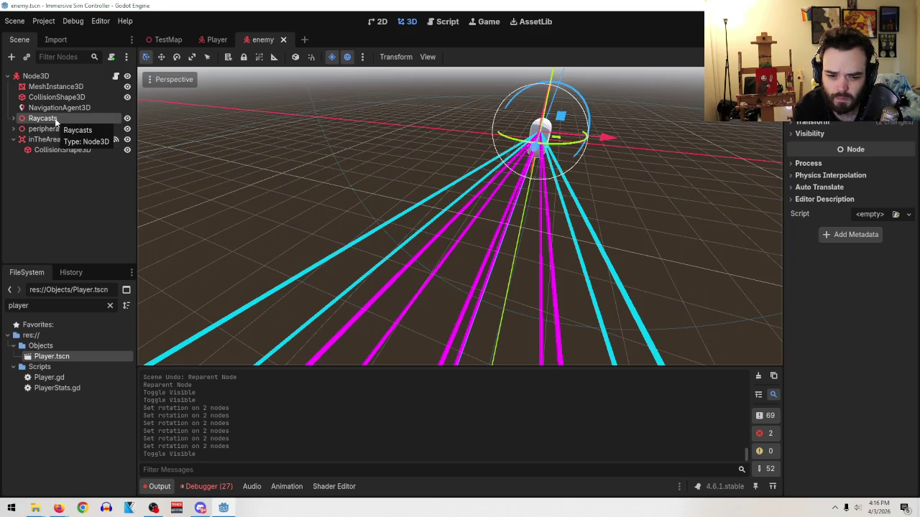
pyautogui.moveTo(554, 136)
pyautogui.mouseDown()
pyautogui.moveTo(561, 95)
pyautogui.moveTo(546, 97)
pyautogui.moveTo(547, 108)
pyautogui.moveTo(553, 122)
pyautogui.moveTo(567, 121)
pyautogui.moveTo(497, 174)
pyautogui.moveTo(439, 243)
pyautogui.moveTo(279, 273)
pyautogui.moveTo(222, 261)
pyautogui.moveTo(227, 253)
pyautogui.mouseUp()
pyautogui.scroll(4, 559, 106)
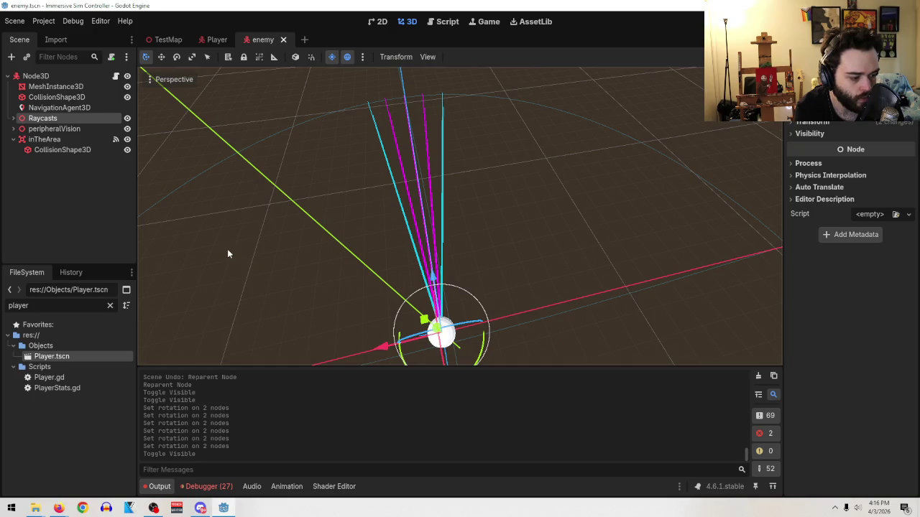
pyautogui.hotkey('ctrl', 'shift', 'v')
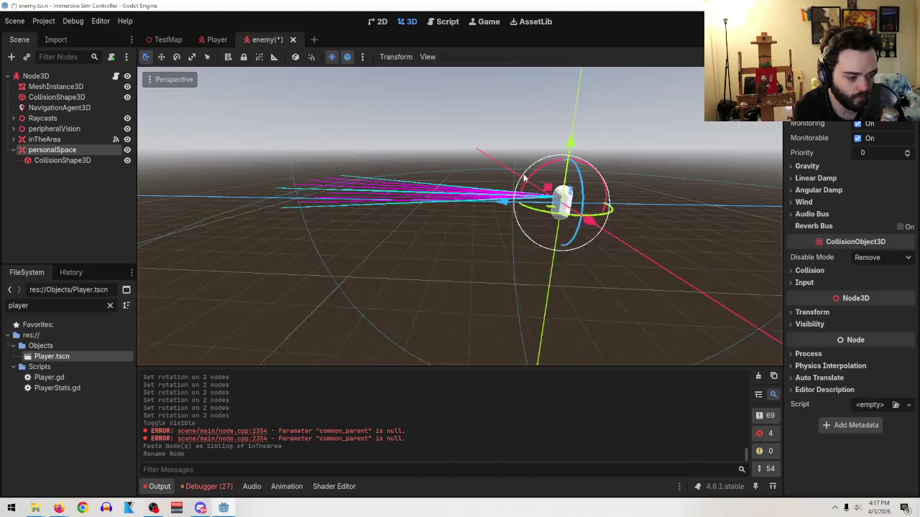
# - Inspect personalSpace's sphere shape, undo a radius tweak, and delete its CollisionShape3D
pyautogui.click(65, 162)
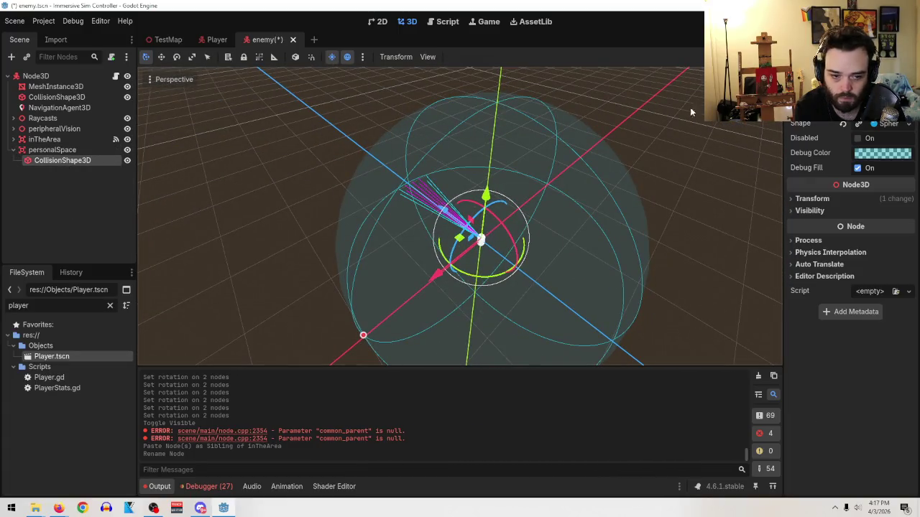
pyautogui.click(886, 126)
pyautogui.moveTo(864, 144); pyautogui.dragTo(862, 143)
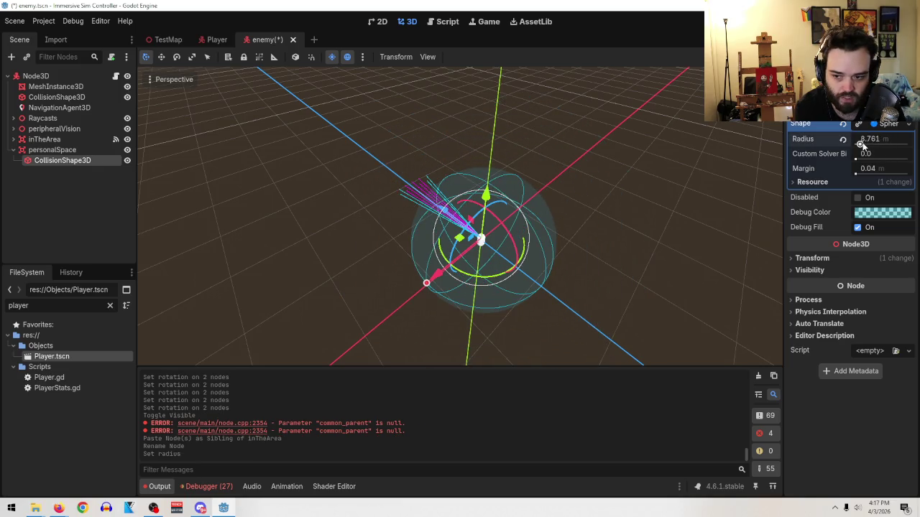
pyautogui.hotkey('ctrl', 'z')
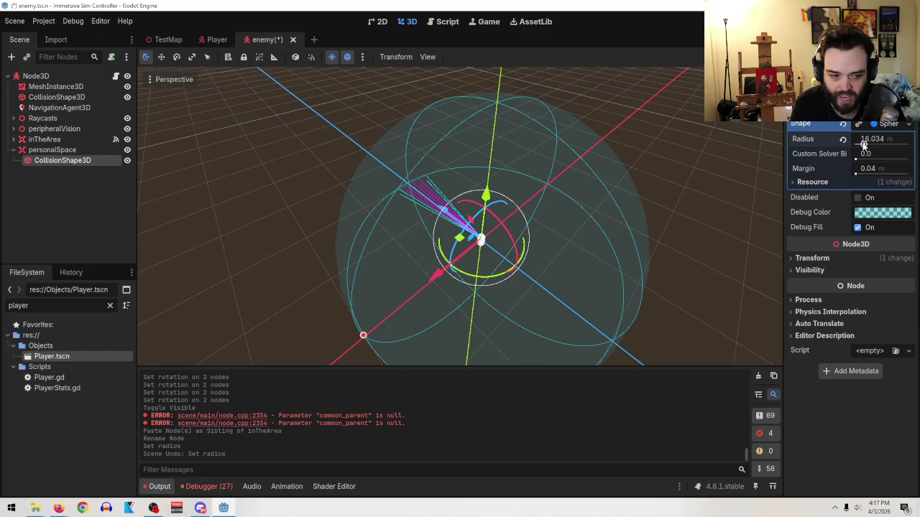
pyautogui.rightClick(57, 164)
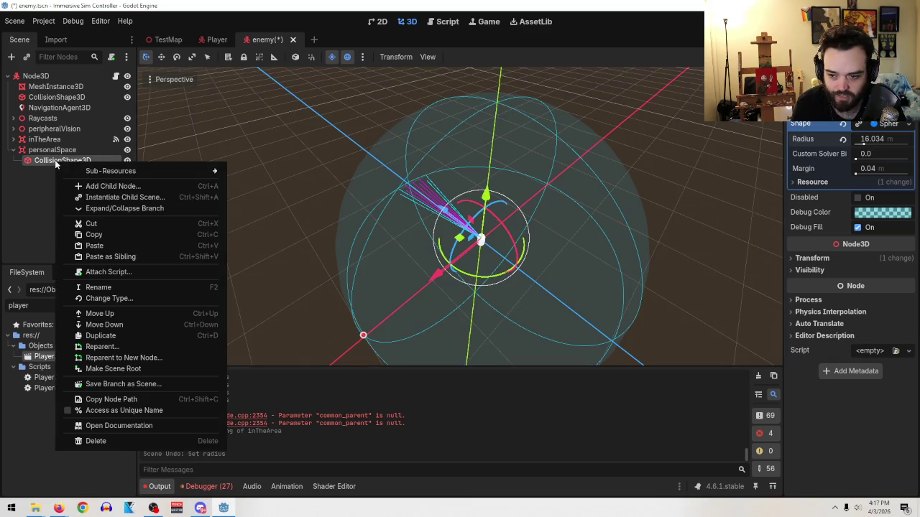
pyautogui.click(134, 435)
pyautogui.click(421, 267)
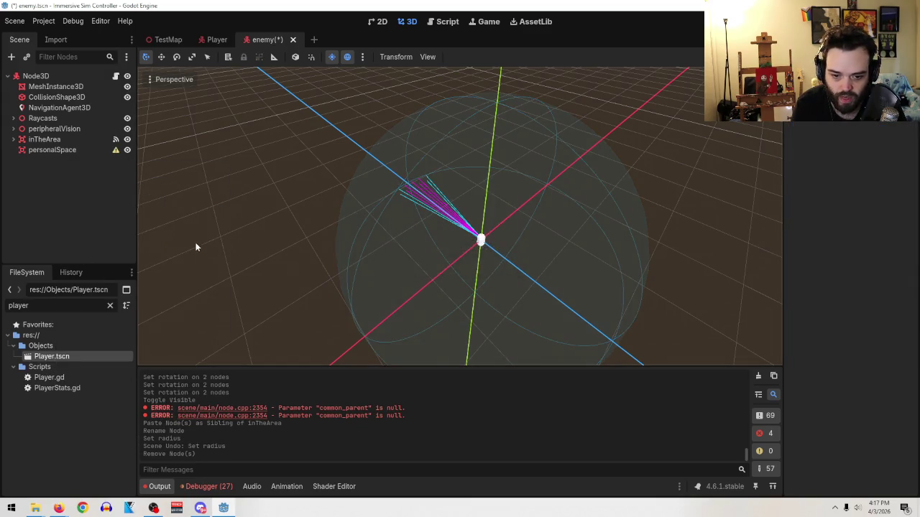
# - Add a new CollisionShape3D child to personalSpace with a New CapsuleShape3D
pyautogui.rightClick(51, 152)
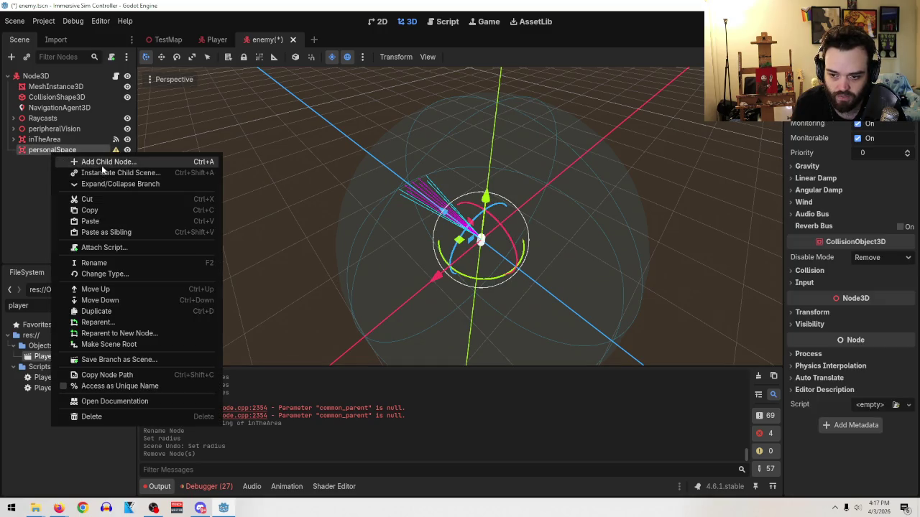
pyautogui.click(97, 161)
pyautogui.write('c')
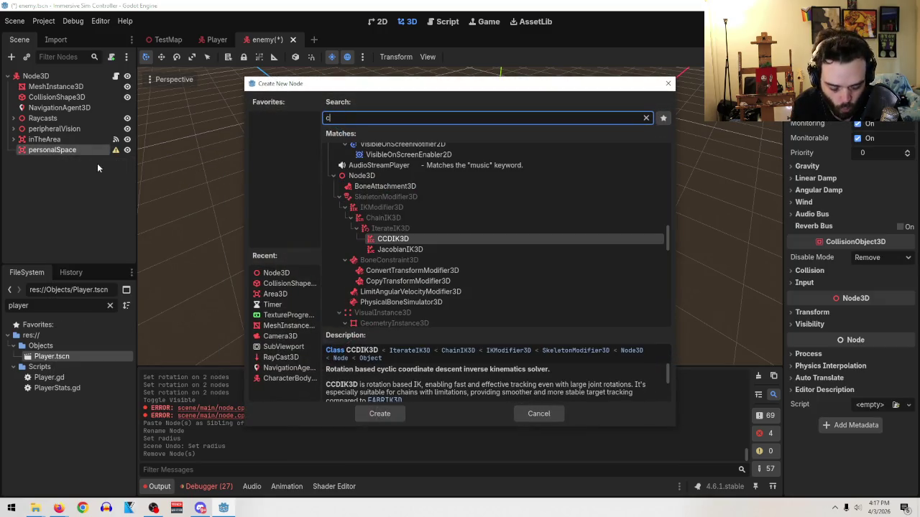
pyautogui.write('oll')
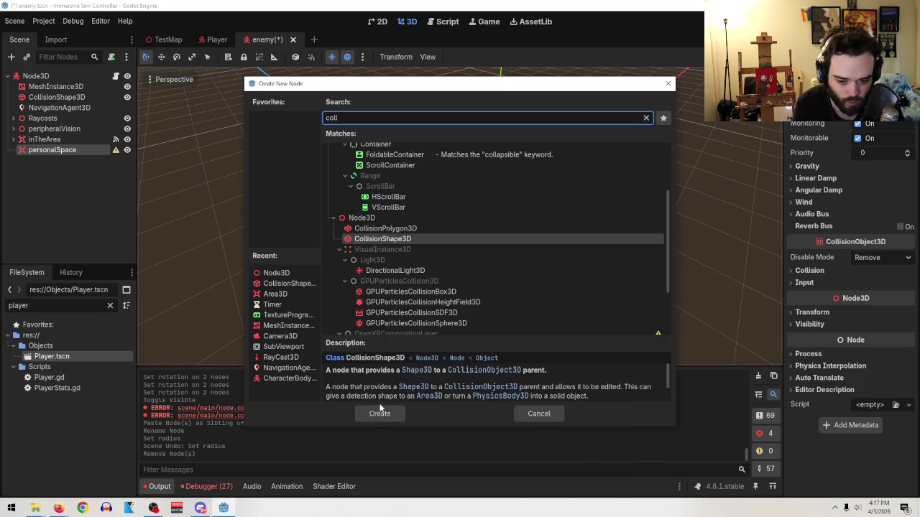
pyautogui.click(383, 414)
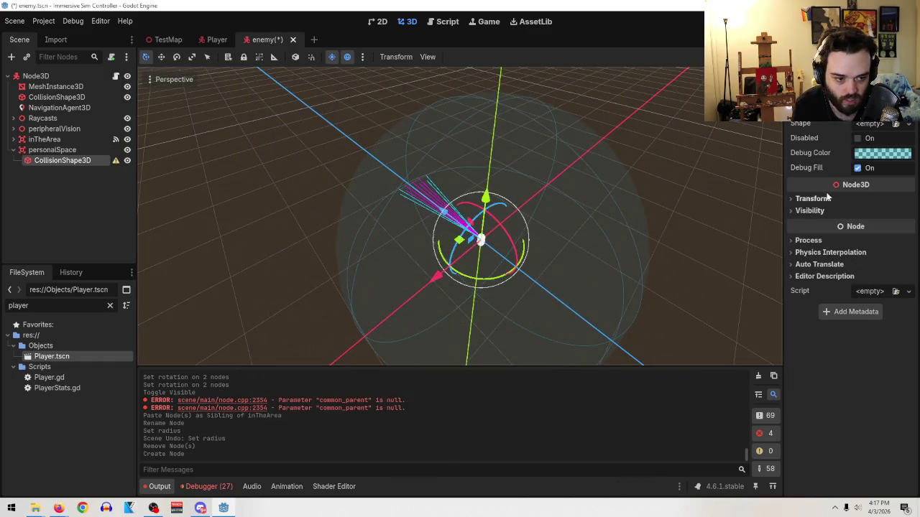
pyautogui.click(907, 124)
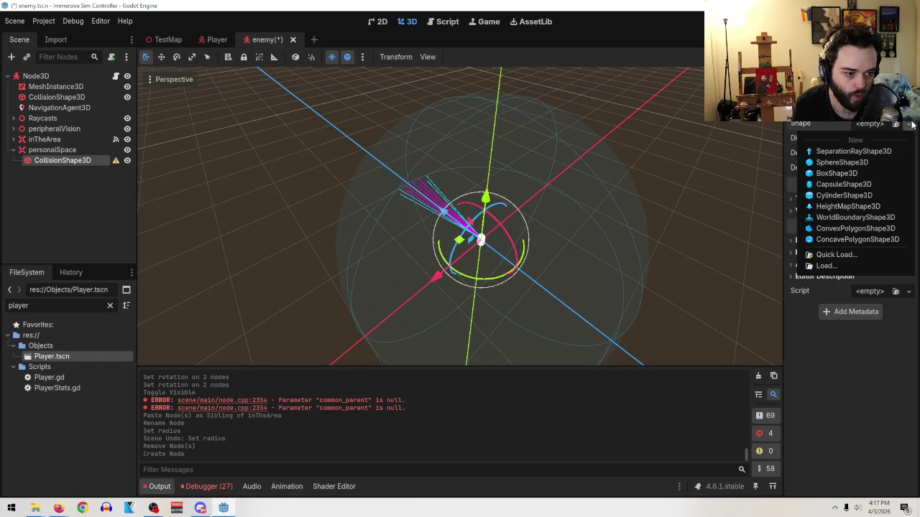
pyautogui.click(853, 184)
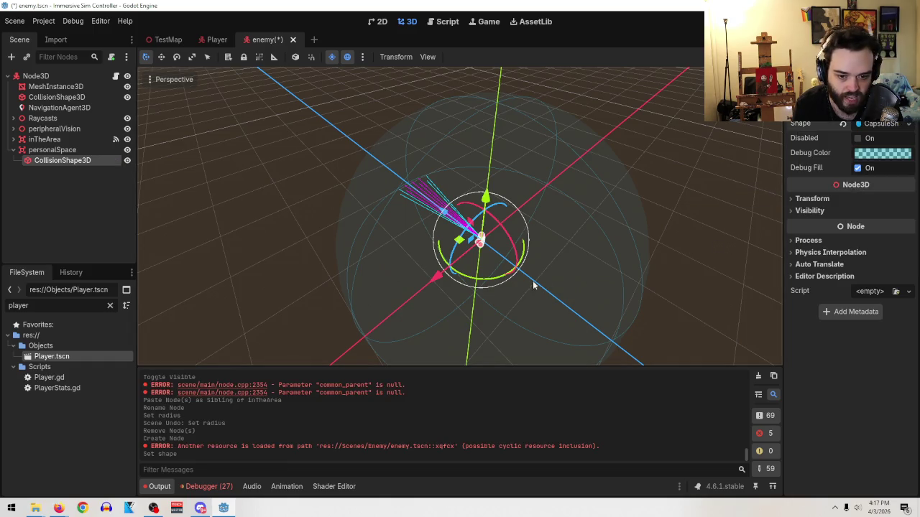
# - Resize the capsule around the enemy to about 2.4 height and 0.86 radius
pyautogui.scroll(5, 532, 281)
pyautogui.scroll(4, 530, 220)
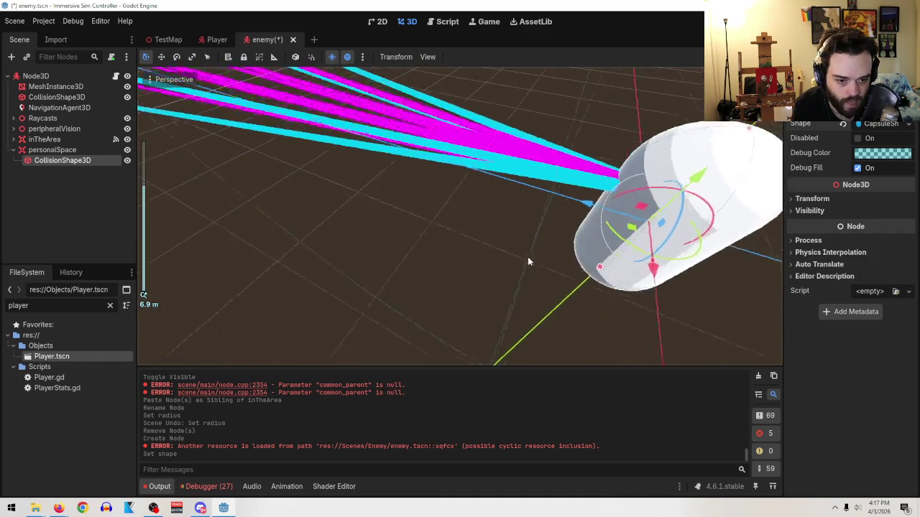
pyautogui.scroll(-3, 612, 278)
pyautogui.moveTo(611, 278); pyautogui.dragTo(569, 249)
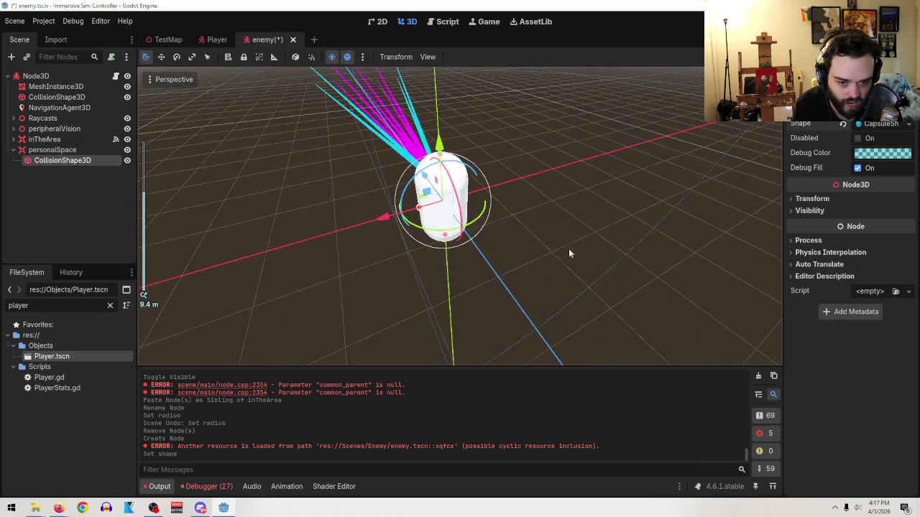
pyautogui.moveTo(418, 210); pyautogui.dragTo(406, 213)
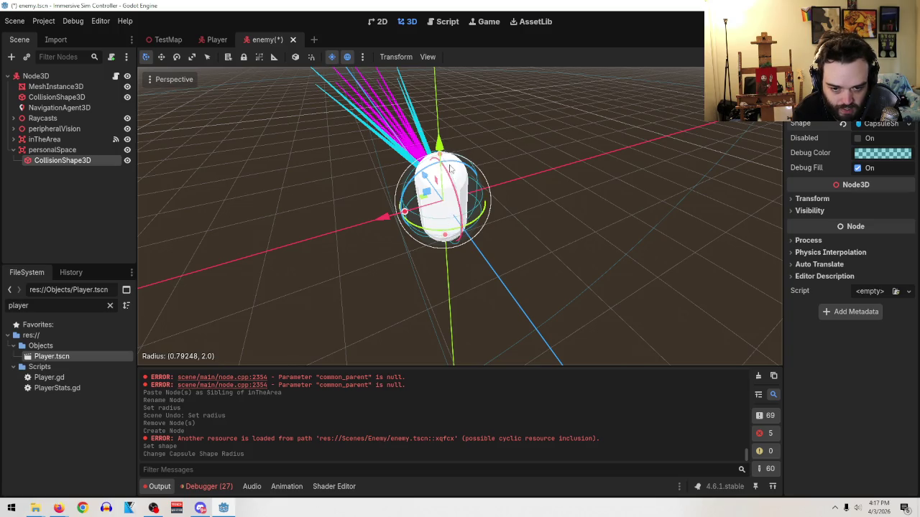
pyautogui.moveTo(441, 159)
pyautogui.mouseDown()
pyautogui.moveTo(440, 141)
pyautogui.moveTo(570, 204)
pyautogui.moveTo(538, 234)
pyautogui.mouseUp()
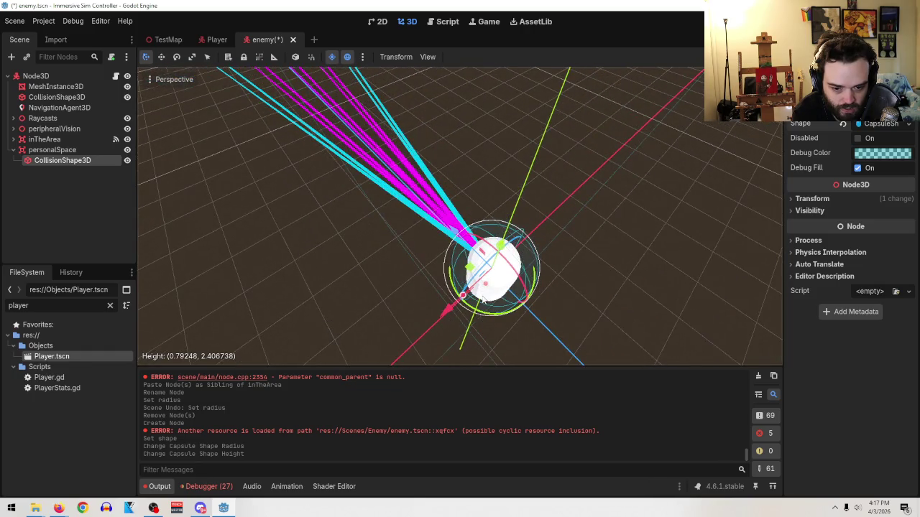
pyautogui.moveTo(464, 301); pyautogui.dragTo(462, 302)
pyautogui.moveTo(611, 263)
pyautogui.mouseDown()
pyautogui.moveTo(615, 195)
pyautogui.moveTo(565, 232)
pyautogui.moveTo(598, 244)
pyautogui.moveTo(544, 292)
pyautogui.moveTo(604, 291)
pyautogui.mouseUp()
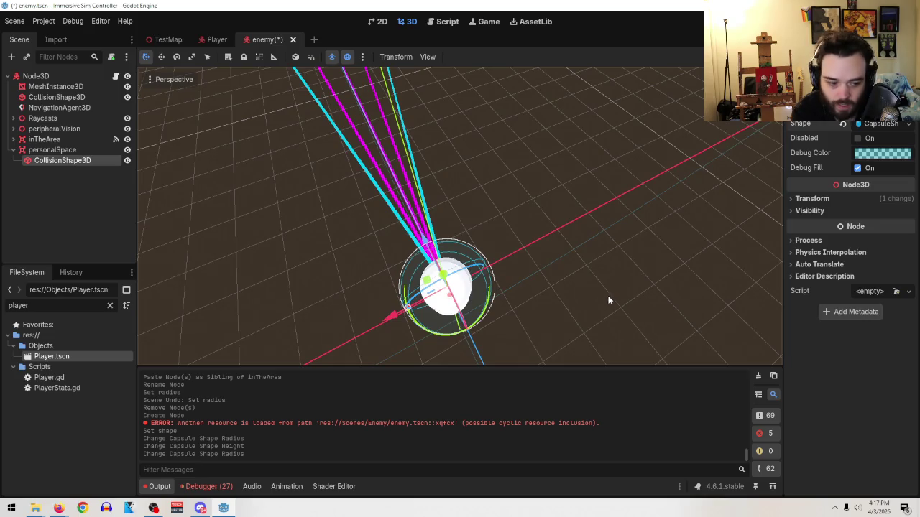
# - Connect personalSpace's body_entered signal to a new function in Enemy.gd
pyautogui.doubleClick(50, 150)
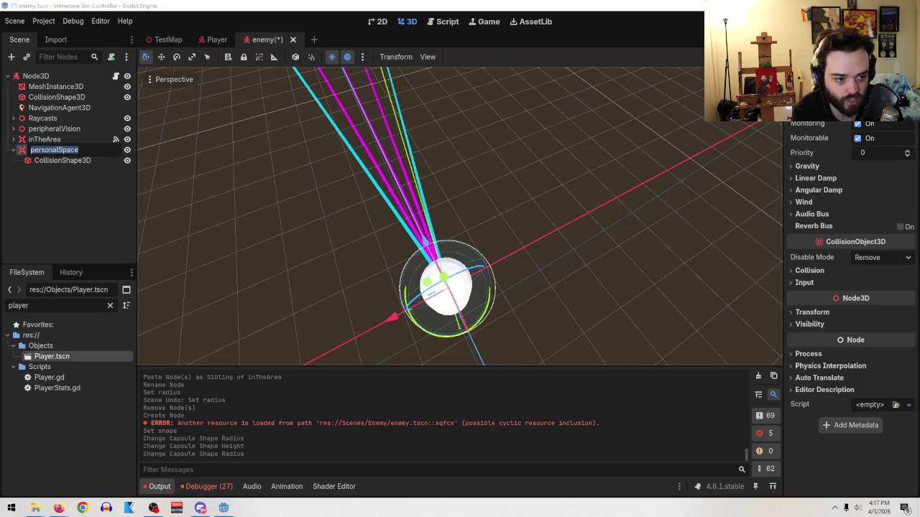
pyautogui.press('Return')
pyautogui.click(848, 40)
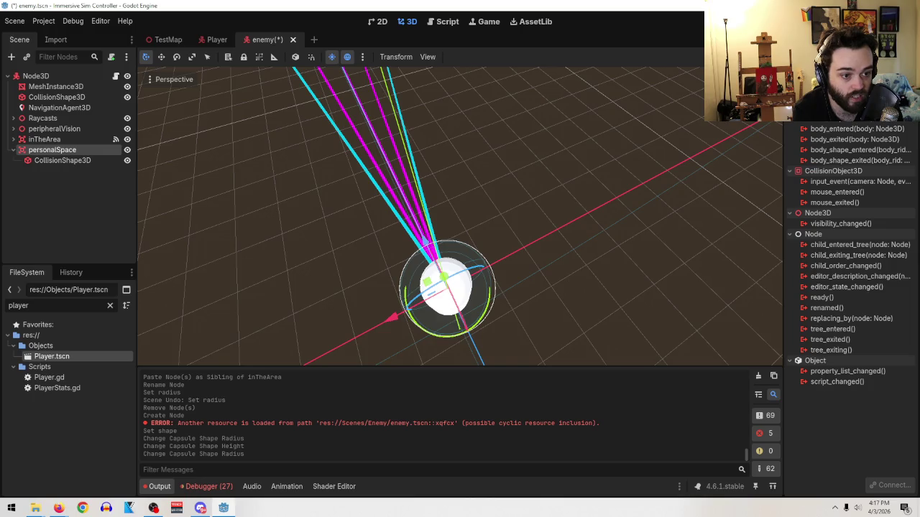
pyautogui.doubleClick(858, 130)
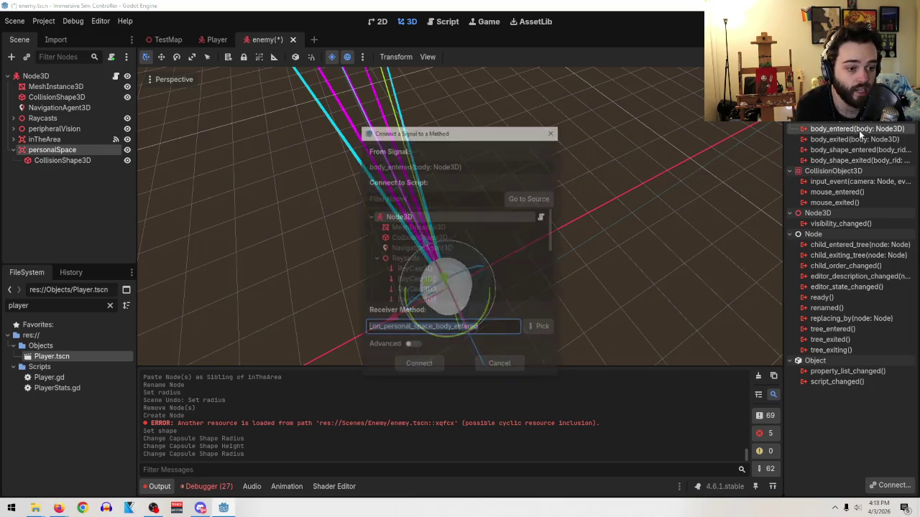
pyautogui.click(427, 367)
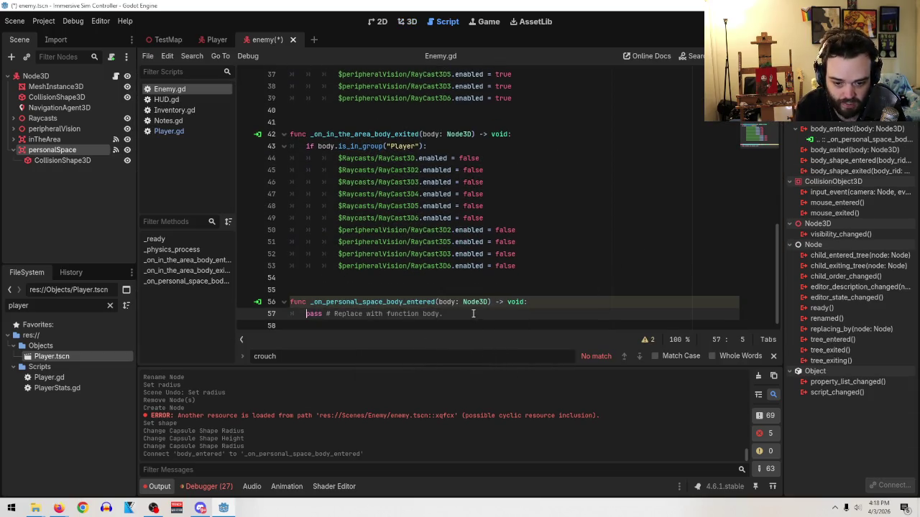
# - Place the caret after var lastState in Enemy.gd, then minimize Godot
pyautogui.scroll(12, 482, 317)
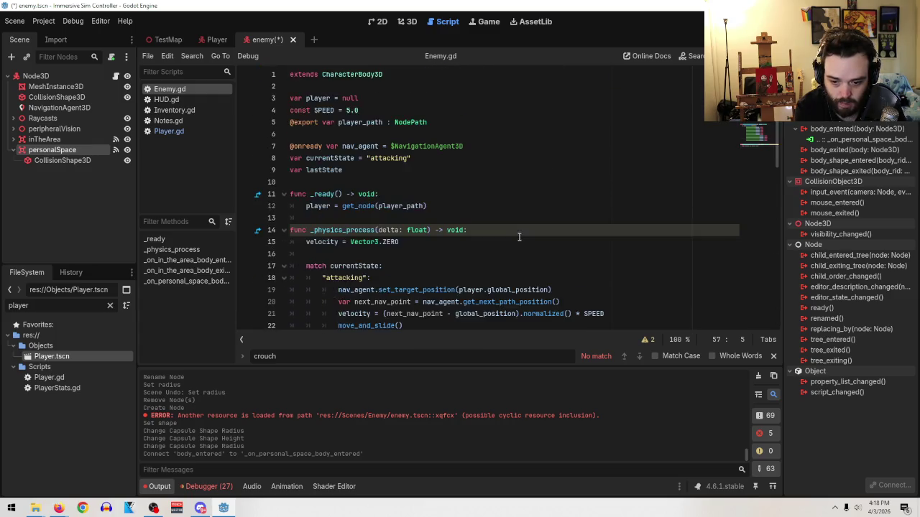
pyautogui.click(425, 170)
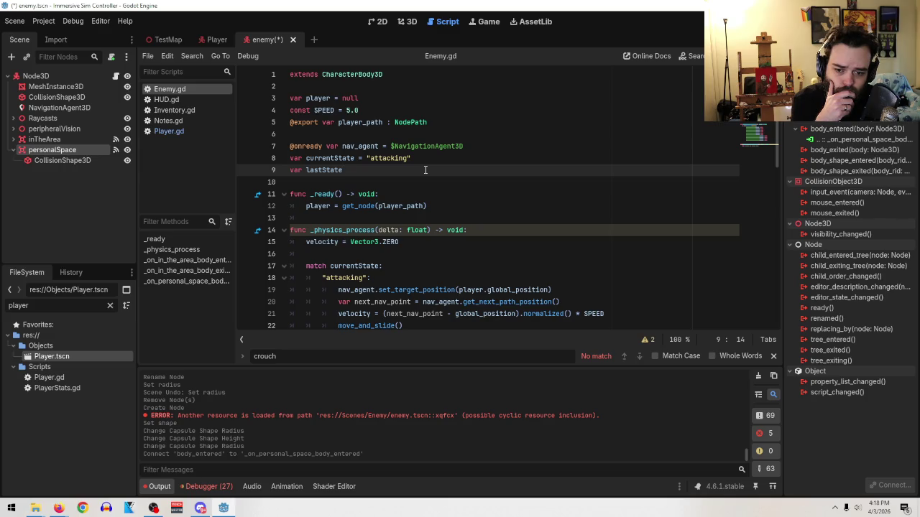
pyautogui.click(856, 6)
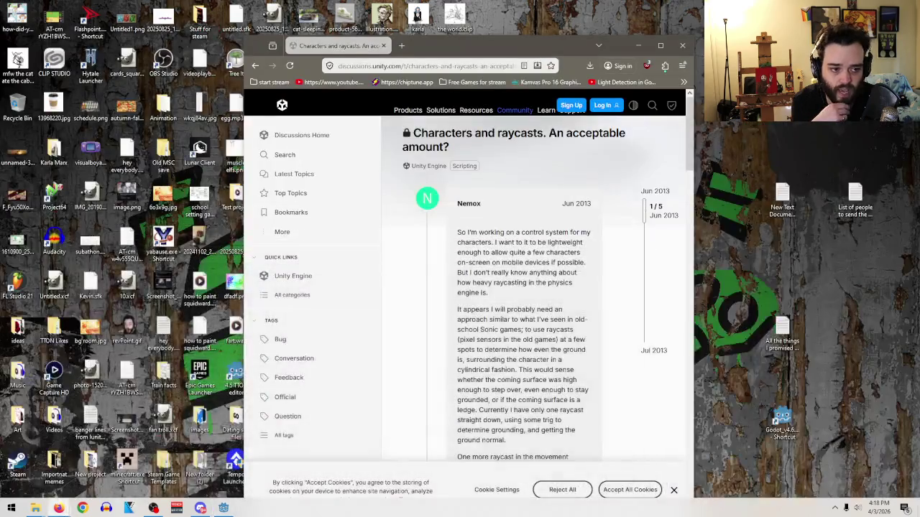
# - Close the browser and launch Microsoft Paint
pyautogui.click(683, 45)
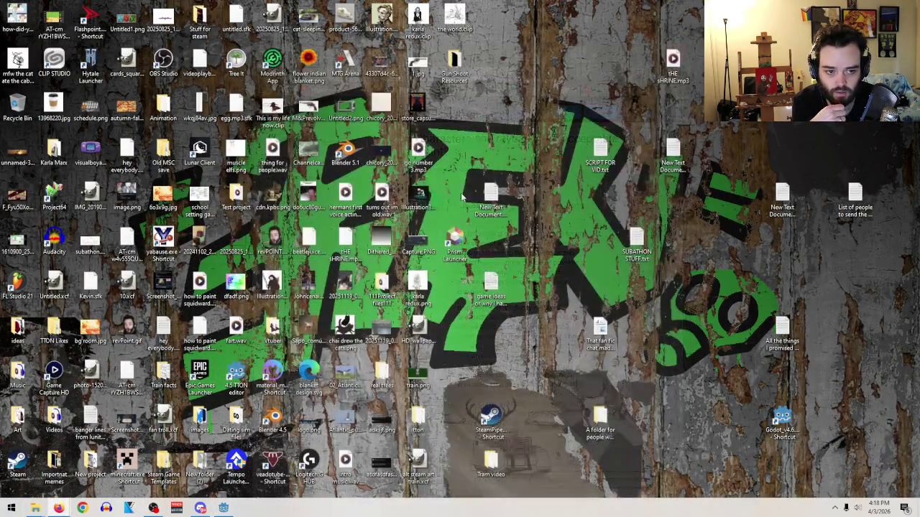
pyautogui.click(11, 508)
pyautogui.write('paint')
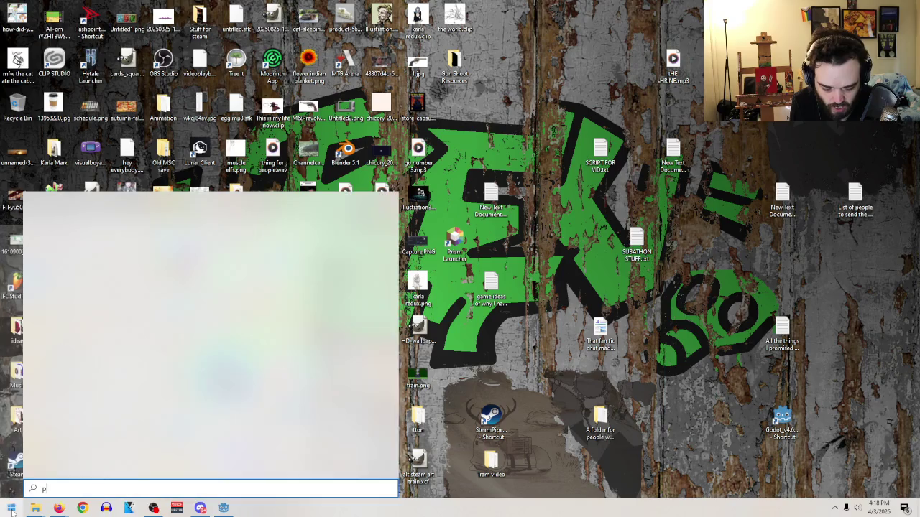
pyautogui.press('Return')
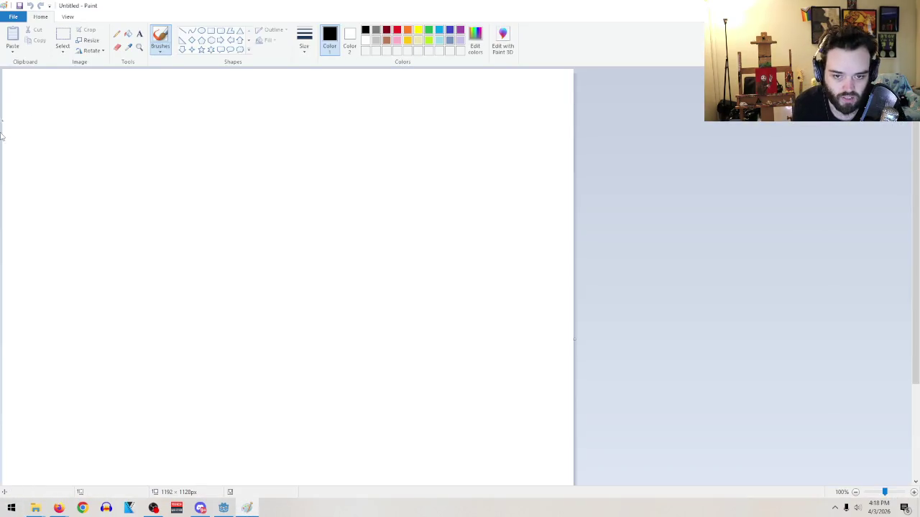
# - Sketch a rough line, V and oval, then undo them to clear the canvas
pyautogui.moveTo(306, 367); pyautogui.dragTo(207, 195)
pyautogui.moveTo(383, 370)
pyautogui.mouseDown()
pyautogui.moveTo(468, 145)
pyautogui.moveTo(357, 352)
pyautogui.moveTo(394, 359)
pyautogui.mouseUp()
pyautogui.moveTo(295, 367)
pyautogui.mouseDown()
pyautogui.moveTo(352, 428)
pyautogui.moveTo(378, 402)
pyautogui.mouseUp()
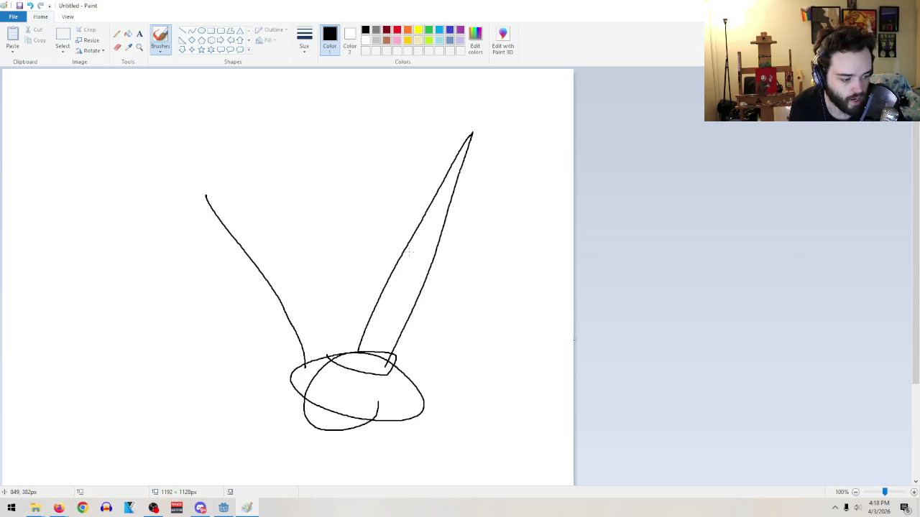
pyautogui.hotkey('ctrl', 'z')
pyautogui.hotkey('ctrl', 'z')
pyautogui.hotkey('ctrl', 'z')
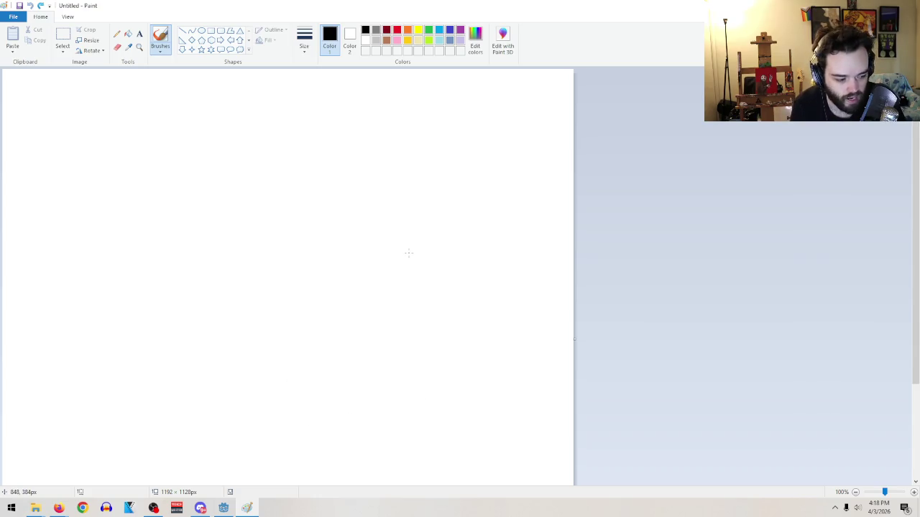
# - Try drawing a spiral enemy with rising lines, undoing the attempts
pyautogui.moveTo(378, 324)
pyautogui.mouseDown()
pyautogui.moveTo(396, 349)
pyautogui.moveTo(430, 329)
pyautogui.moveTo(354, 363)
pyautogui.mouseUp()
pyautogui.moveTo(353, 266); pyautogui.dragTo(311, 69)
pyautogui.moveTo(421, 270); pyautogui.dragTo(462, 99)
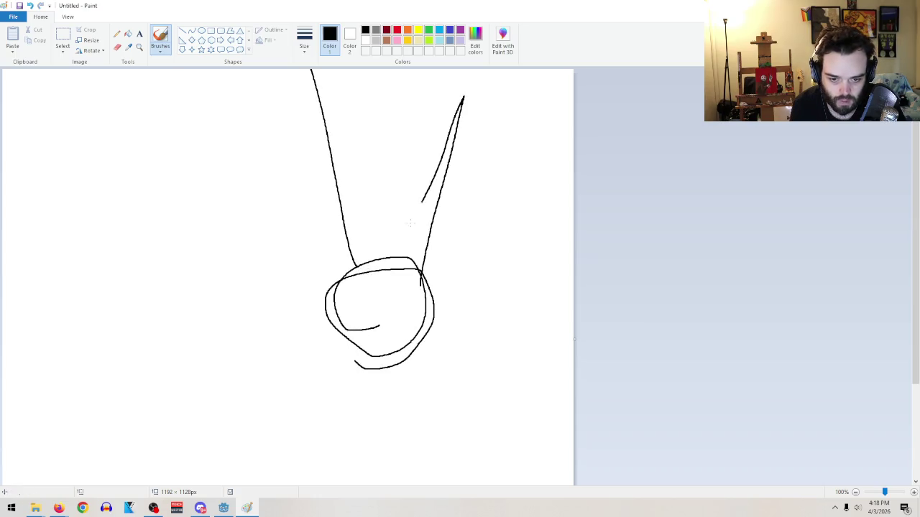
pyautogui.hotkey('ctrl', 'z')
pyautogui.hotkey('ctrl', 'z')
pyautogui.hotkey('ctrl', 'z')
pyautogui.moveTo(348, 360)
pyautogui.mouseDown()
pyautogui.moveTo(338, 399)
pyautogui.moveTo(327, 401)
pyautogui.moveTo(376, 397)
pyautogui.moveTo(359, 328)
pyautogui.moveTo(380, 388)
pyautogui.moveTo(330, 399)
pyautogui.mouseUp()
pyautogui.moveTo(329, 343); pyautogui.dragTo(311, 147)
pyautogui.hotkey('ctrl', 'z')
# - Draw three lines fanning up from the circle, a large loop around it, and a short line into its bottom
pyautogui.moveTo(334, 345); pyautogui.dragTo(280, 160)
pyautogui.moveTo(375, 353)
pyautogui.mouseDown()
pyautogui.moveTo(402, 237)
pyautogui.moveTo(376, 335)
pyautogui.moveTo(460, 186)
pyautogui.mouseUp()
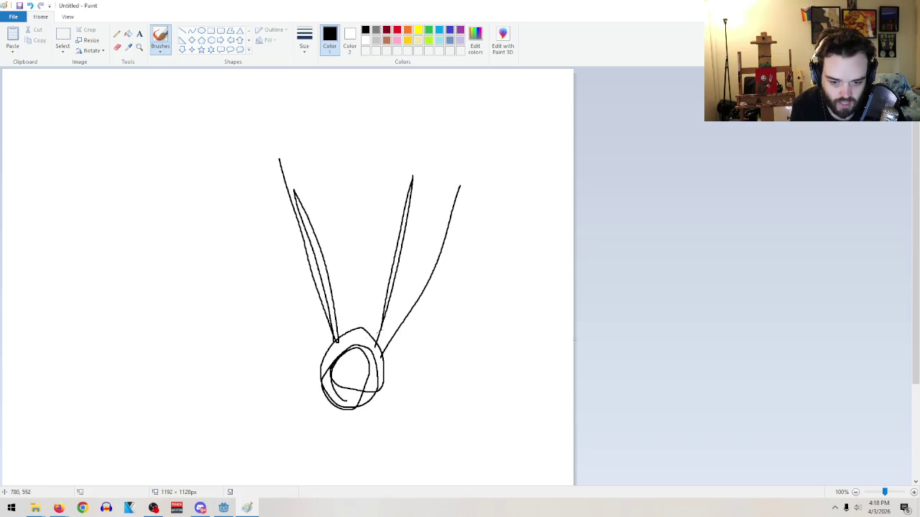
pyautogui.moveTo(330, 356); pyautogui.dragTo(255, 195)
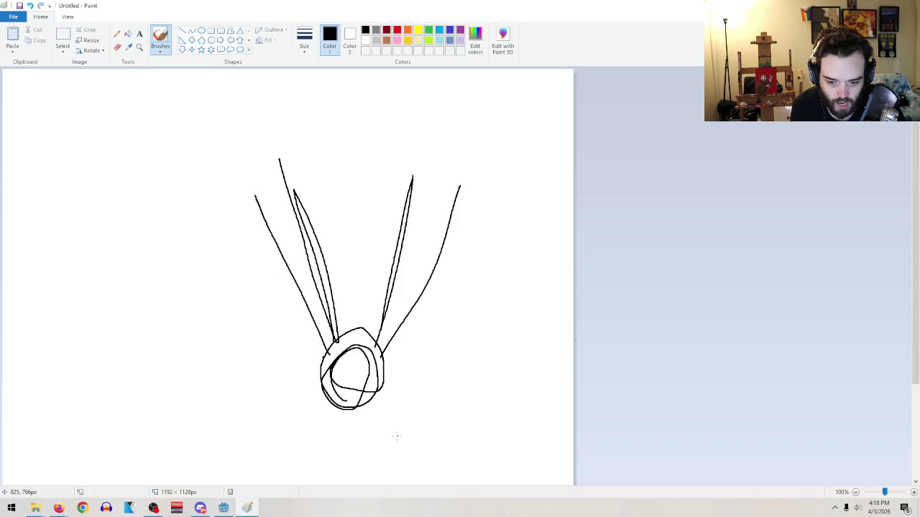
pyautogui.moveTo(288, 415)
pyautogui.mouseDown()
pyautogui.moveTo(391, 435)
pyautogui.moveTo(392, 325)
pyautogui.moveTo(273, 380)
pyautogui.moveTo(308, 450)
pyautogui.moveTo(318, 451)
pyautogui.mouseUp()
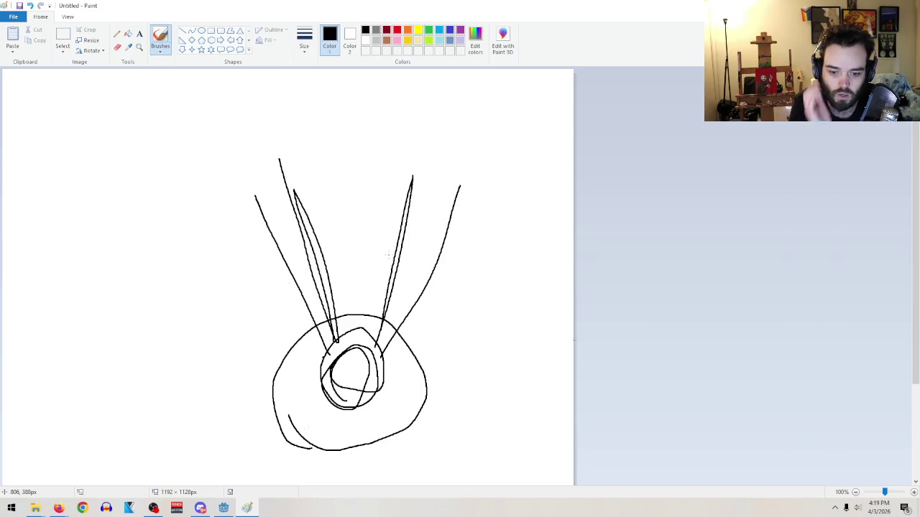
pyautogui.moveTo(351, 475); pyautogui.dragTo(361, 434)
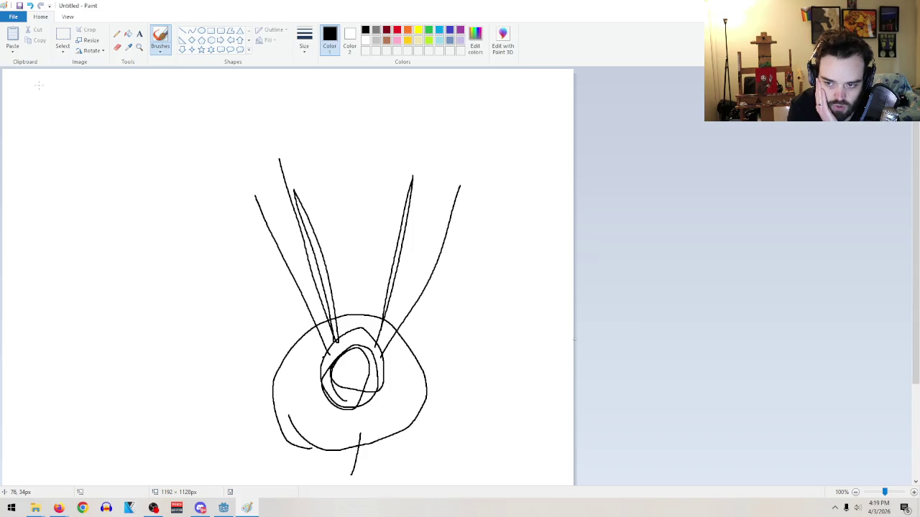
# - Type 'var looking = false' and 'var suspicion = 0-100' in a top-left text box
pyautogui.click(139, 34)
pyautogui.moveTo(54, 76)
pyautogui.mouseDown()
pyautogui.moveTo(172, 145)
pyautogui.moveTo(225, 144)
pyautogui.mouseUp()
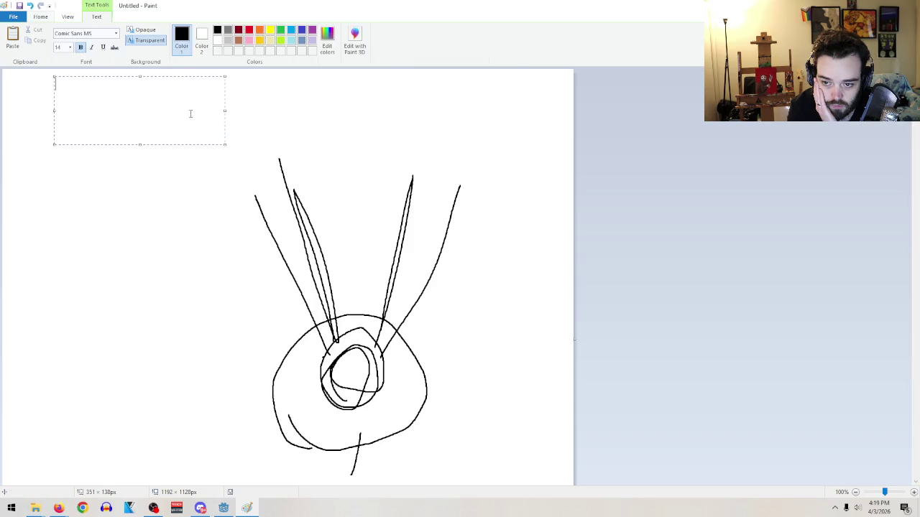
pyautogui.write('looking')
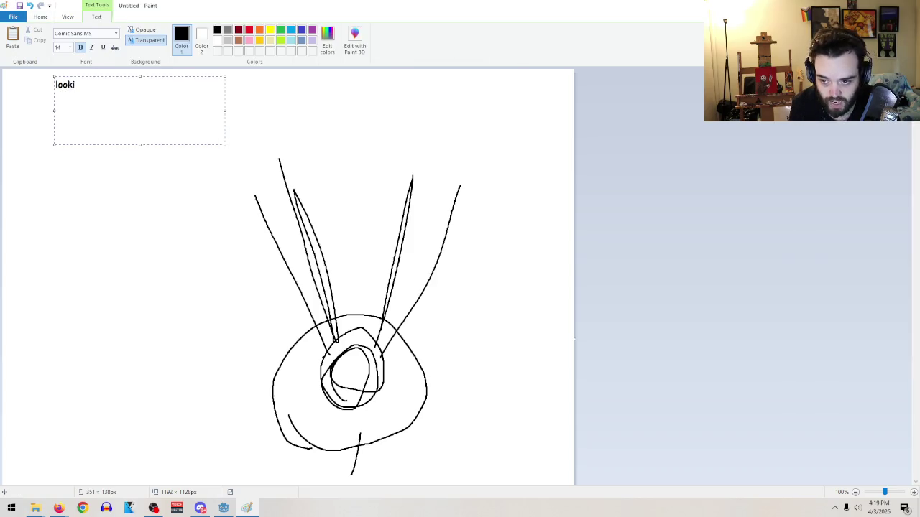
pyautogui.press('Return')
pyautogui.press('BackSpace')
pyautogui.press('BackSpace')
pyautogui.press('BackSpace')
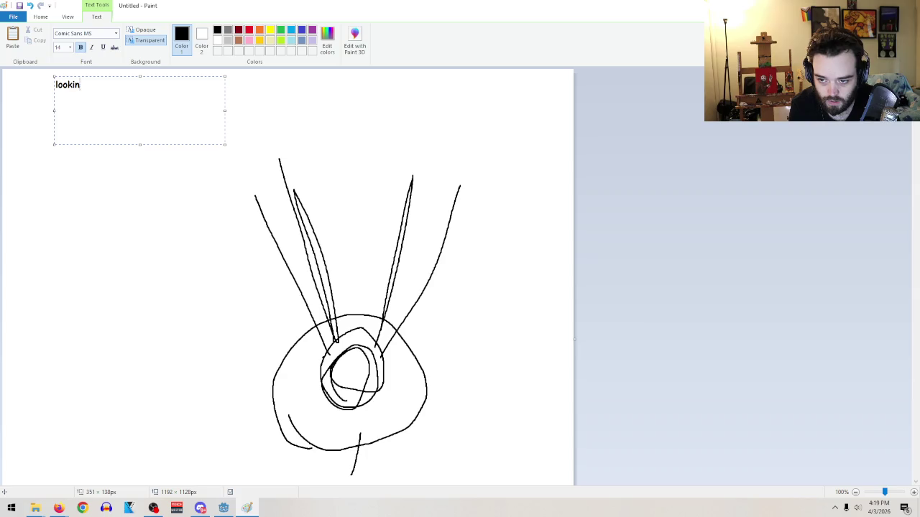
pyautogui.write('var looking ')
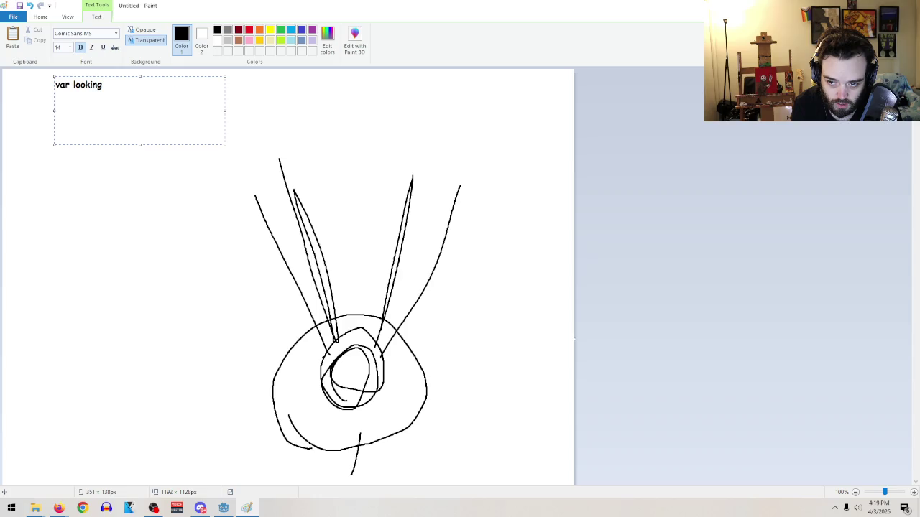
pyautogui.write('= false')
pyautogui.press('Return')
pyautogui.write('var ')
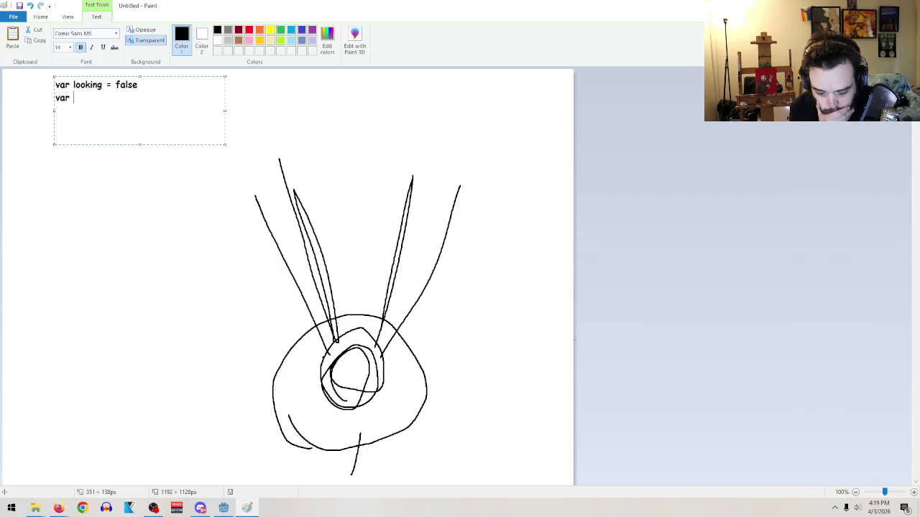
pyautogui.write('suspec')
pyautogui.press('BackSpace')
pyautogui.press('BackSpace')
pyautogui.write('icion ')
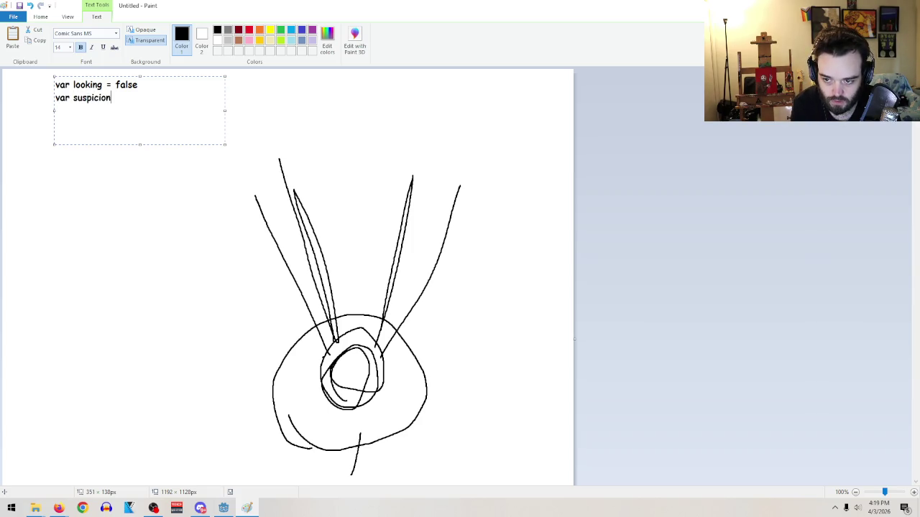
pyautogui.write('= ')
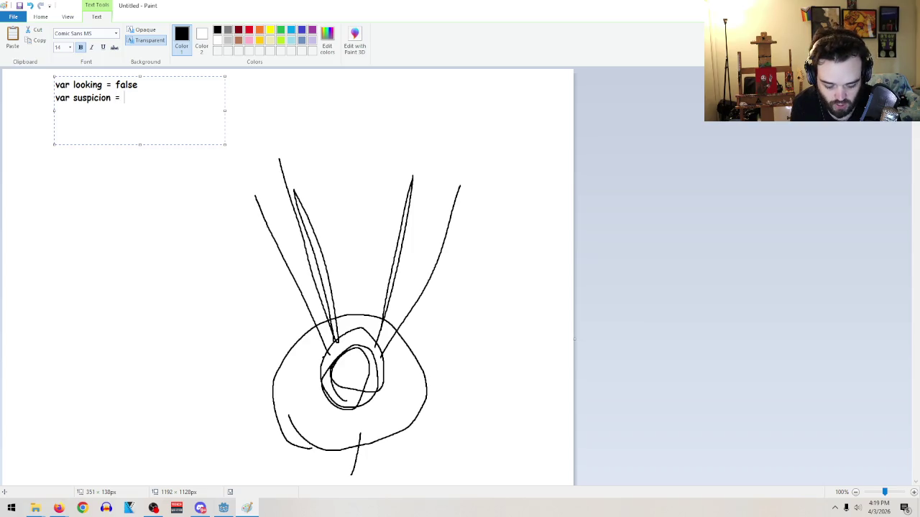
pyautogui.write('0')
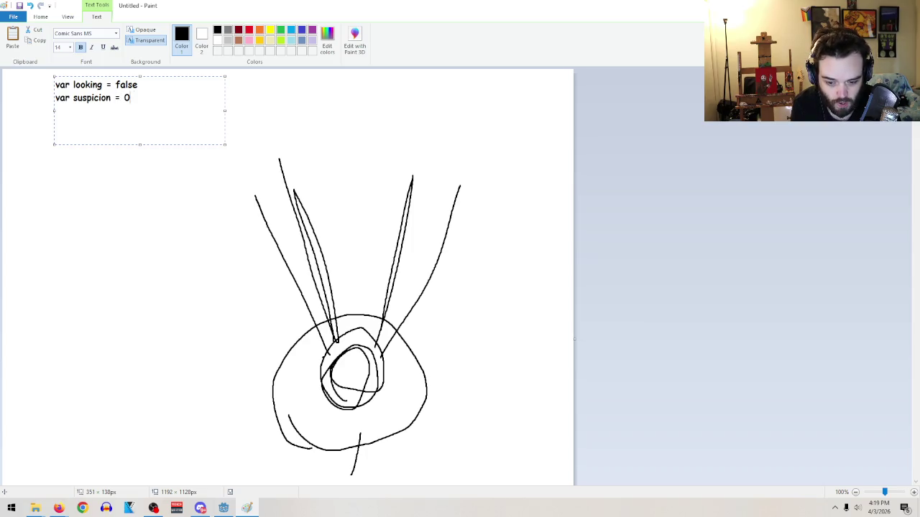
pyautogui.write('-100 ')
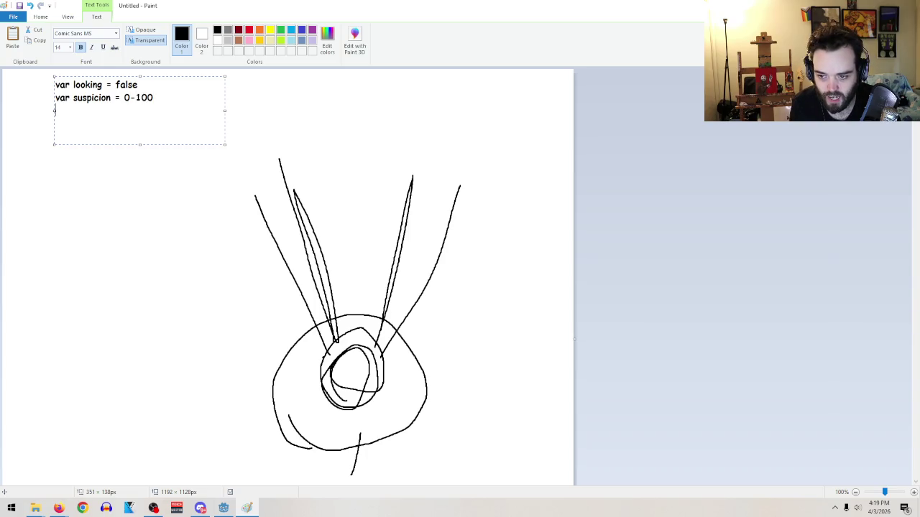
pyautogui.write('var')
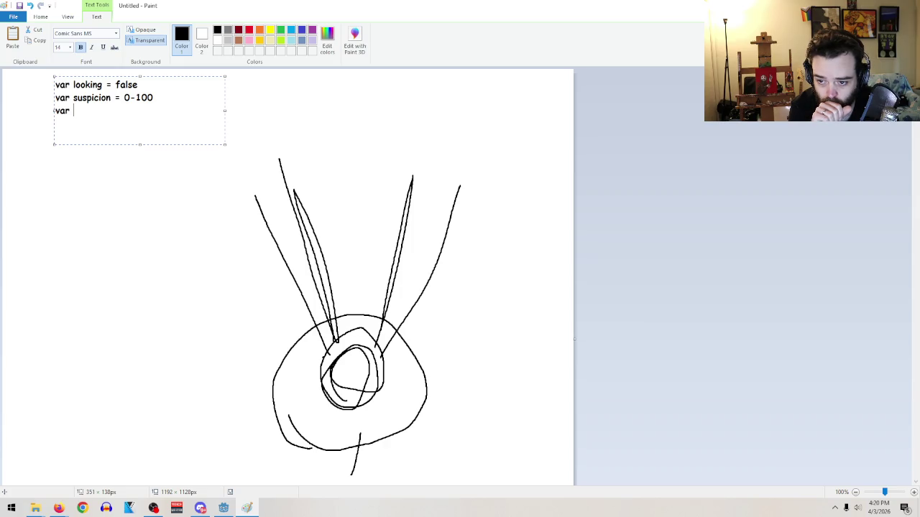
pyautogui.press('BackSpace')
pyautogui.press('BackSpace')
pyautogui.press('BackSpace')
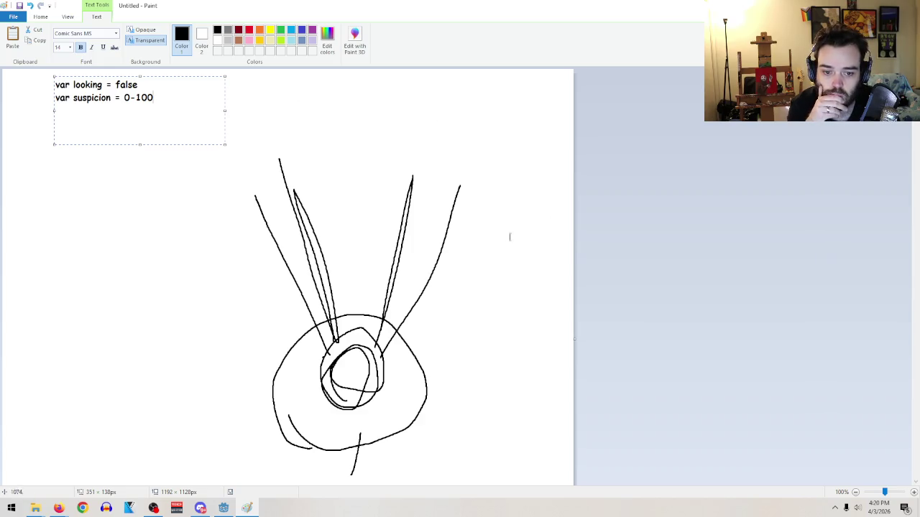
pyautogui.click(207, 181)
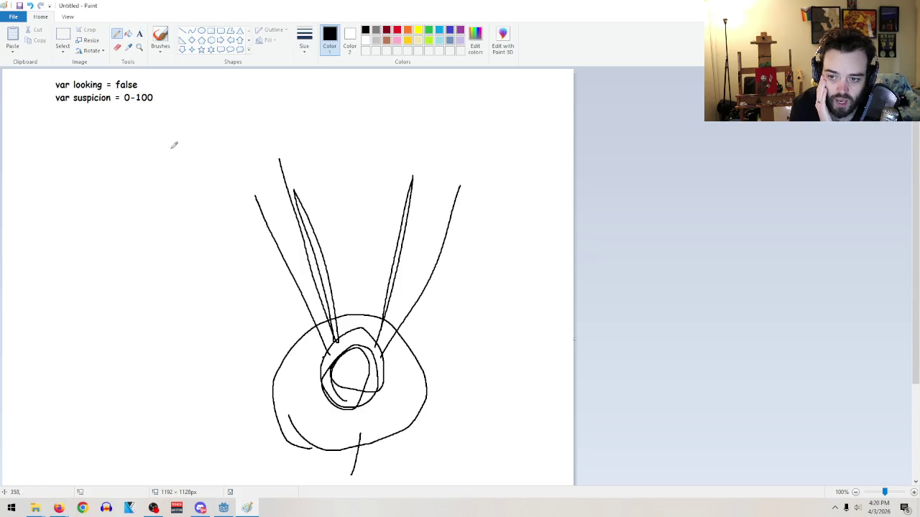
# - Write 'if sus gets 70% or higher' and 'looking == true' in a text box under the variables
pyautogui.click(140, 33)
pyautogui.moveTo(37, 130); pyautogui.dragTo(162, 248)
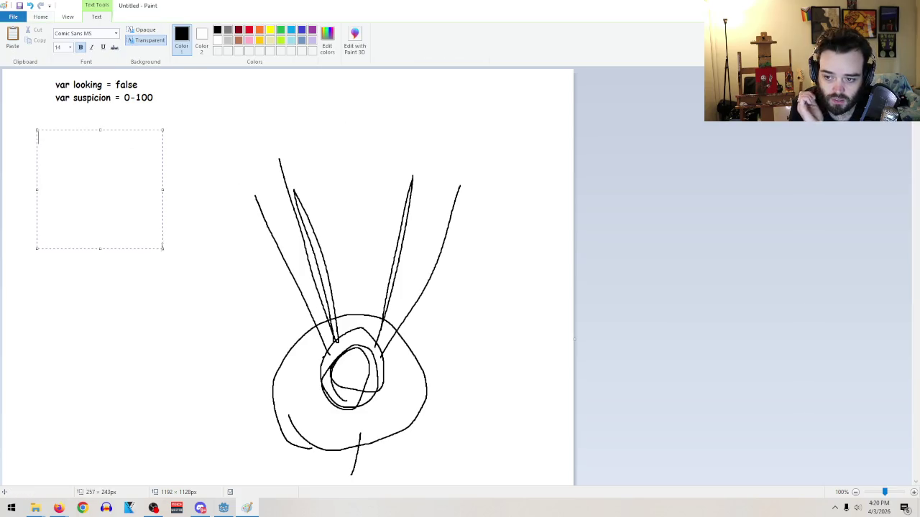
pyautogui.write('if sus ')
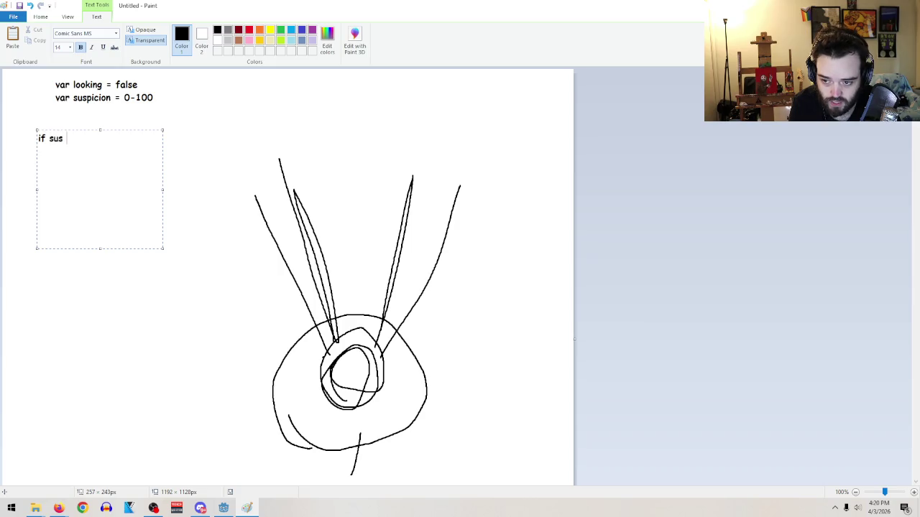
pyautogui.write('gets')
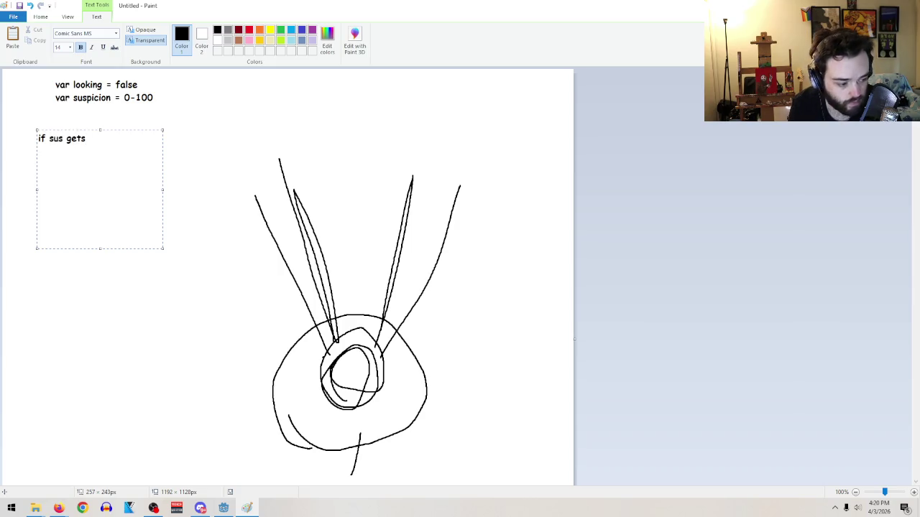
pyautogui.write(' 50')
pyautogui.press('BackSpace')
pyautogui.press('BackSpace')
pyautogui.write('70% ')
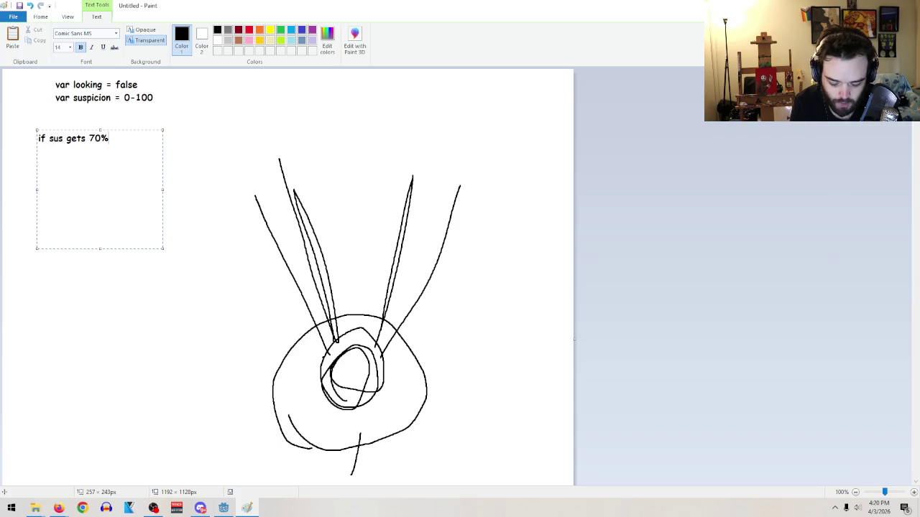
pyautogui.write('or higher')
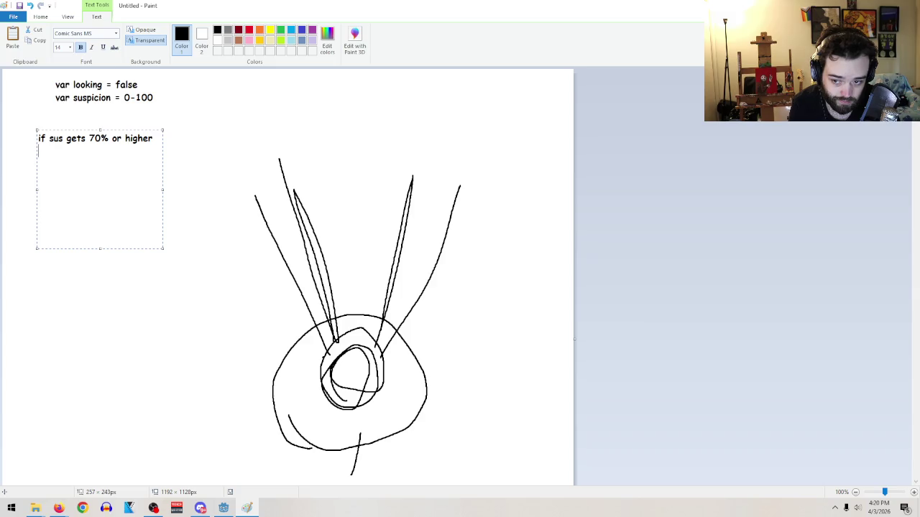
pyautogui.write('looking ')
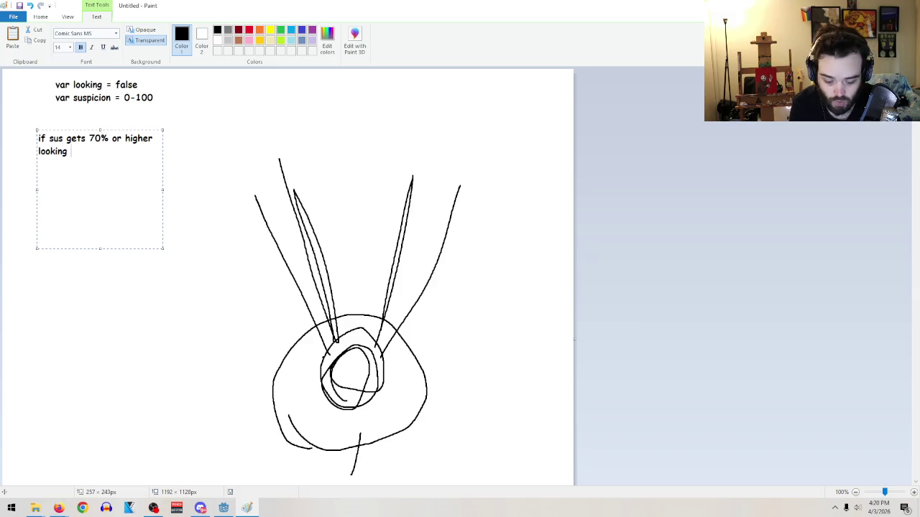
pyautogui.write('= true')
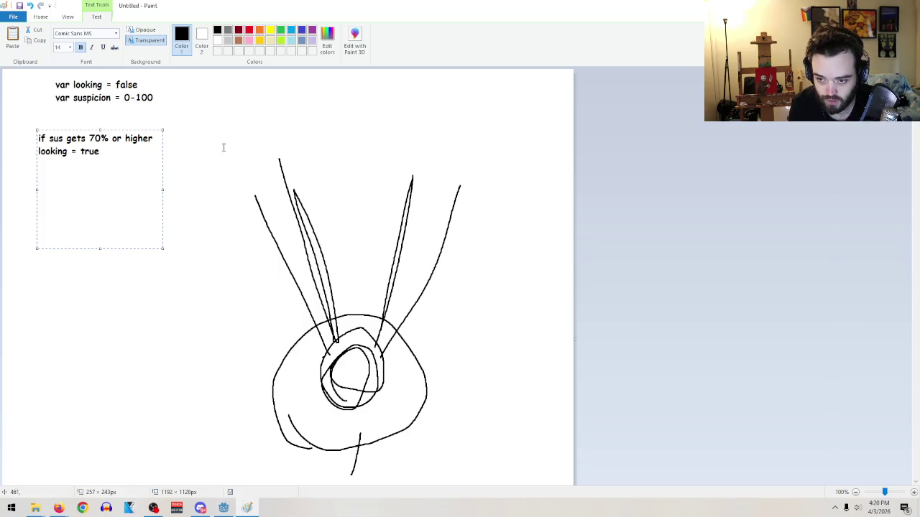
pyautogui.write('=')
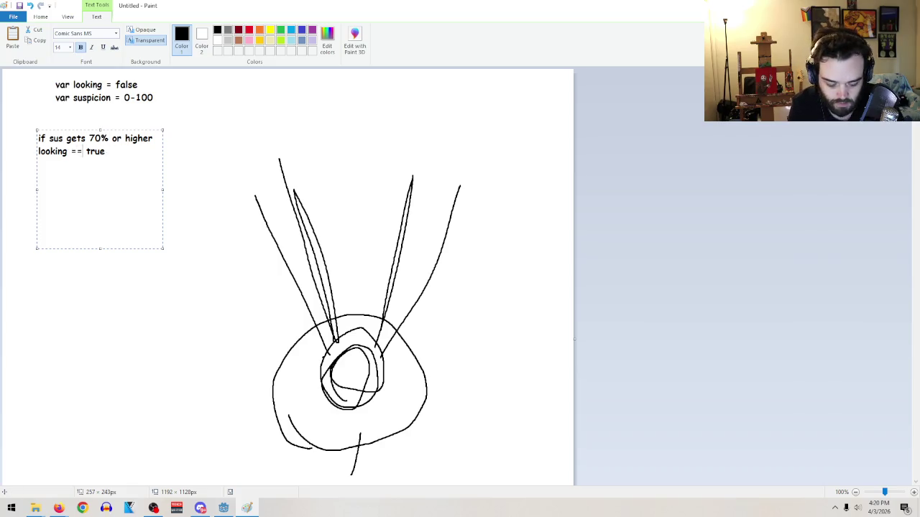
pyautogui.click(263, 128)
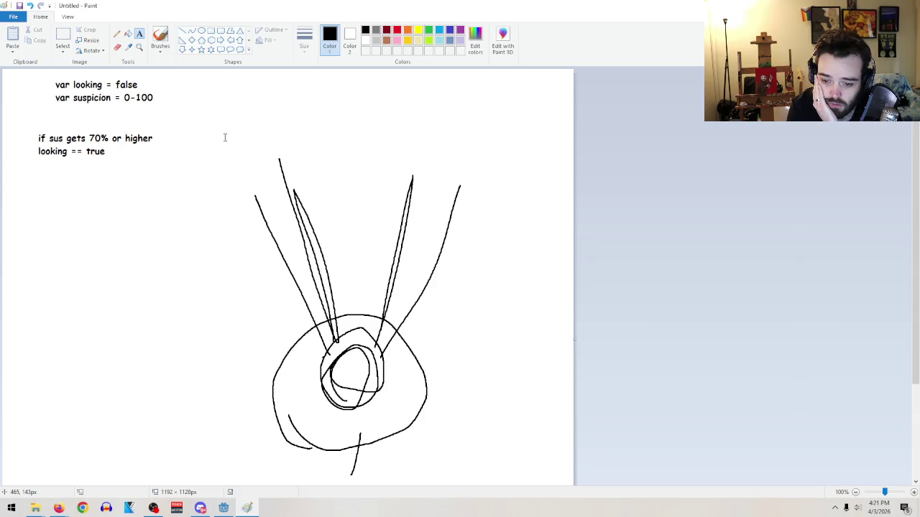
# - Place a 'sus 0.5' text label beside the left line
pyautogui.moveTo(223, 189); pyautogui.dragTo(264, 208)
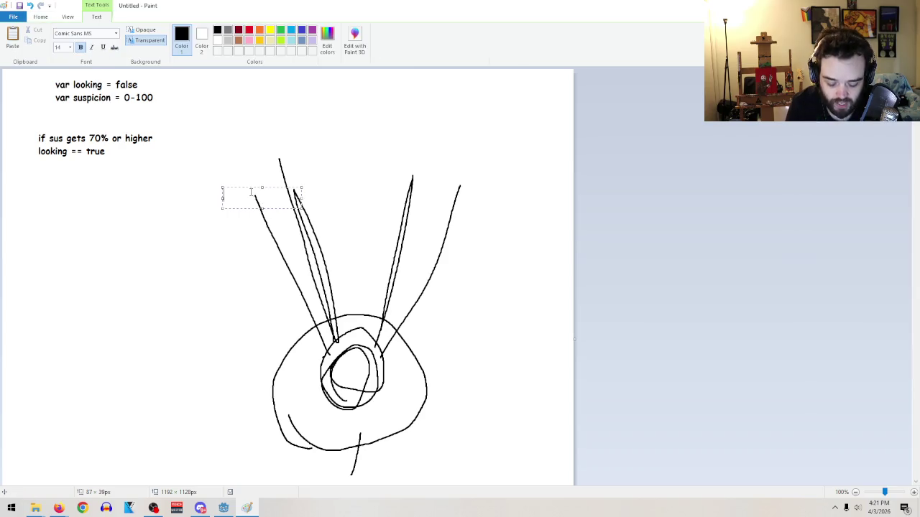
pyautogui.write('sus 0.5')
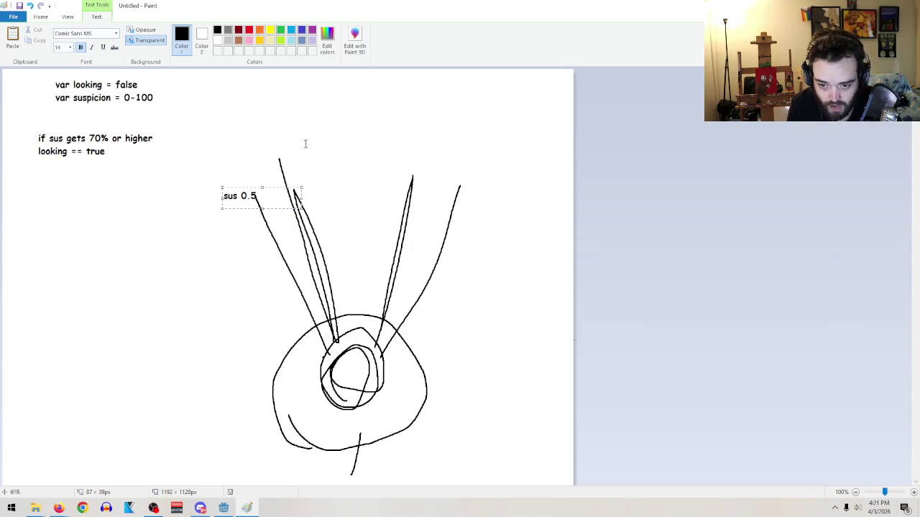
pyautogui.click(305, 144)
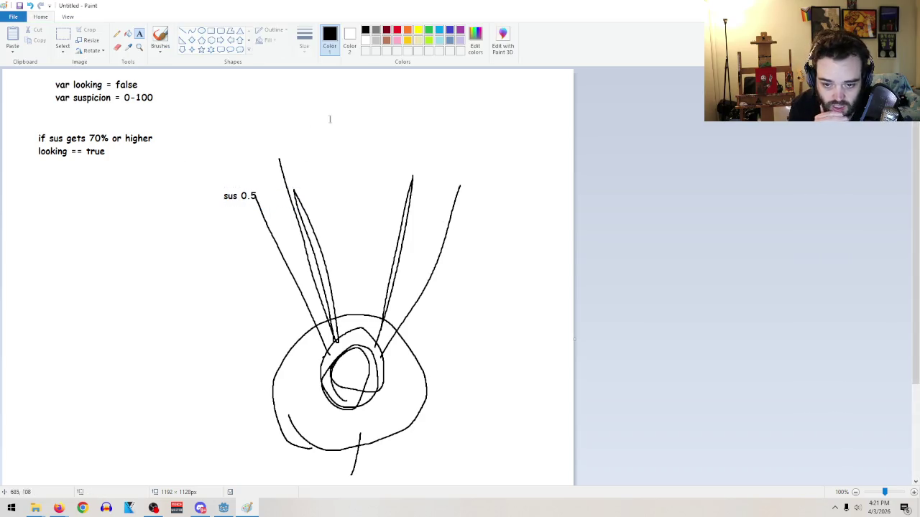
# - Place a 'sus 1.0' label above the sketch, then mark a text area left of the loop
pyautogui.moveTo(315, 119); pyautogui.dragTo(407, 171)
pyautogui.write('sus 1./')
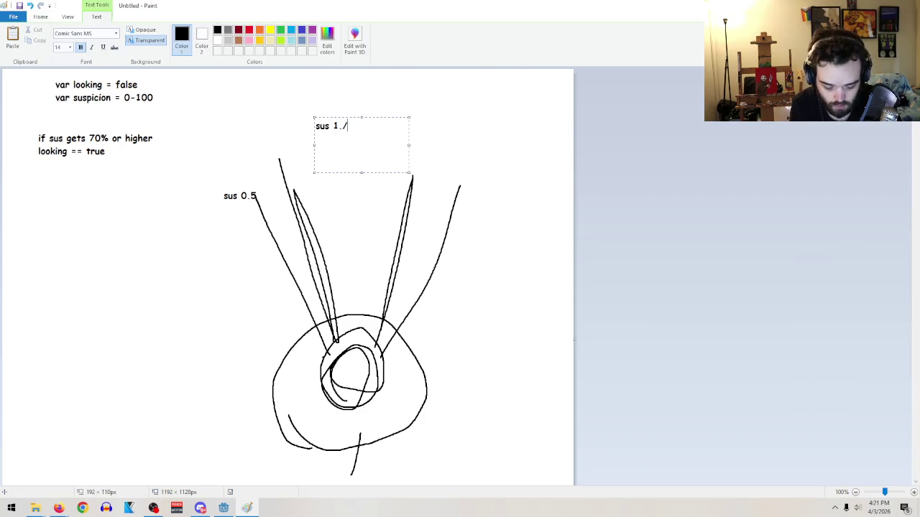
pyautogui.press('BackSpace')
pyautogui.write('0p')
pyautogui.press('BackSpace')
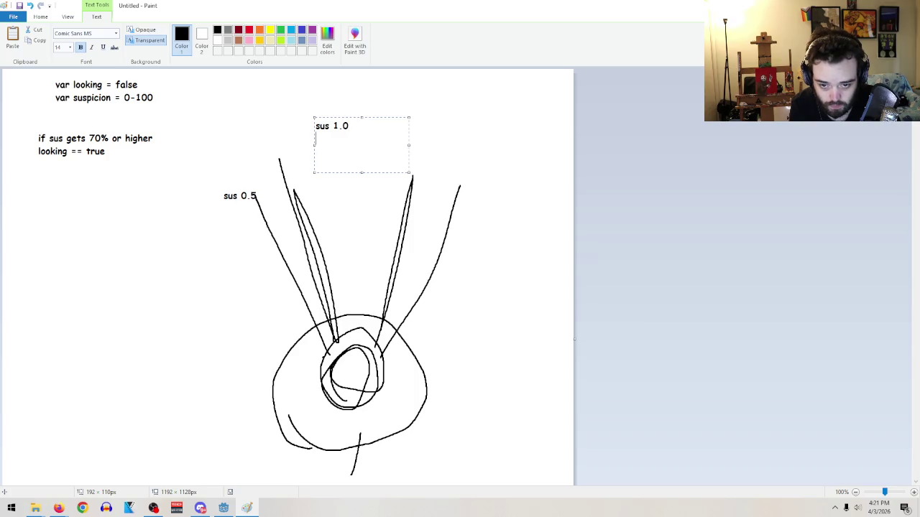
pyautogui.click(552, 161)
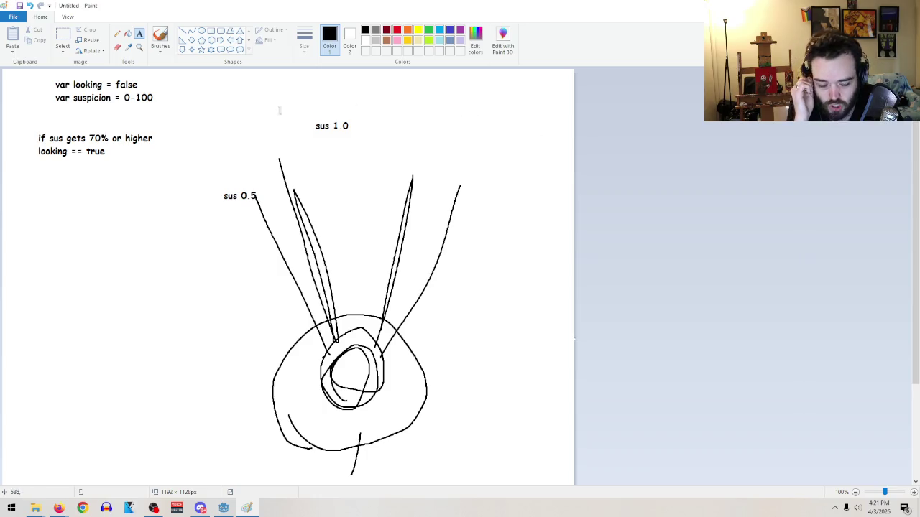
pyautogui.moveTo(86, 294); pyautogui.dragTo(222, 354)
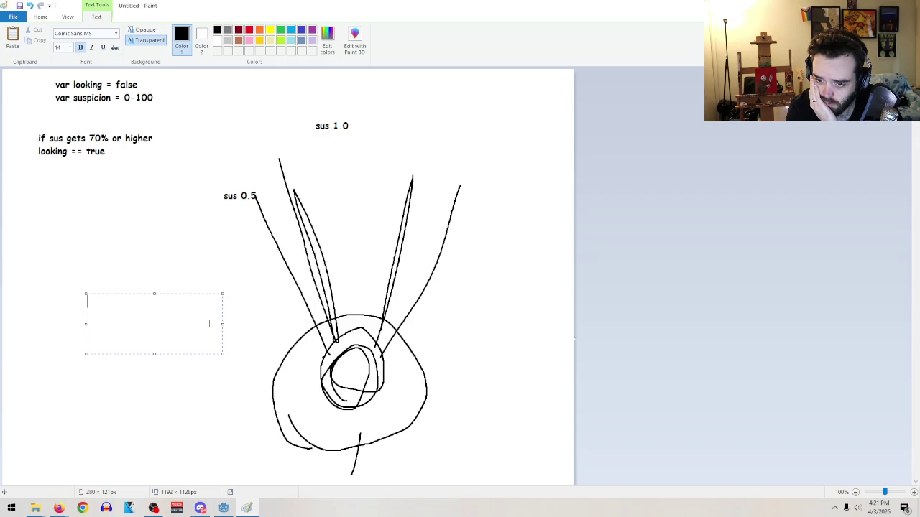
# - Type 'visability * susLevel = suspicion' and widen the text box so it fits one line
pyautogui.write('player')
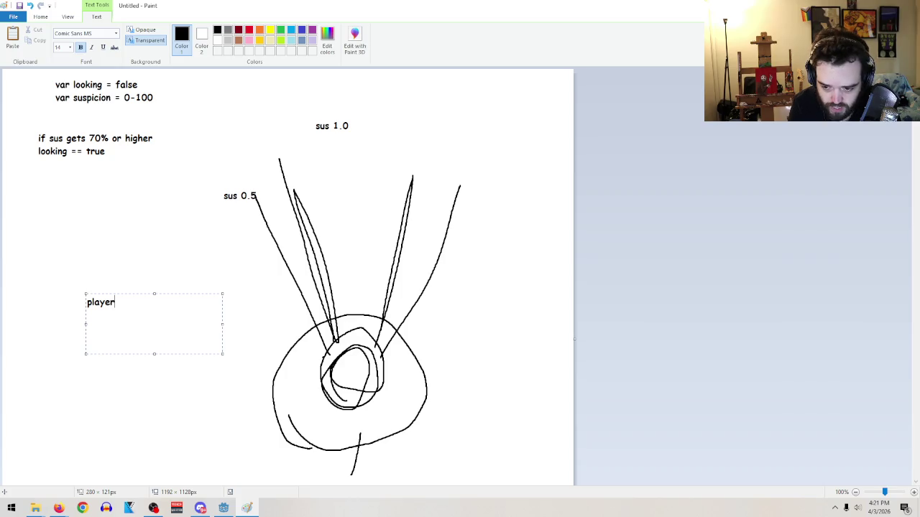
pyautogui.press('BackSpace')
pyautogui.press('BackSpace')
pyautogui.press('BackSpace')
pyautogui.write('v')
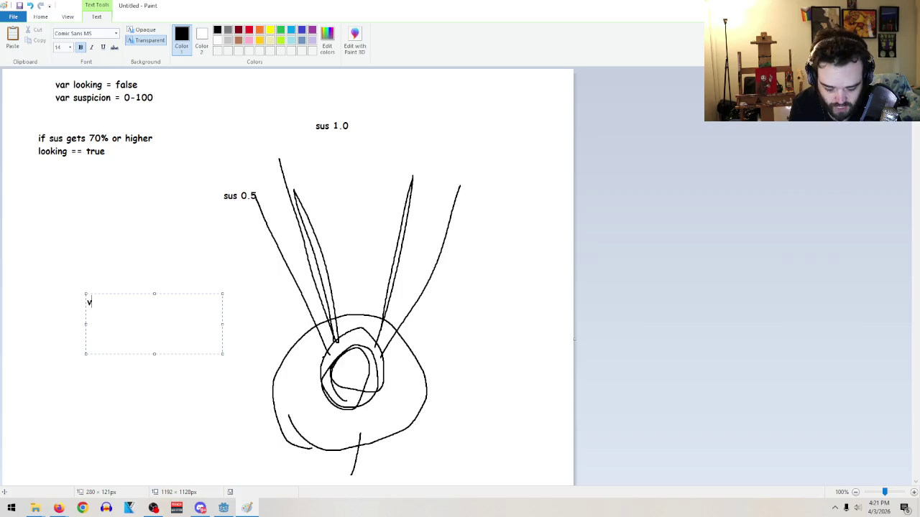
pyautogui.write('isability ')
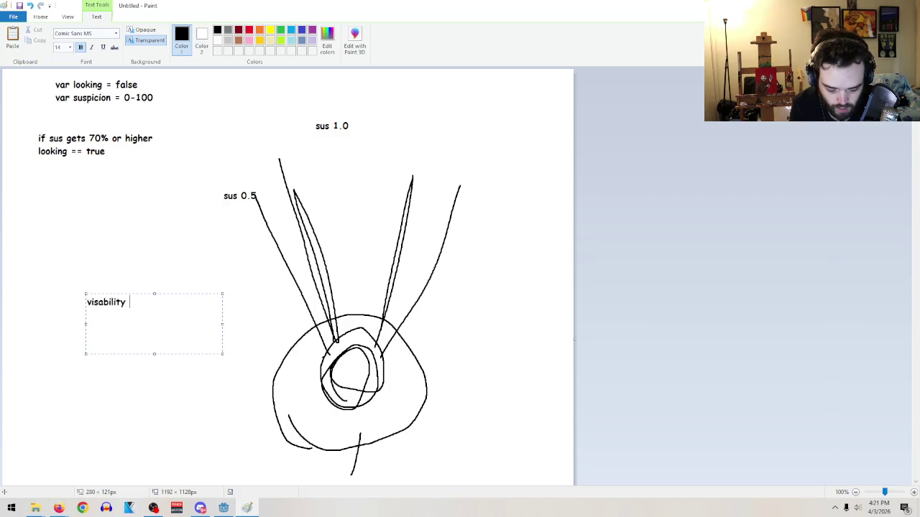
pyautogui.write('*')
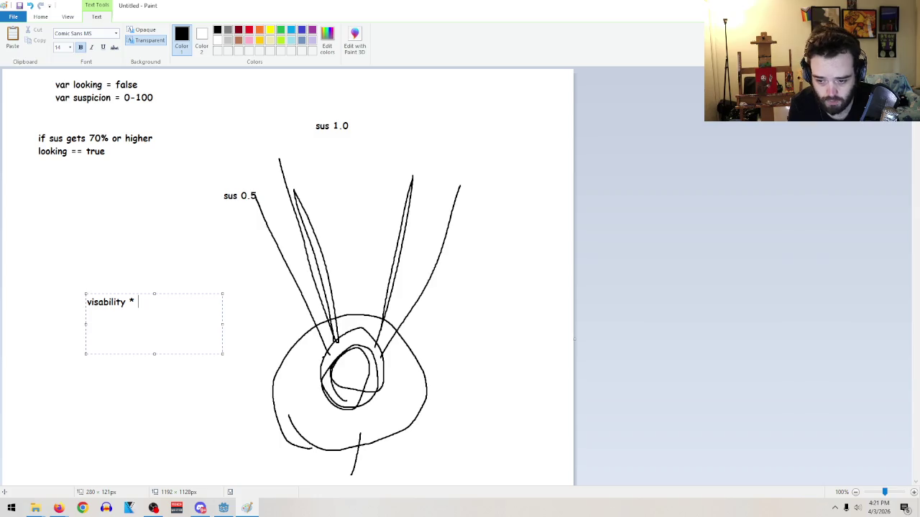
pyautogui.write(' sus')
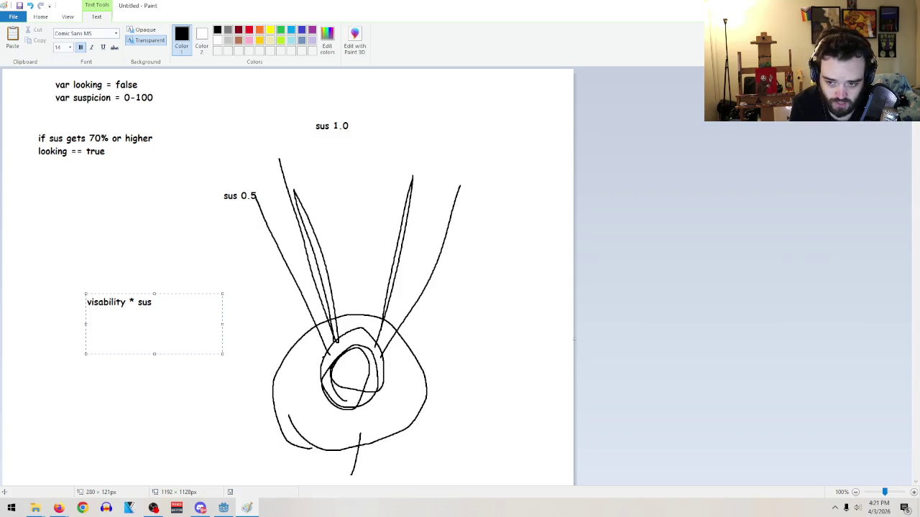
pyautogui.write('Level')
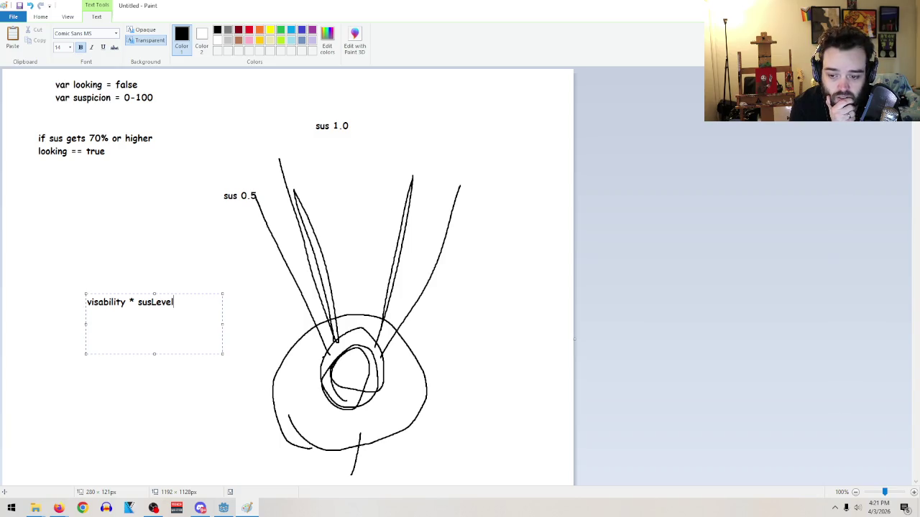
pyautogui.write(' = ')
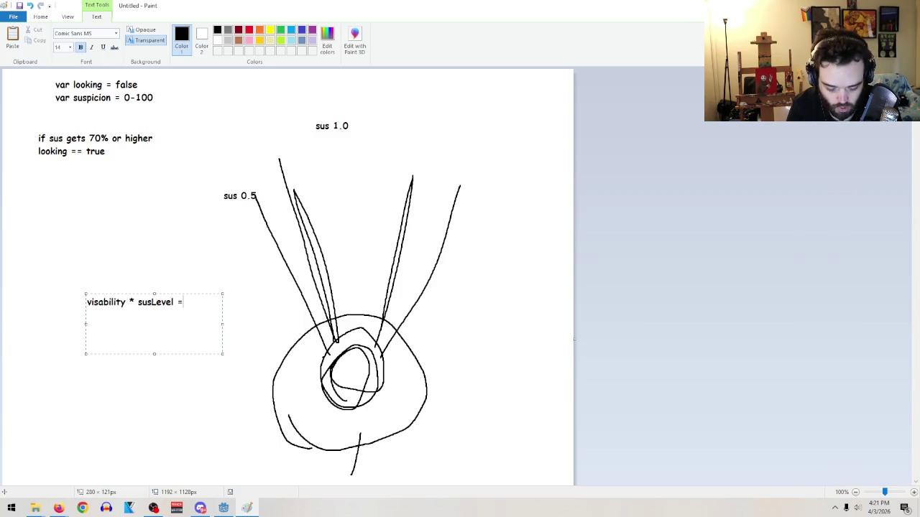
pyautogui.write('suspicion')
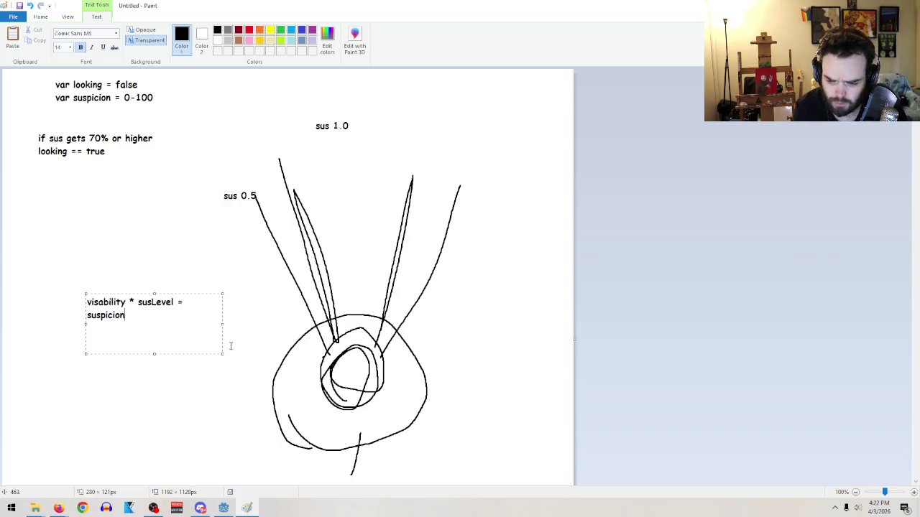
pyautogui.moveTo(84, 324); pyautogui.dragTo(52, 324)
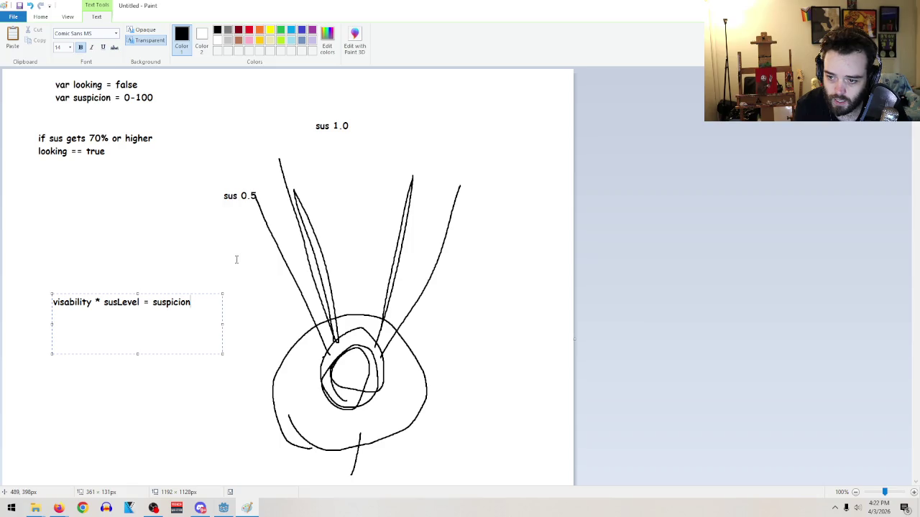
pyautogui.click(208, 257)
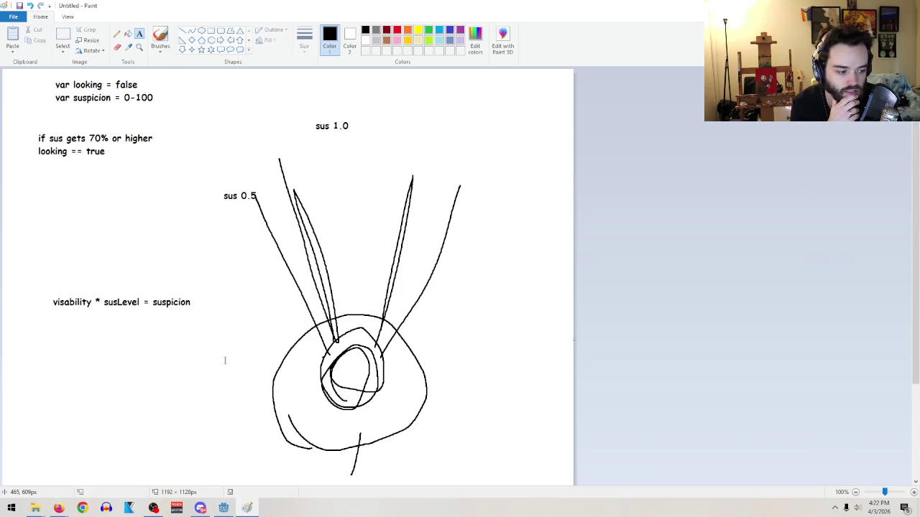
# - Draw a rectangle across the sketch's base with a slanted line inside, then select the eraser
pyautogui.moveTo(228, 508)
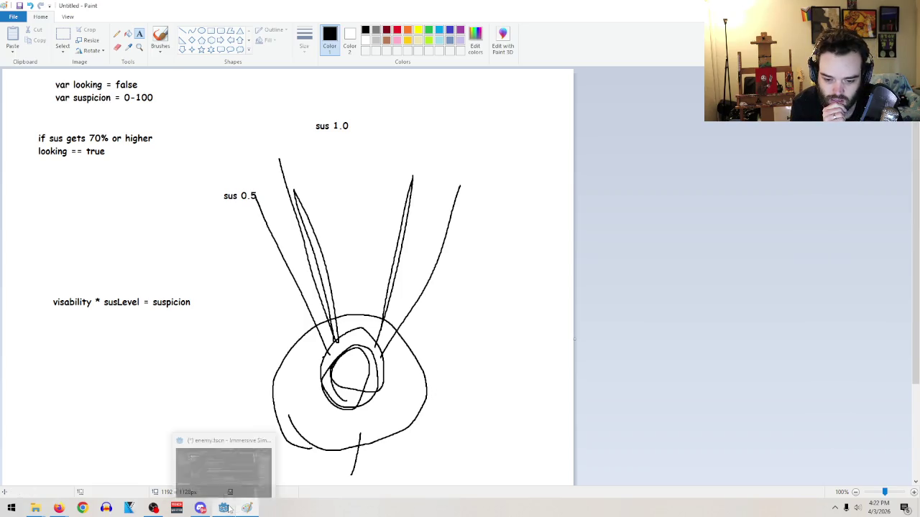
pyautogui.click(211, 30)
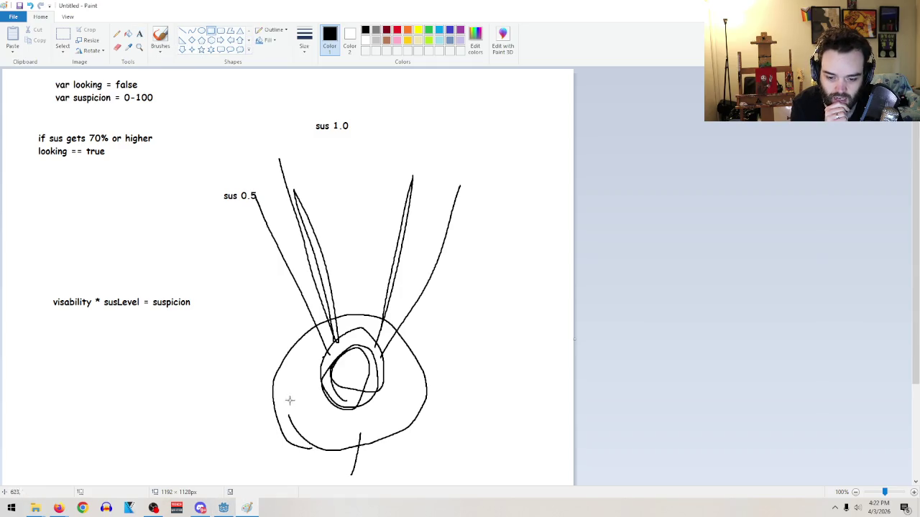
pyautogui.moveTo(270, 402)
pyautogui.mouseDown()
pyautogui.moveTo(482, 444)
pyautogui.moveTo(445, 470)
pyautogui.moveTo(432, 461)
pyautogui.mouseUp()
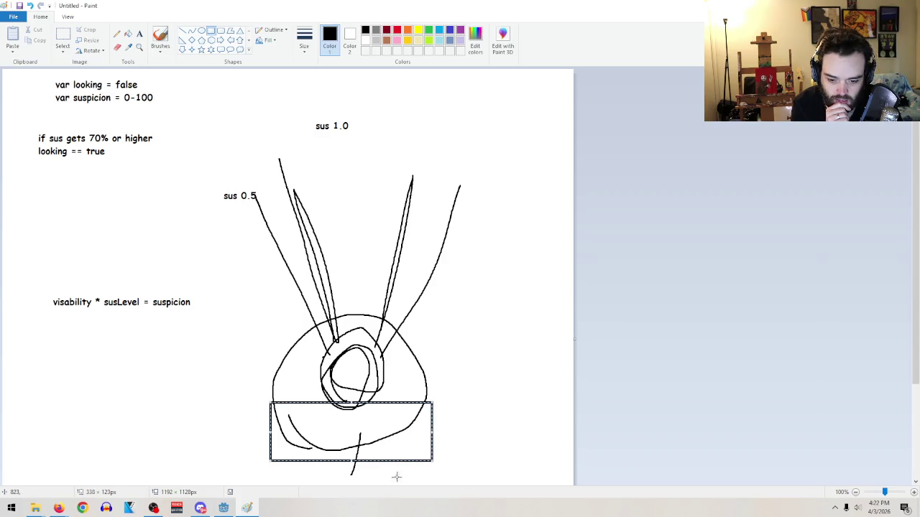
pyautogui.click(183, 30)
pyautogui.moveTo(314, 457)
pyautogui.mouseDown()
pyautogui.moveTo(345, 403)
pyautogui.moveTo(393, 454)
pyautogui.moveTo(380, 464)
pyautogui.moveTo(359, 442)
pyautogui.moveTo(365, 462)
pyautogui.moveTo(337, 464)
pyautogui.moveTo(327, 460)
pyautogui.moveTo(331, 445)
pyautogui.moveTo(353, 475)
pyautogui.mouseUp()
pyautogui.click(117, 47)
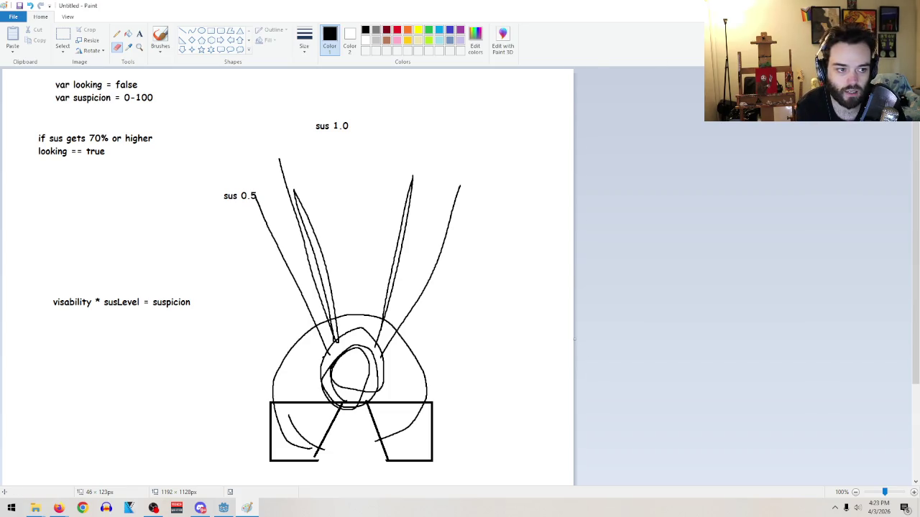
pyautogui.press('super+d')
# - Return to Godot's 3D view and select personalSpace's CollisionShape3D
pyautogui.click(223, 508)
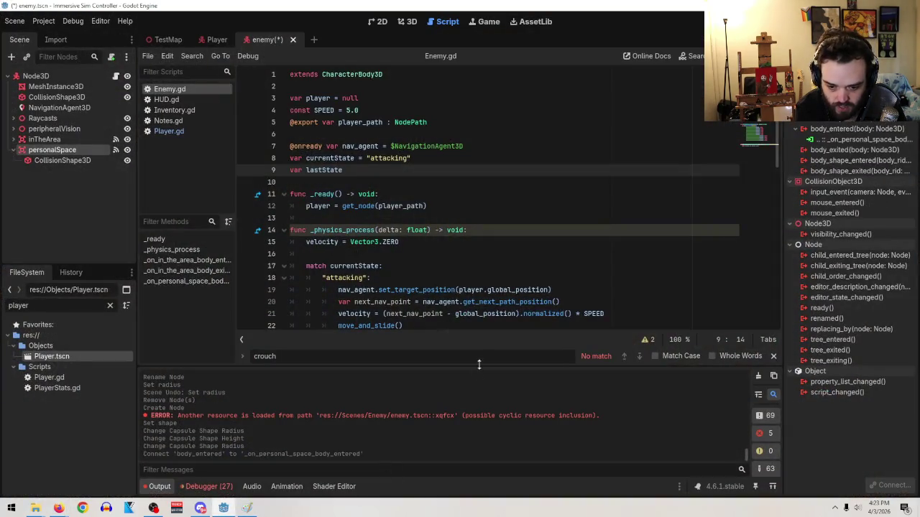
pyautogui.click(407, 22)
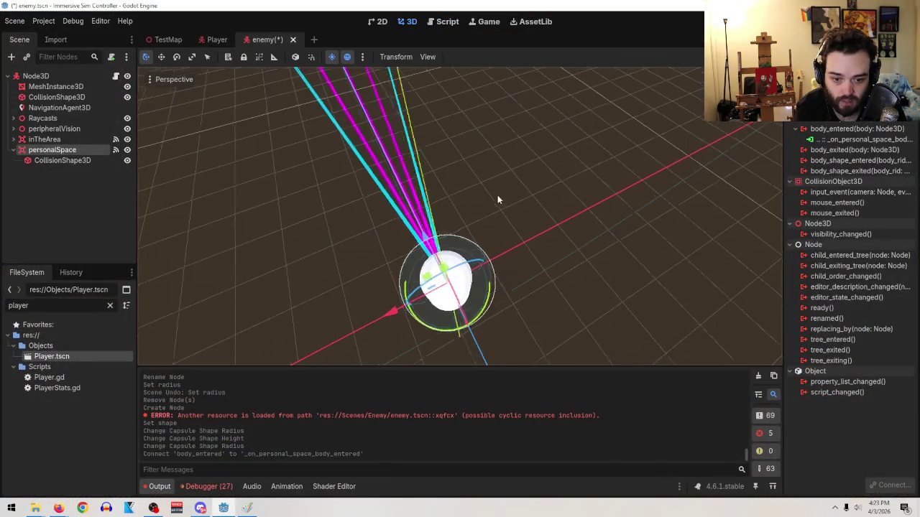
pyautogui.click(48, 160)
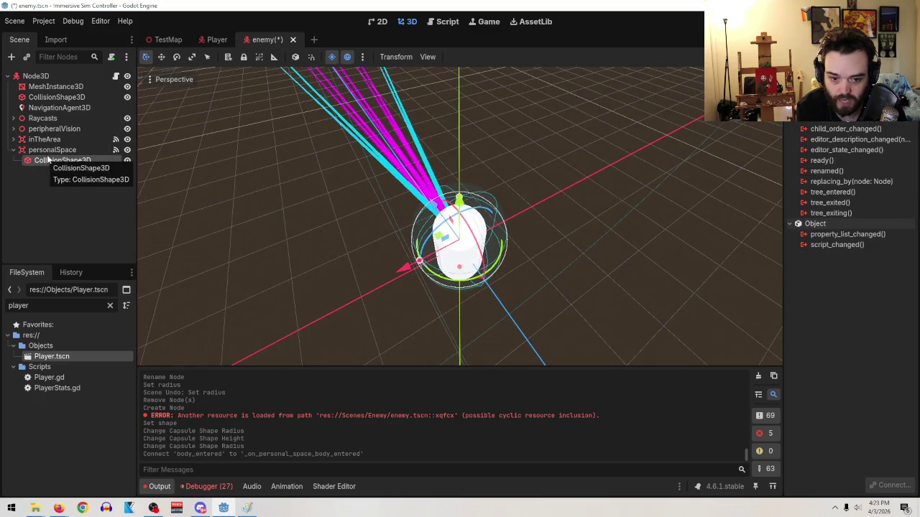
pyautogui.rightClick(56, 160)
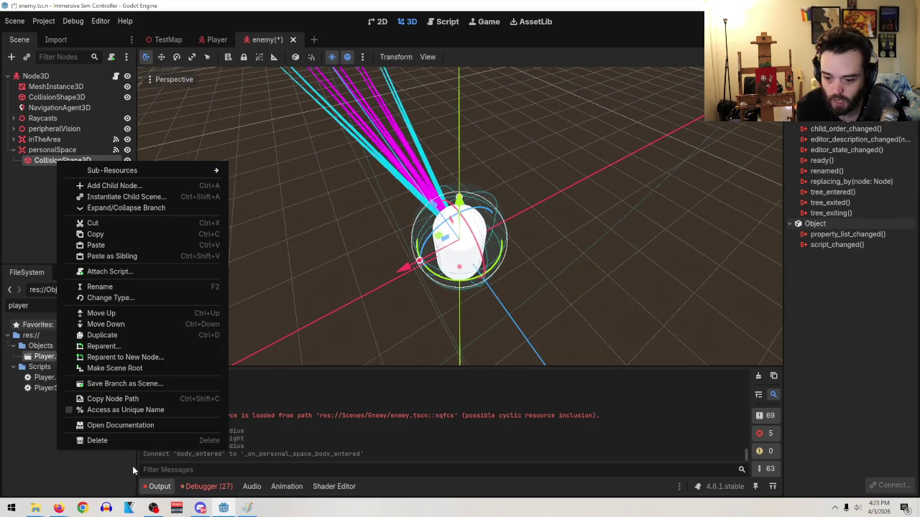
pyautogui.click(127, 442)
pyautogui.press('Escape')
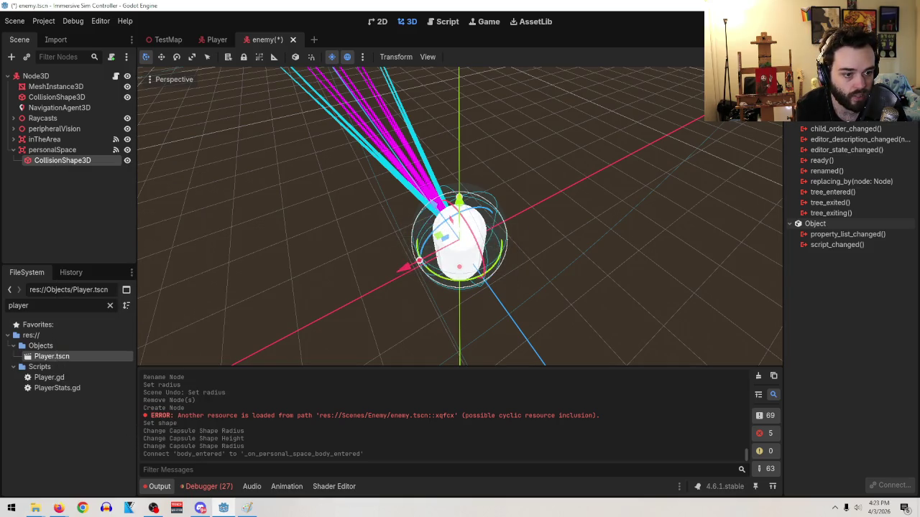
# - Replace the capsule Shape with a new ConvexPolygonShape3D in the Inspector
pyautogui.click(801, 40)
pyautogui.click(888, 124)
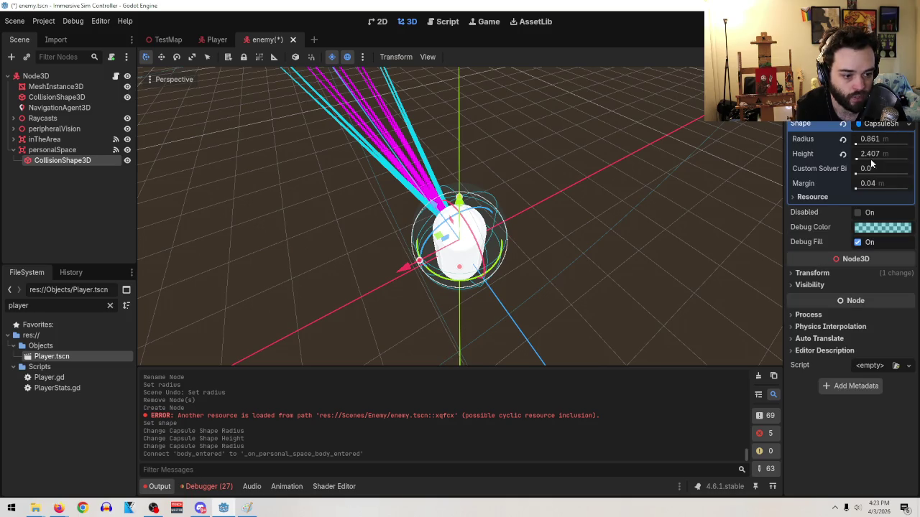
pyautogui.click(889, 124)
pyautogui.click(888, 123)
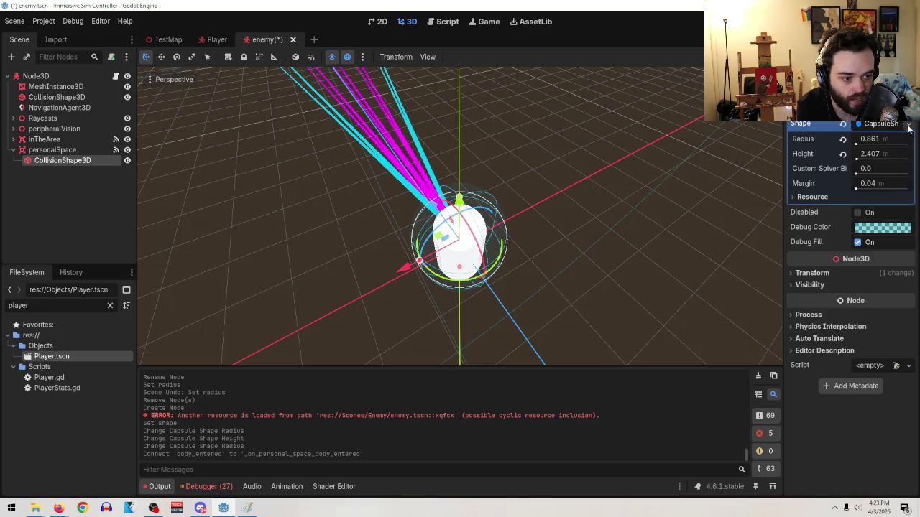
pyautogui.click(908, 124)
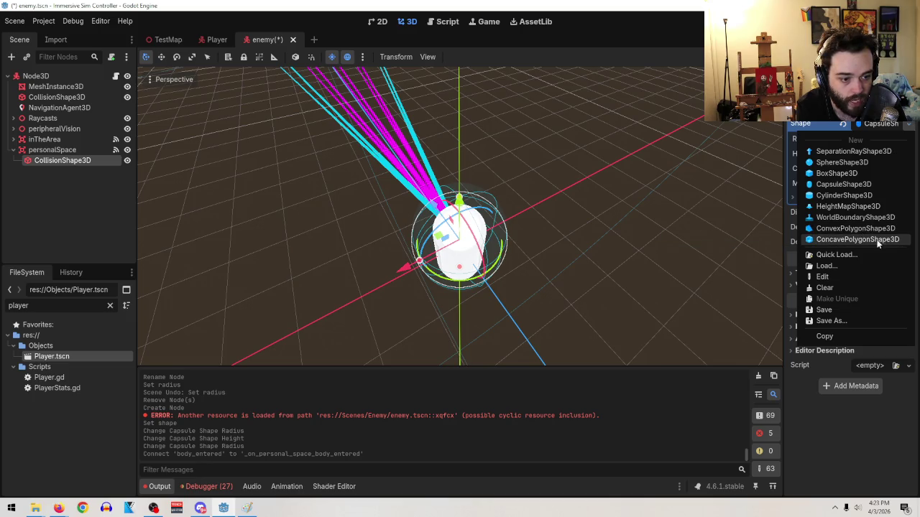
pyautogui.click(873, 228)
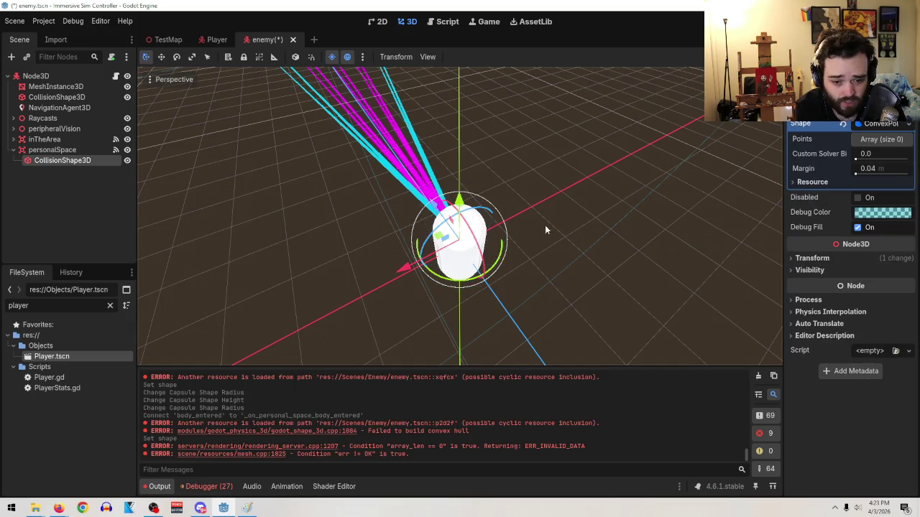
# - Add three convex shape points: (0,0,1), (0,1,0) and (1,0,0)
pyautogui.moveTo(544, 225); pyautogui.dragTo(509, 249)
pyautogui.click(881, 139)
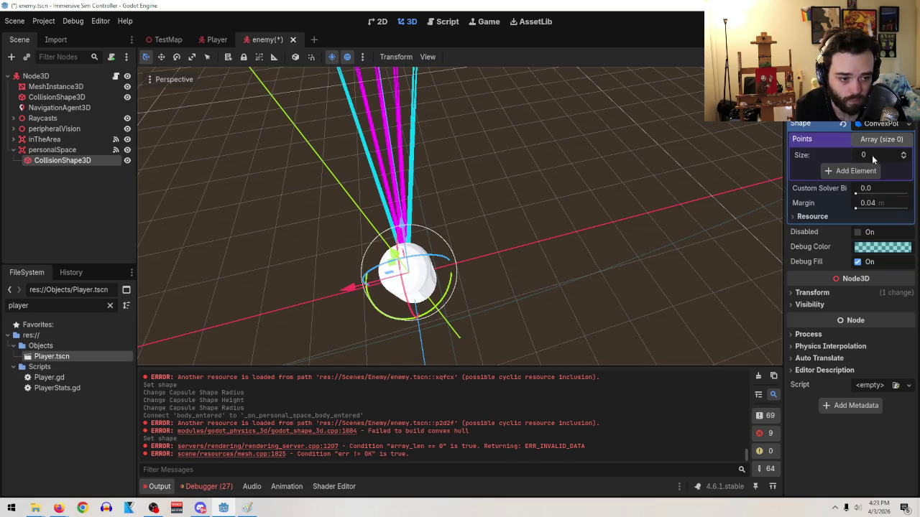
pyautogui.click(855, 173)
pyautogui.click(855, 199)
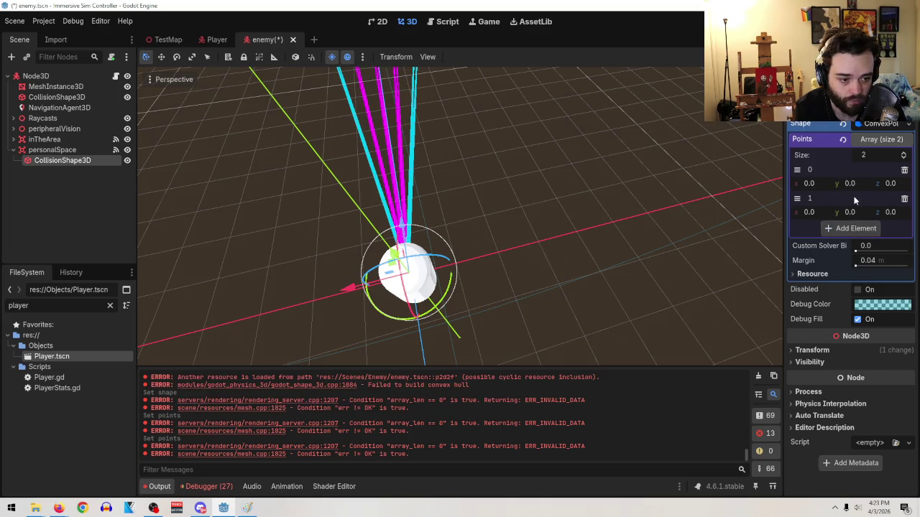
pyautogui.click(890, 183)
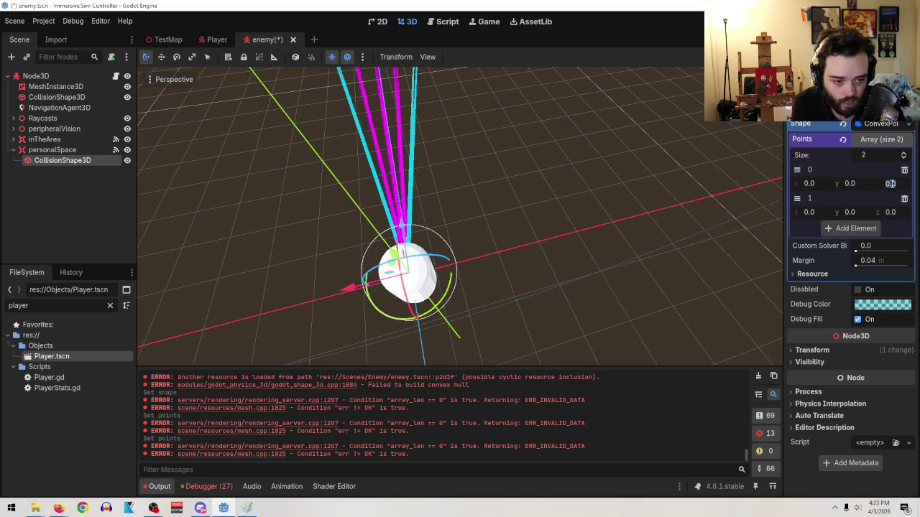
pyautogui.write('1')
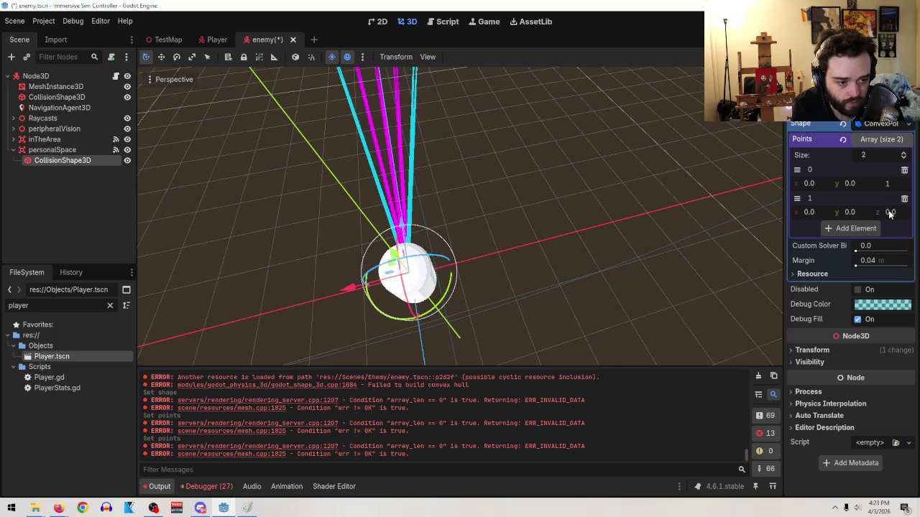
pyautogui.click(849, 212)
pyautogui.write('1')
pyautogui.click(838, 229)
pyautogui.click(819, 241)
pyautogui.write('1')
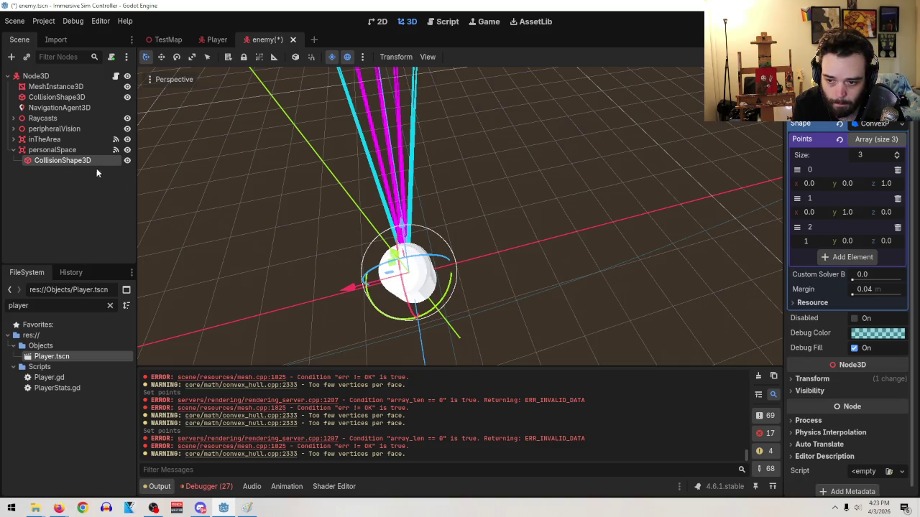
pyautogui.press('Return')
# - Move personalSpace along the negative Z axis
pyautogui.click(89, 149)
pyautogui.moveTo(413, 223)
pyautogui.mouseDown()
pyautogui.moveTo(421, 257)
pyautogui.moveTo(424, 250)
pyautogui.mouseUp()
pyautogui.moveTo(431, 247); pyautogui.dragTo(549, 190)
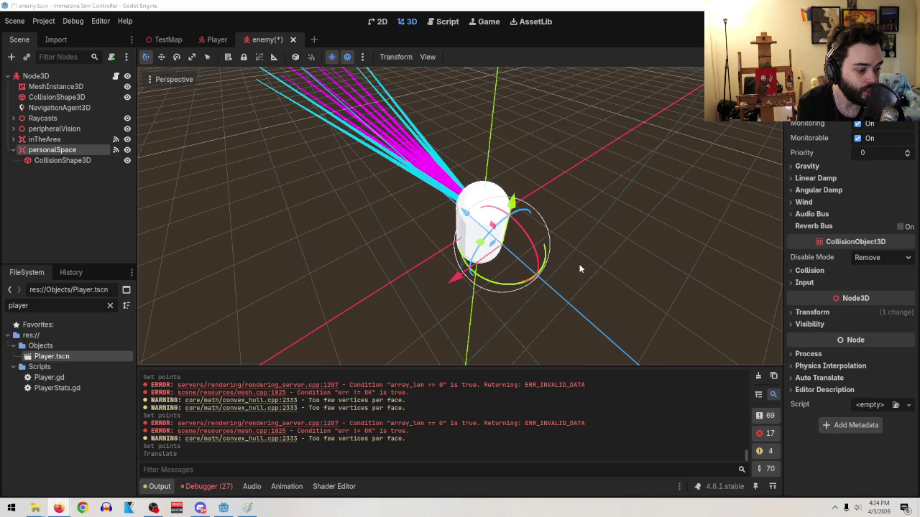
pyautogui.moveTo(524, 180)
pyautogui.mouseDown()
pyautogui.moveTo(488, 158)
pyautogui.moveTo(541, 201)
pyautogui.moveTo(588, 219)
pyautogui.mouseUp()
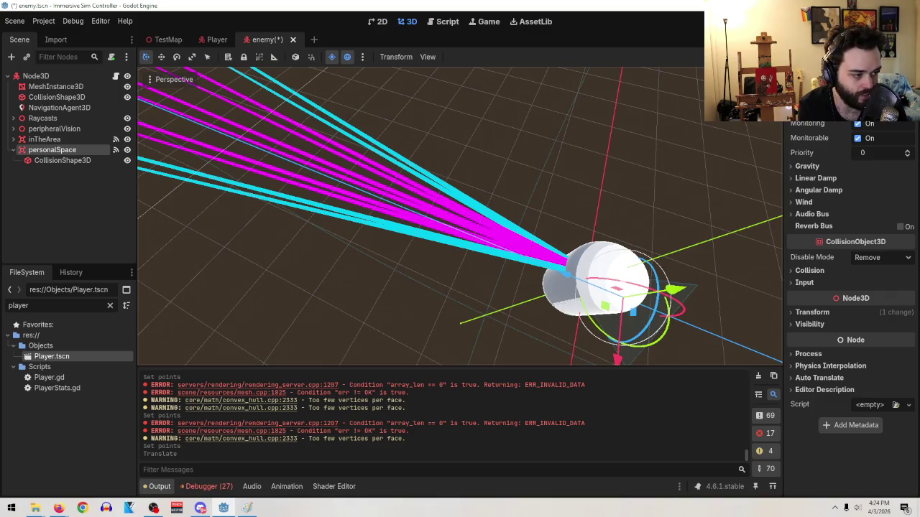
pyautogui.moveTo(513, 232); pyautogui.dragTo(495, 217)
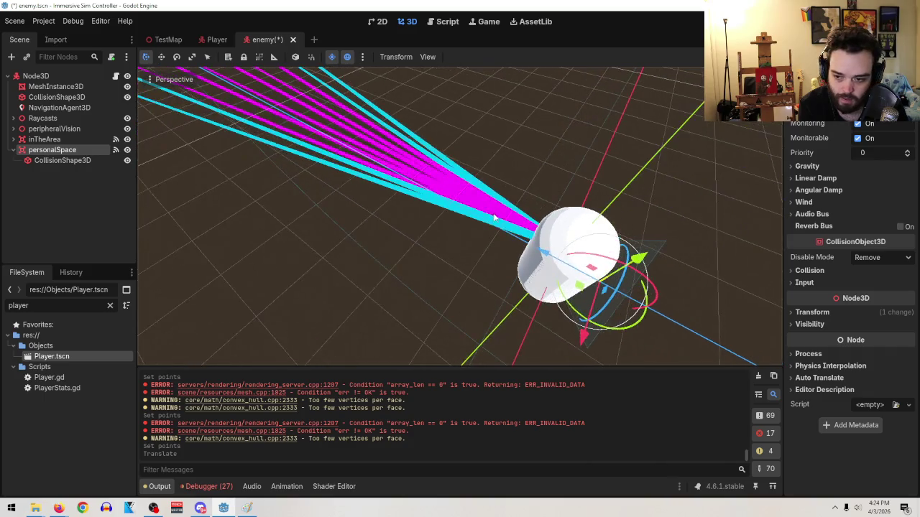
pyautogui.click(105, 161)
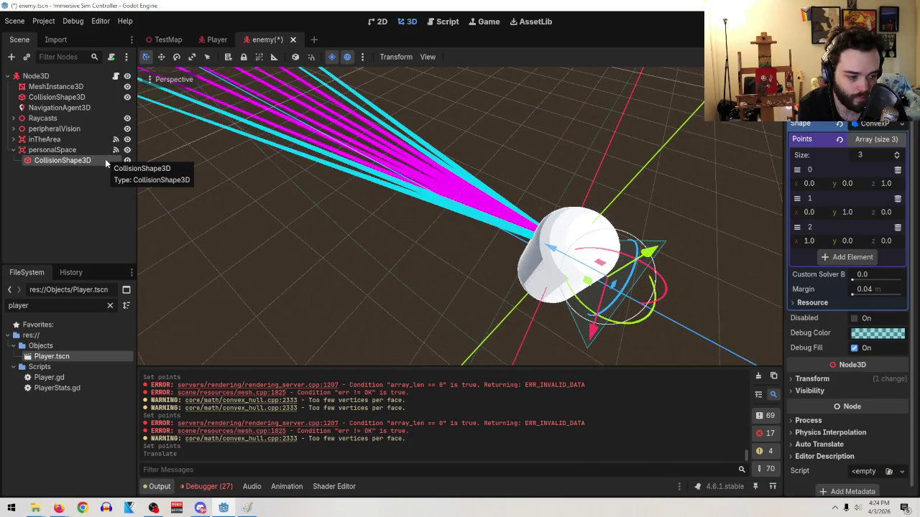
pyautogui.moveTo(550, 257); pyautogui.dragTo(507, 247)
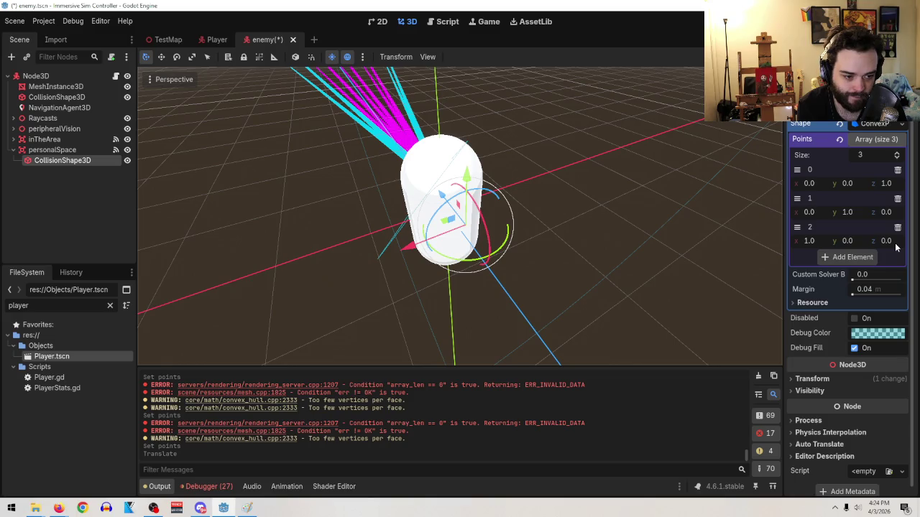
# - Add a fourth point at (1,1,0)
pyautogui.click(852, 257)
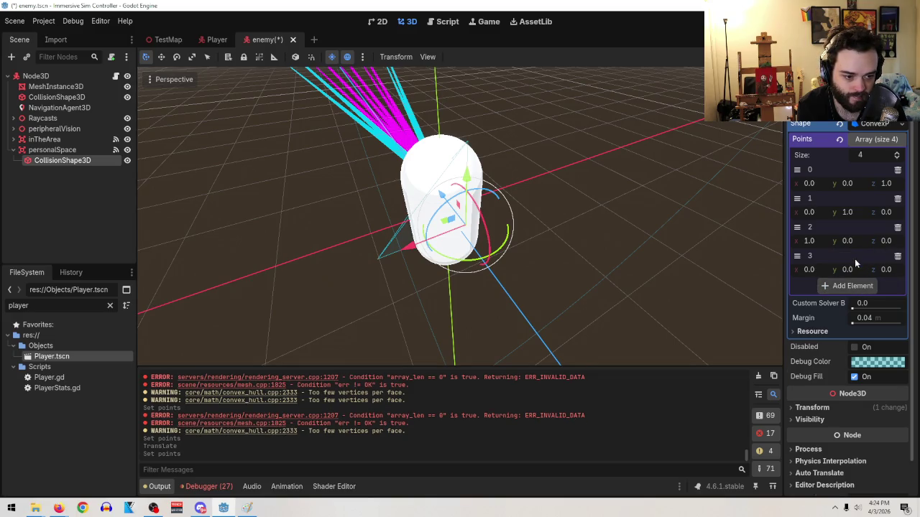
pyautogui.click(816, 270)
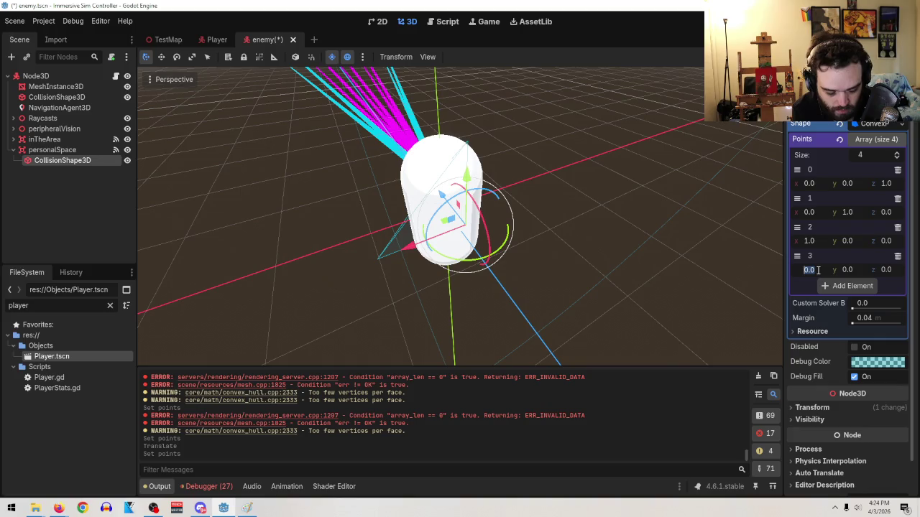
pyautogui.write('1')
pyautogui.click(855, 270)
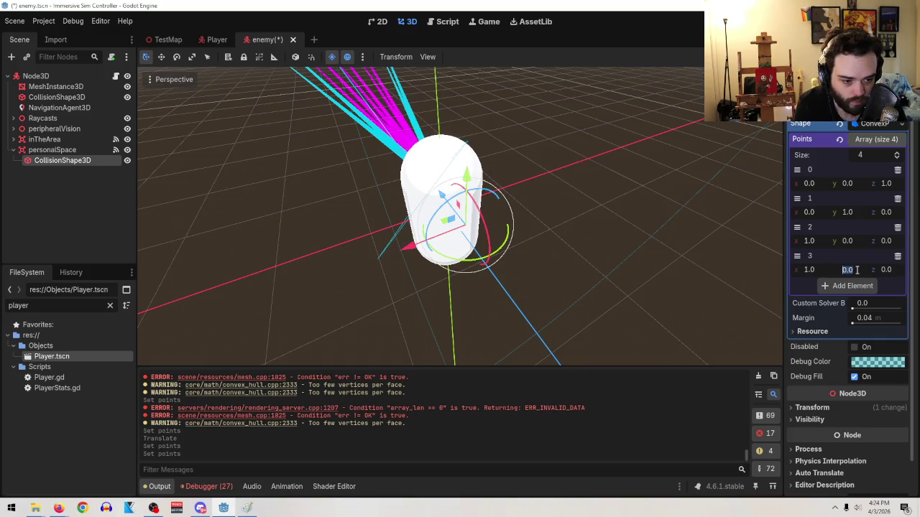
pyautogui.write('1')
# - Add a fifth point and set it to (0,1,-1)
pyautogui.click(871, 288)
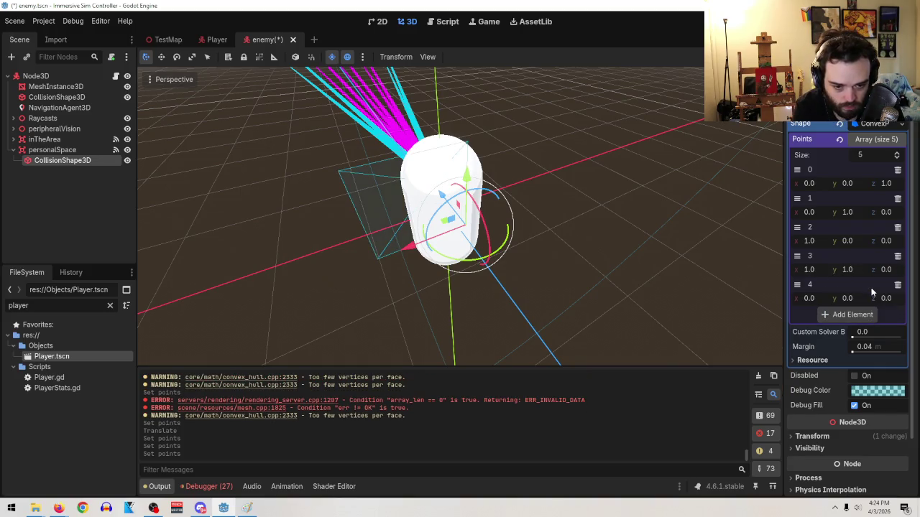
pyautogui.moveTo(567, 284)
pyautogui.mouseDown()
pyautogui.moveTo(534, 273)
pyautogui.moveTo(546, 307)
pyautogui.moveTo(541, 294)
pyautogui.mouseUp()
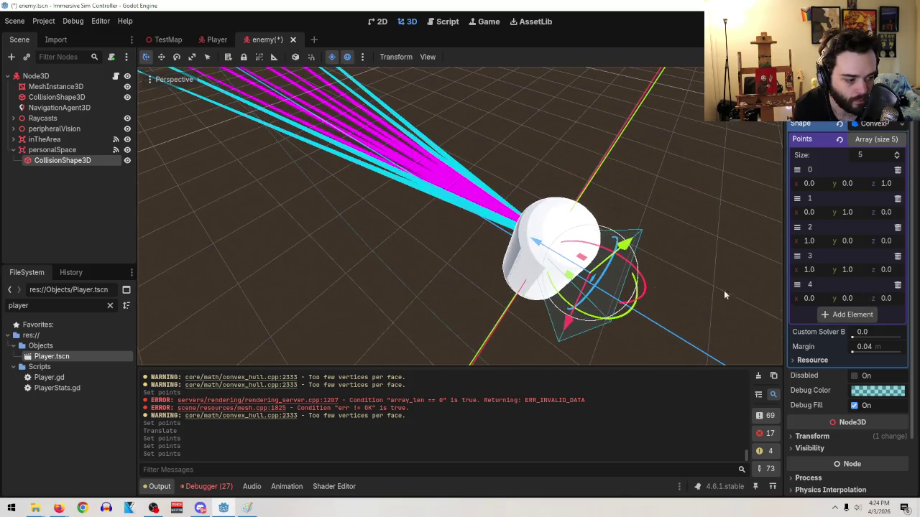
pyautogui.click(885, 298)
pyautogui.write('1')
pyautogui.click(852, 297)
pyautogui.write('1')
pyautogui.click(821, 299)
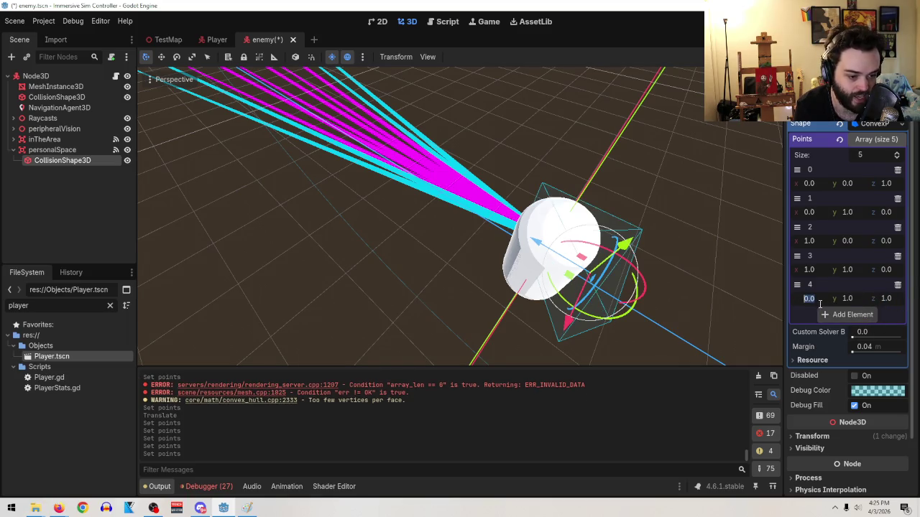
pyautogui.moveTo(728, 267); pyautogui.dragTo(701, 261)
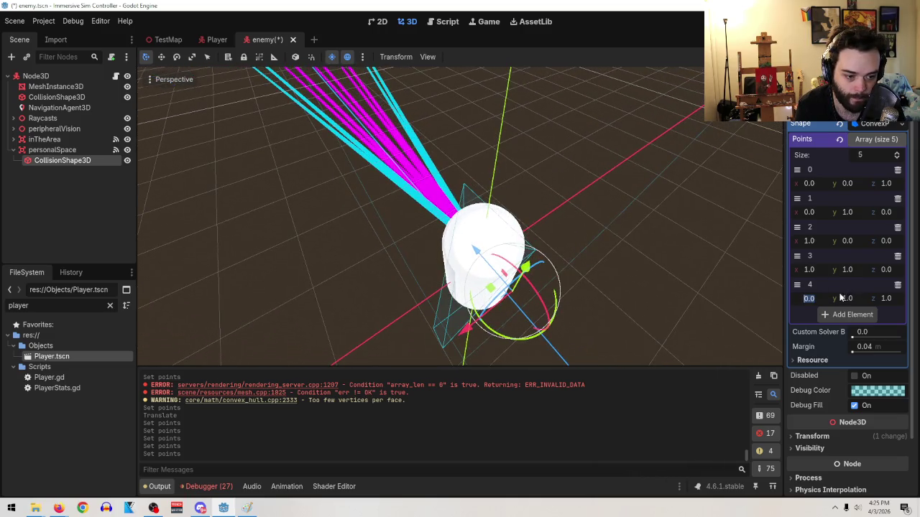
pyautogui.moveTo(851, 295); pyautogui.dragTo(826, 295)
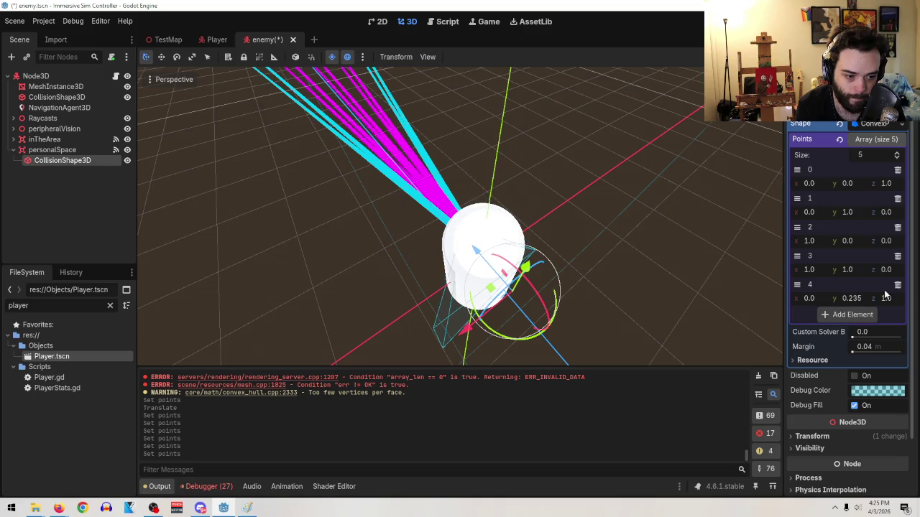
pyautogui.hotkey('ctrl', 'z')
pyautogui.moveTo(886, 297)
pyautogui.mouseDown()
pyautogui.moveTo(895, 298)
pyautogui.moveTo(854, 298)
pyautogui.mouseUp()
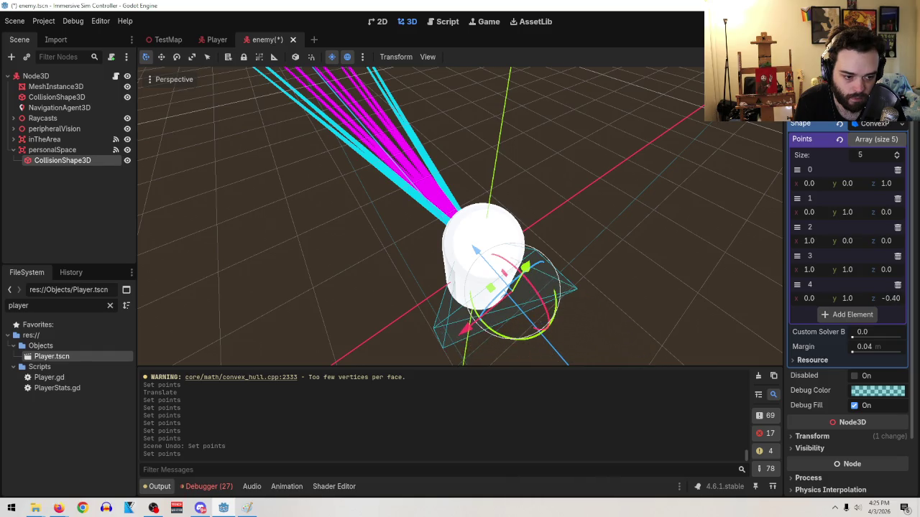
pyautogui.click(891, 298)
pyautogui.write('-1')
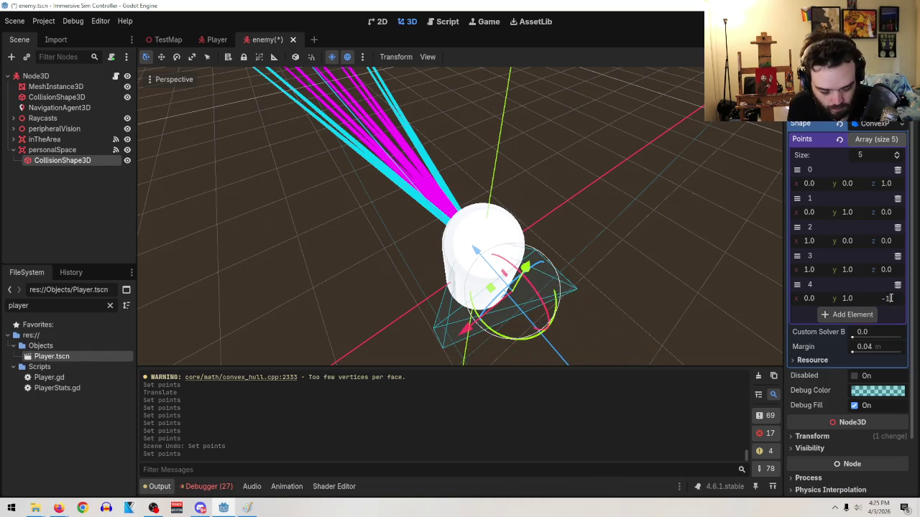
pyautogui.press('Return')
# - Change point 0's z to -1, making it (0,0,-1)
pyautogui.click(889, 183)
pyautogui.write('-1')
pyautogui.press('Return')
pyautogui.moveTo(644, 198)
pyautogui.mouseDown()
pyautogui.moveTo(625, 215)
pyautogui.moveTo(606, 205)
pyautogui.moveTo(615, 229)
pyautogui.moveTo(558, 247)
pyautogui.mouseUp()
pyautogui.scroll(-5, 565, 263)
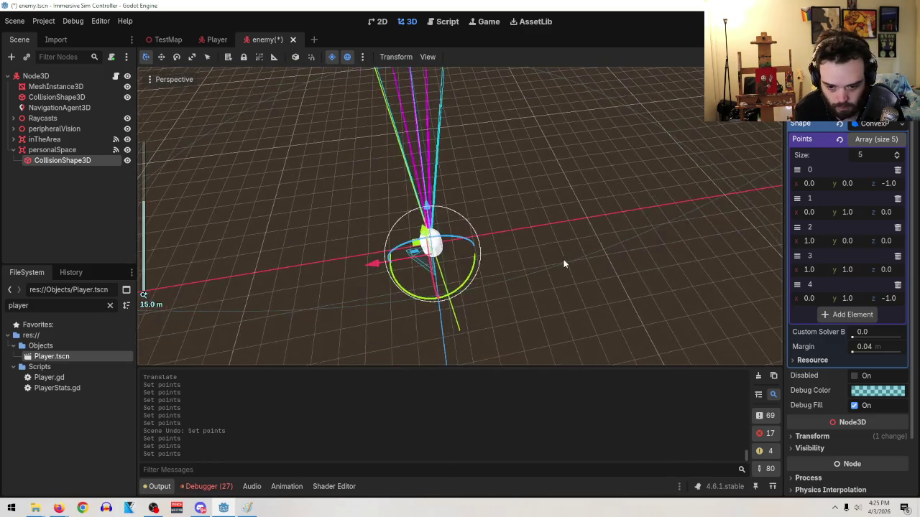
pyautogui.moveTo(524, 298)
pyautogui.mouseDown()
pyautogui.moveTo(573, 266)
pyautogui.moveTo(601, 286)
pyautogui.moveTo(585, 290)
pyautogui.moveTo(565, 237)
pyautogui.moveTo(576, 237)
pyautogui.moveTo(577, 247)
pyautogui.mouseUp()
pyautogui.scroll(3, 573, 266)
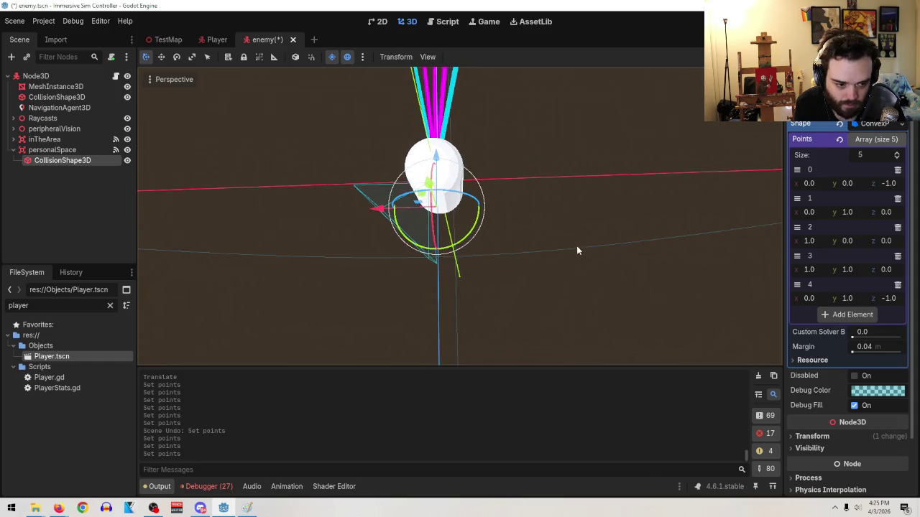
# - Add a sixth point with x set to -1, giving (-1,0,0)
pyautogui.click(875, 314)
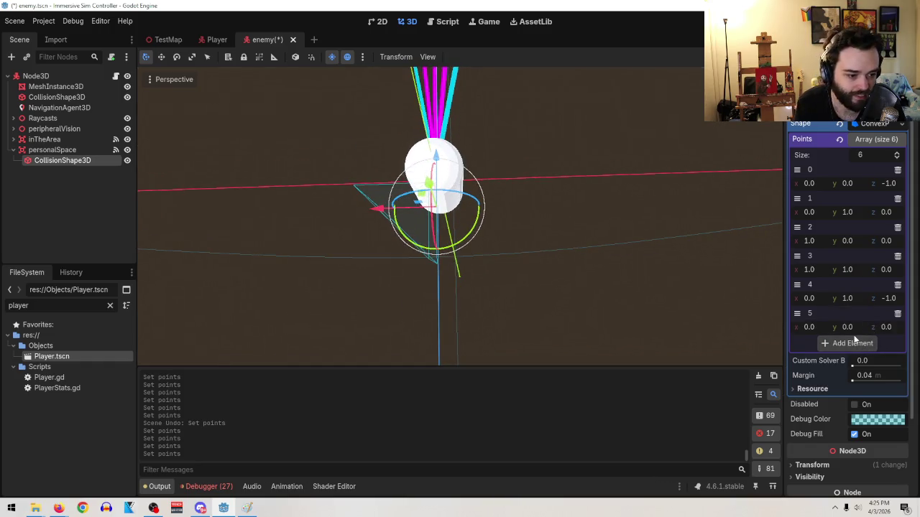
pyautogui.click(821, 327)
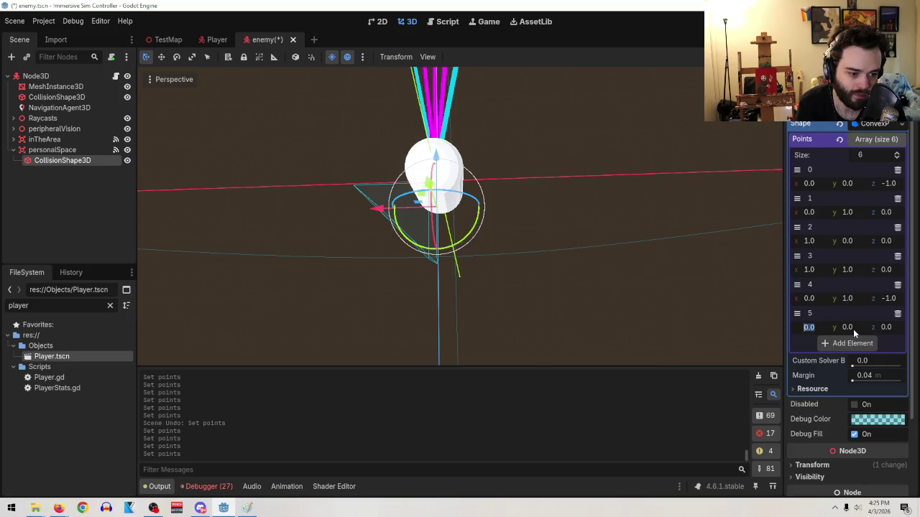
pyautogui.moveTo(557, 241)
pyautogui.mouseDown()
pyautogui.moveTo(522, 214)
pyautogui.moveTo(571, 275)
pyautogui.mouseUp()
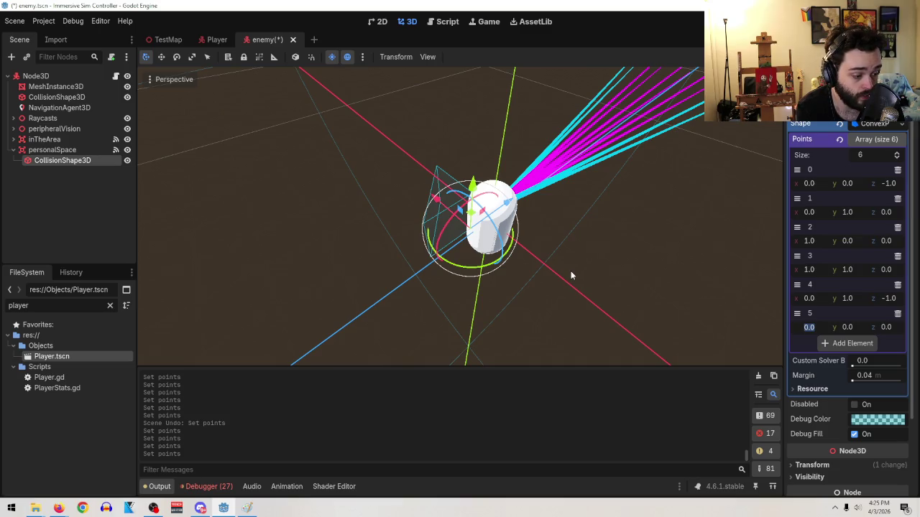
pyautogui.moveTo(570, 275); pyautogui.dragTo(742, 280)
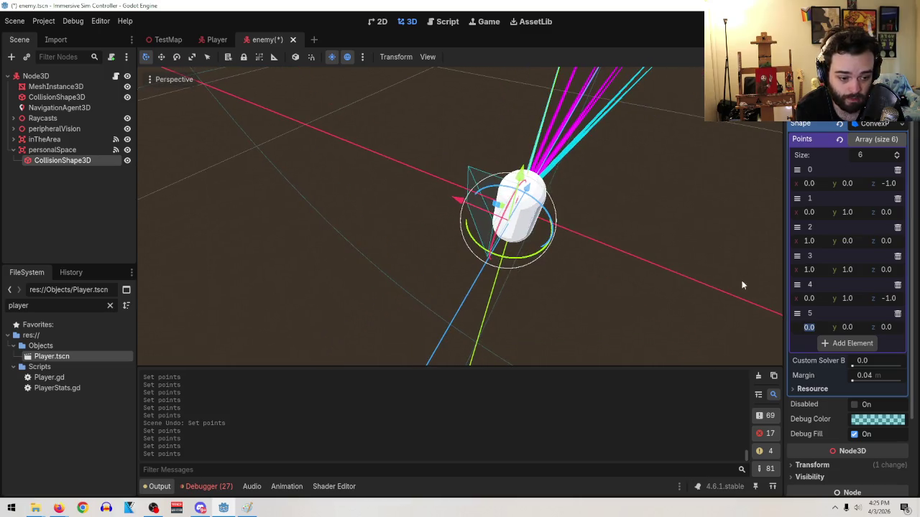
pyautogui.write('-0.4')
pyautogui.press('Return')
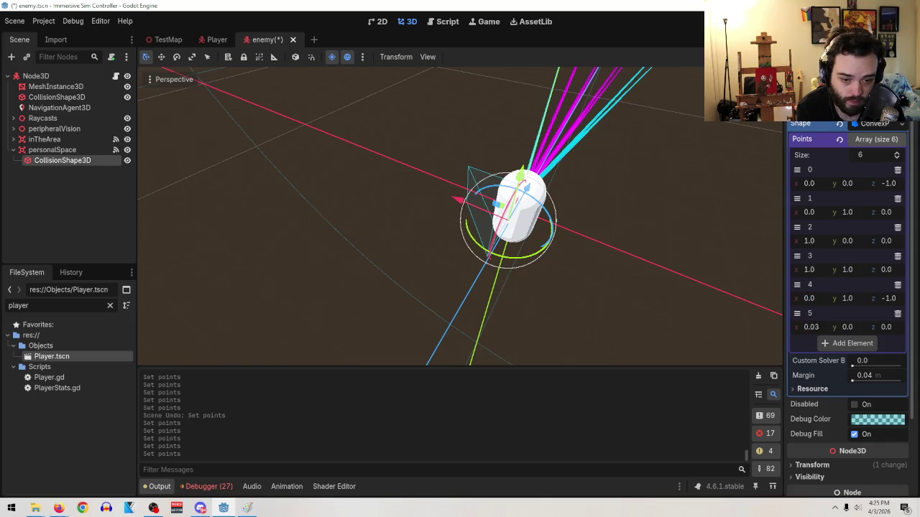
pyautogui.moveTo(811, 327); pyautogui.dragTo(782, 327)
pyautogui.click(815, 327)
pyautogui.write('-1')
pyautogui.press('Return')
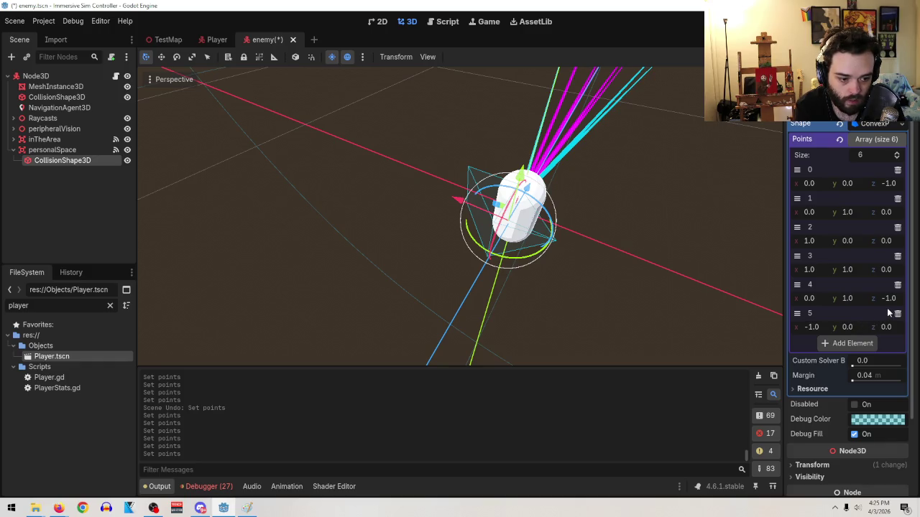
# - Delete the leading points and set point 1's z to 1
pyautogui.click(897, 170)
pyautogui.click(897, 170)
pyautogui.click(897, 170)
pyautogui.click(897, 169)
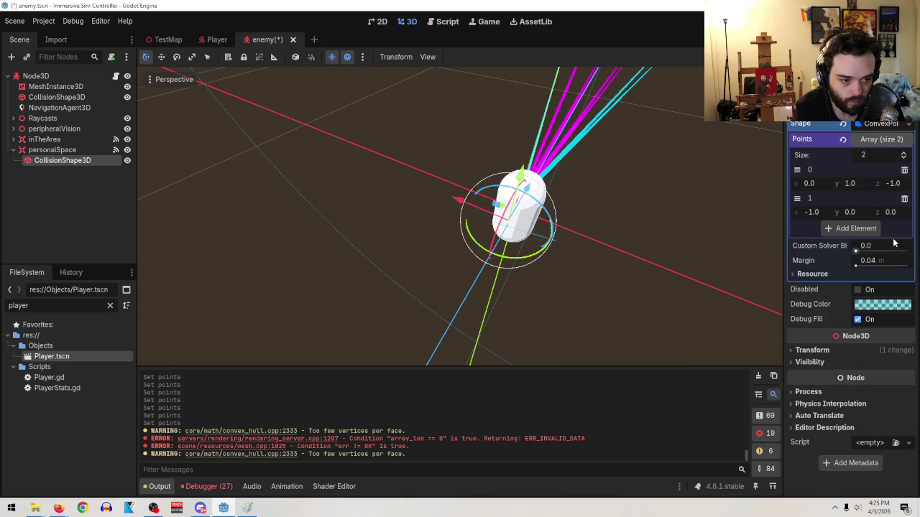
pyautogui.click(903, 213)
pyautogui.write('1')
pyautogui.press('Return')
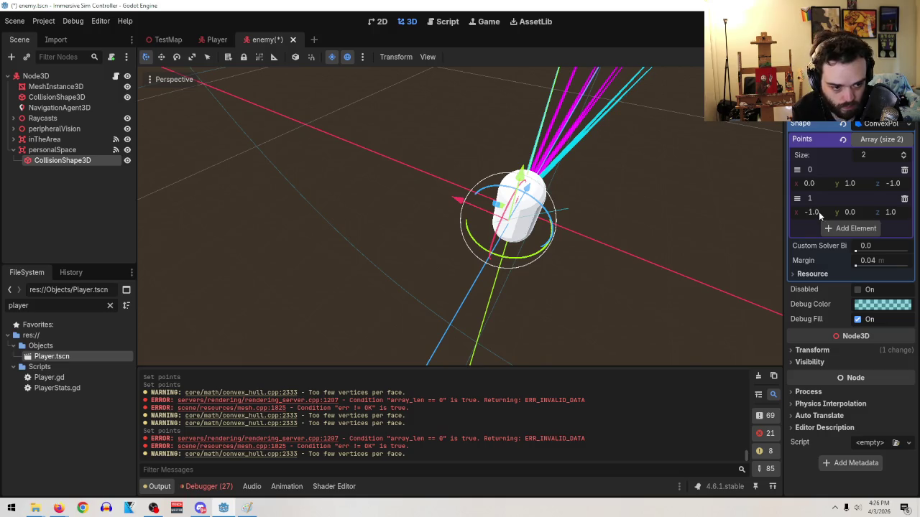
# - Set point 1's x to 0 so it reads (0,0,1), then add another point
pyautogui.moveTo(818, 211); pyautogui.dragTo(791, 211)
pyautogui.click(818, 210)
pyautogui.write('1')
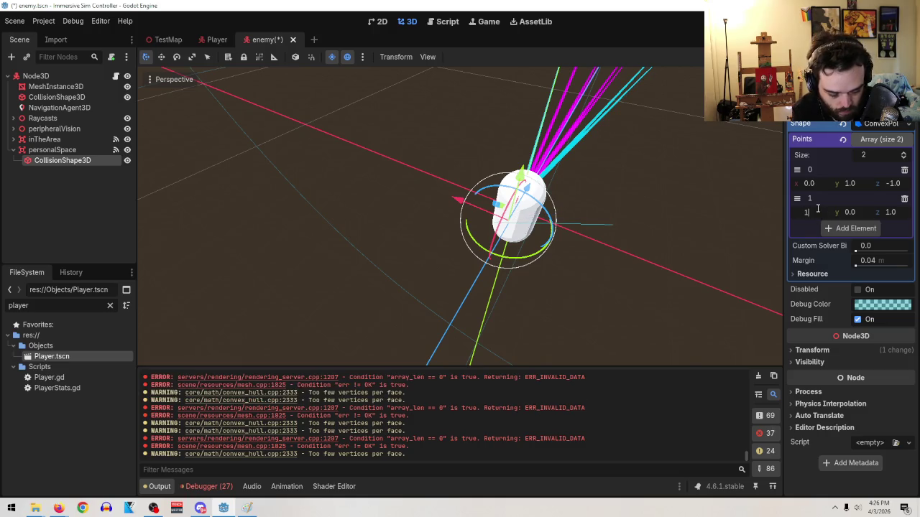
pyautogui.press('BackSpace')
pyautogui.write('0')
pyautogui.press('Return')
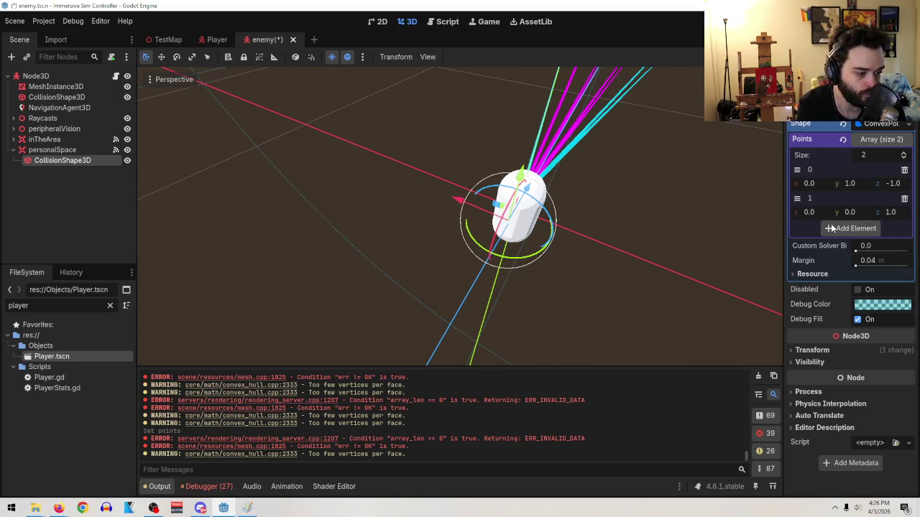
pyautogui.moveTo(648, 249)
pyautogui.mouseDown()
pyautogui.moveTo(673, 292)
pyautogui.moveTo(690, 288)
pyautogui.mouseUp()
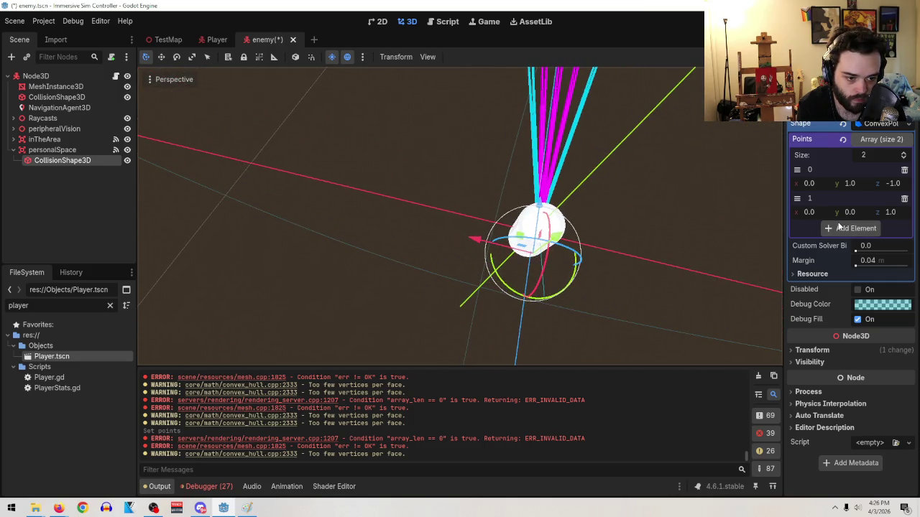
pyautogui.click(839, 227)
# - Set point 2's x to 1.0 and its z to 1.0
pyautogui.write('1')
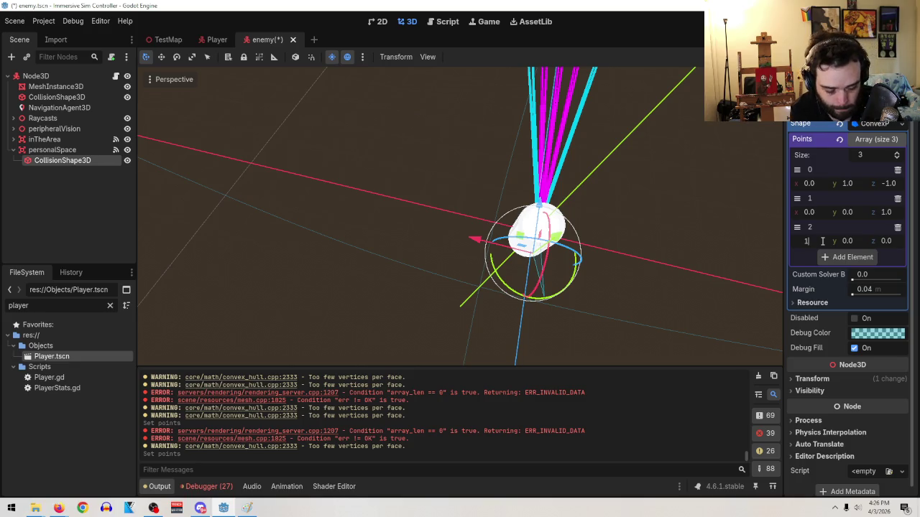
pyautogui.press('Return')
pyautogui.click(888, 243)
pyautogui.write('1')
pyautogui.press('Return')
# - Add a fourth point and set it to x 1.0, z -1.0
pyautogui.click(847, 257)
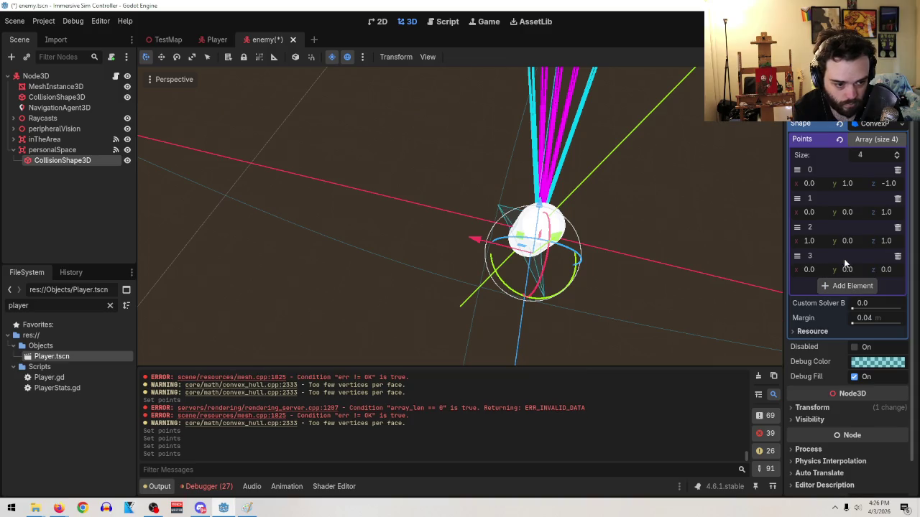
pyautogui.write('1')
pyautogui.press('Return')
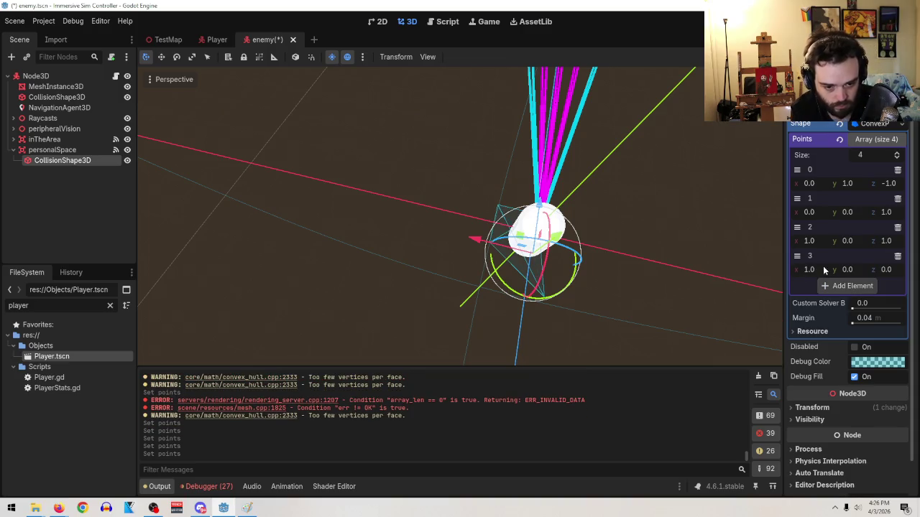
pyautogui.click(886, 269)
pyautogui.write('-1')
pyautogui.press('Return')
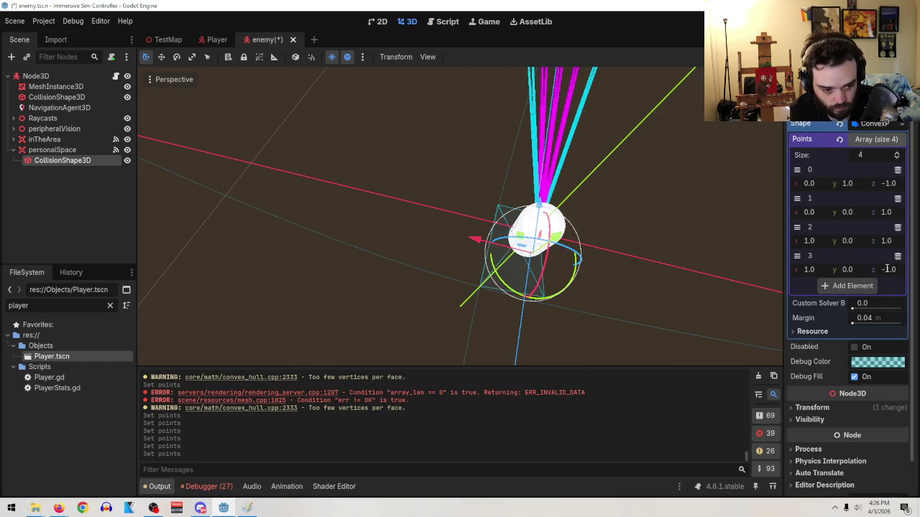
# - Inspect the hull, drag point 2's x to about -1.1, and set point 3's z to 1.0
pyautogui.moveTo(682, 214)
pyautogui.mouseDown()
pyautogui.moveTo(606, 166)
pyautogui.moveTo(594, 142)
pyautogui.mouseUp()
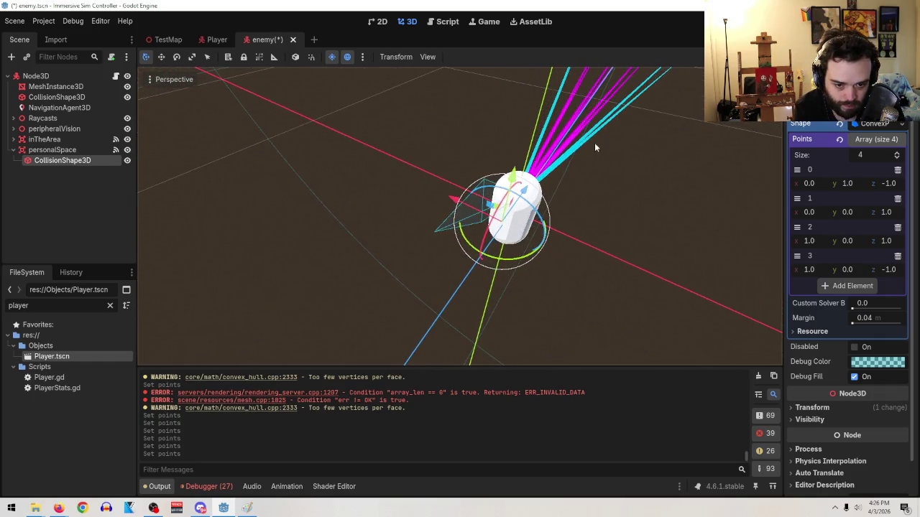
pyautogui.moveTo(632, 250)
pyautogui.mouseDown()
pyautogui.moveTo(677, 258)
pyautogui.moveTo(661, 273)
pyautogui.mouseUp()
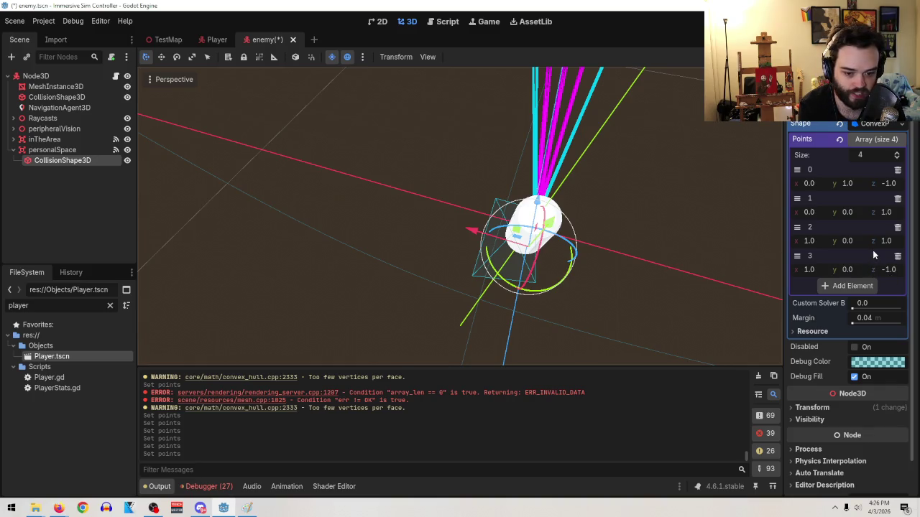
pyautogui.moveTo(900, 270); pyautogui.dragTo(903, 269)
pyautogui.moveTo(817, 241); pyautogui.dragTo(784, 241)
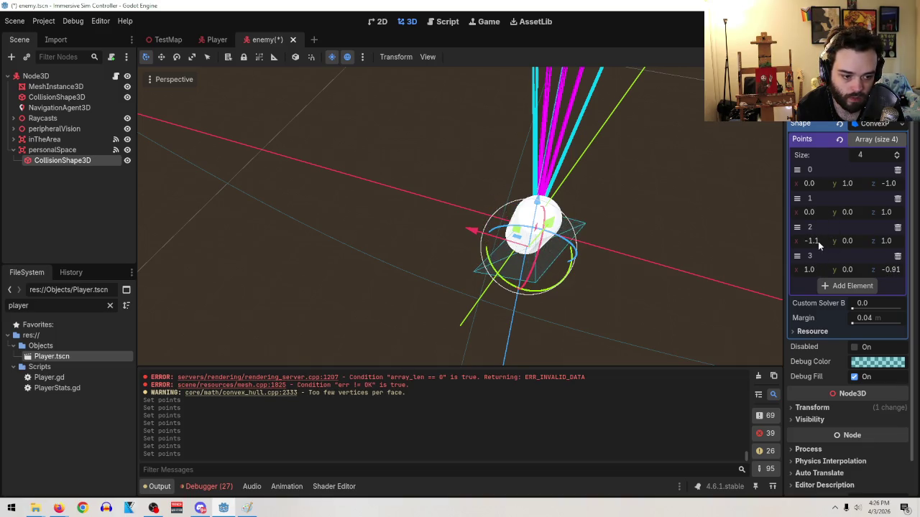
pyautogui.moveTo(577, 286)
pyautogui.mouseDown()
pyautogui.moveTo(515, 203)
pyautogui.moveTo(493, 291)
pyautogui.moveTo(554, 288)
pyautogui.moveTo(604, 259)
pyautogui.mouseUp()
pyautogui.moveTo(890, 275); pyautogui.dragTo(890, 272)
pyautogui.click(890, 269)
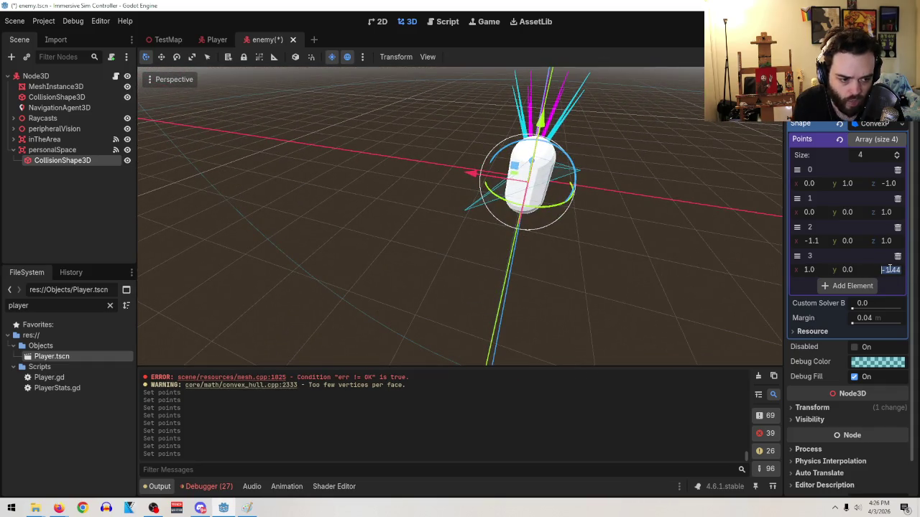
pyautogui.write('1')
pyautogui.press('Return')
# - Set the z of points 1 and 3 to -1.0
pyautogui.moveTo(747, 273); pyautogui.dragTo(662, 231)
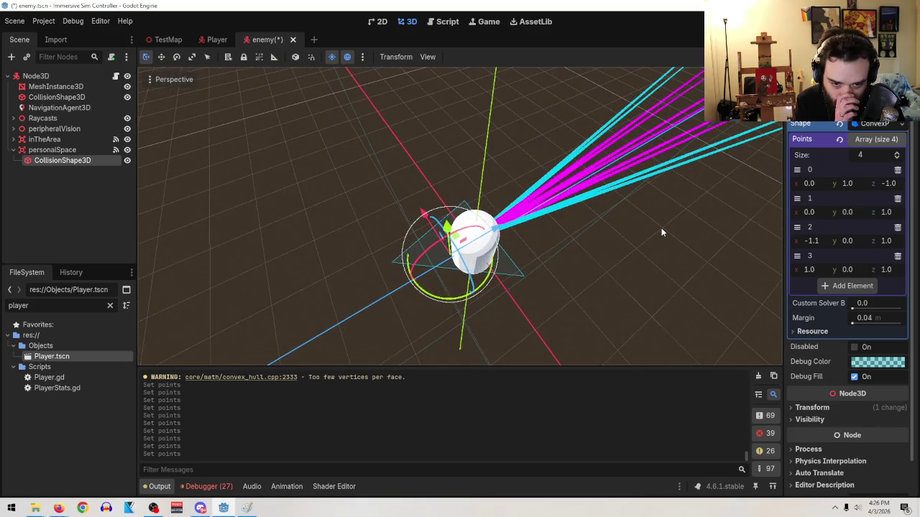
pyautogui.click(890, 215)
pyautogui.write('-')
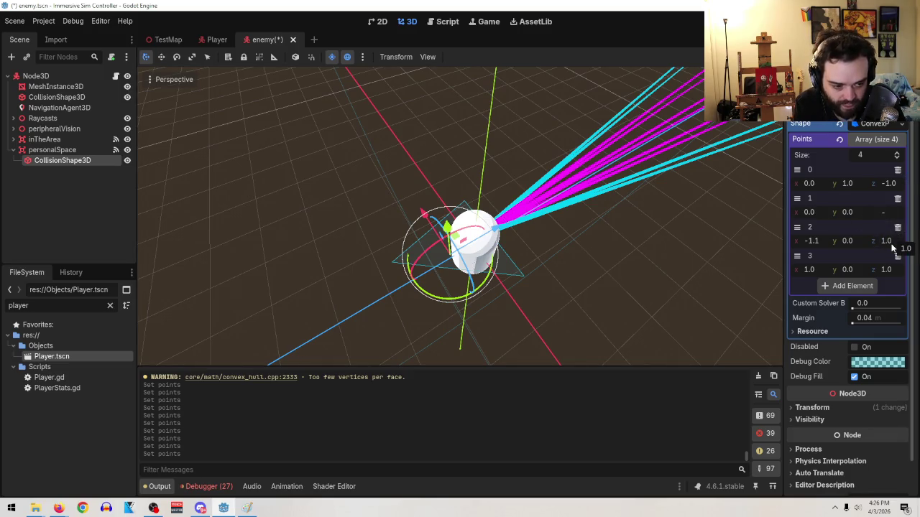
pyautogui.write('1')
pyautogui.click(889, 270)
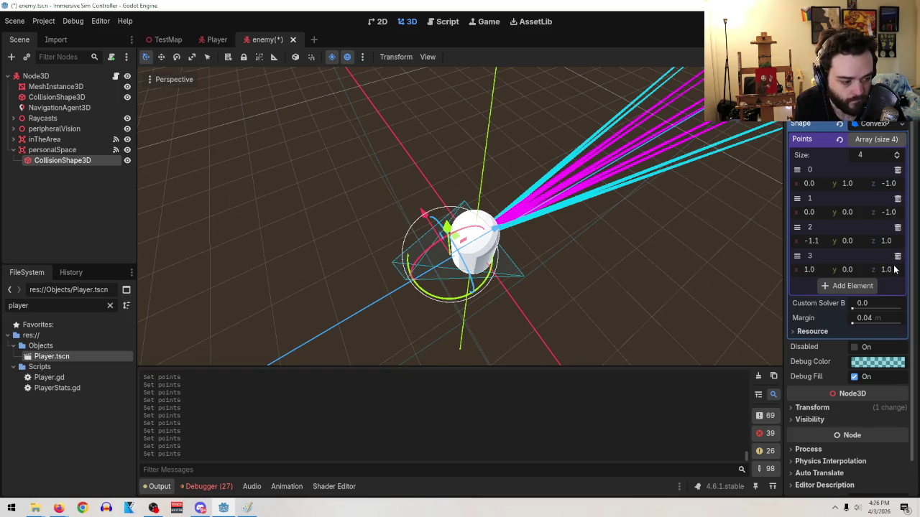
pyautogui.write('-1')
pyautogui.press('Return')
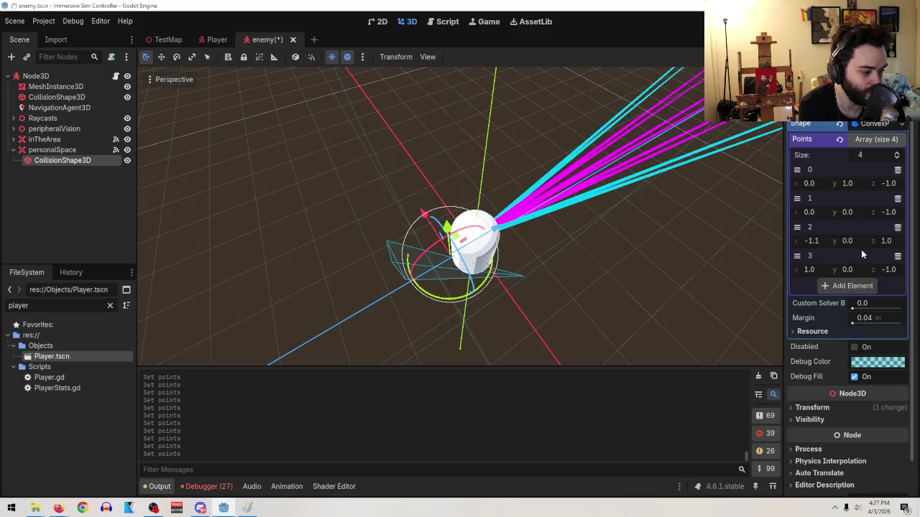
pyautogui.moveTo(760, 293)
pyautogui.mouseDown()
pyautogui.moveTo(587, 297)
pyautogui.moveTo(633, 298)
pyautogui.mouseUp()
# - Set point 3's x to 1.5, and point 2 to x -1.5, z -1.0
pyautogui.scroll(3, 646, 318)
pyautogui.scroll(-3, 651, 306)
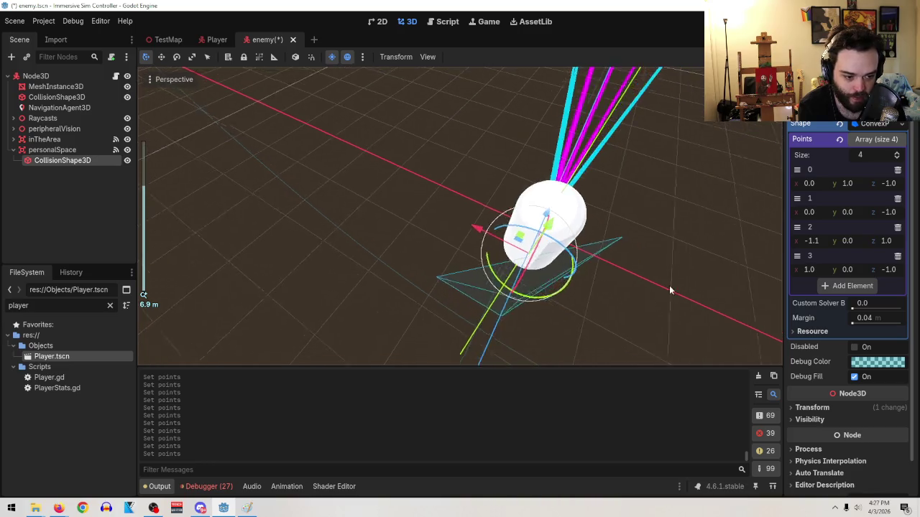
pyautogui.moveTo(811, 270); pyautogui.dragTo(827, 270)
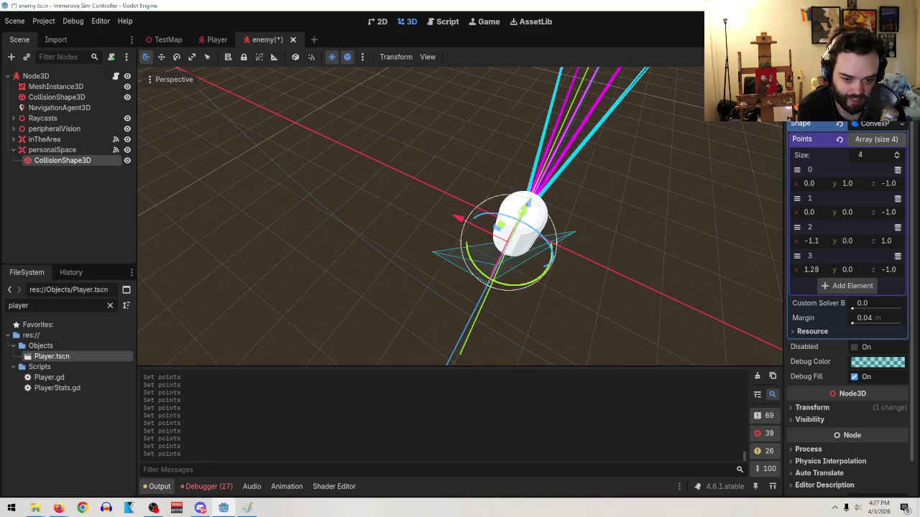
pyautogui.write('.5')
pyautogui.press('Return')
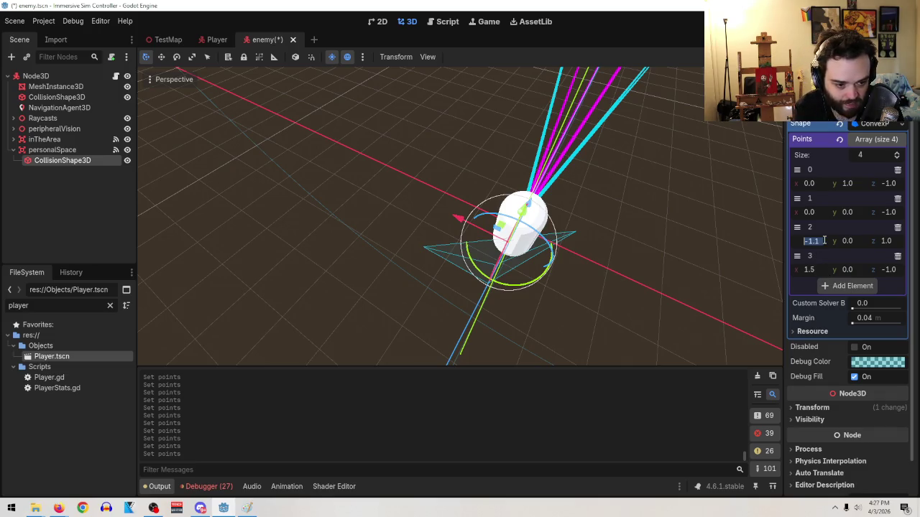
pyautogui.write('-1.5')
pyautogui.press('Return')
pyautogui.click(889, 244)
pyautogui.write('-1')
pyautogui.press('Return')
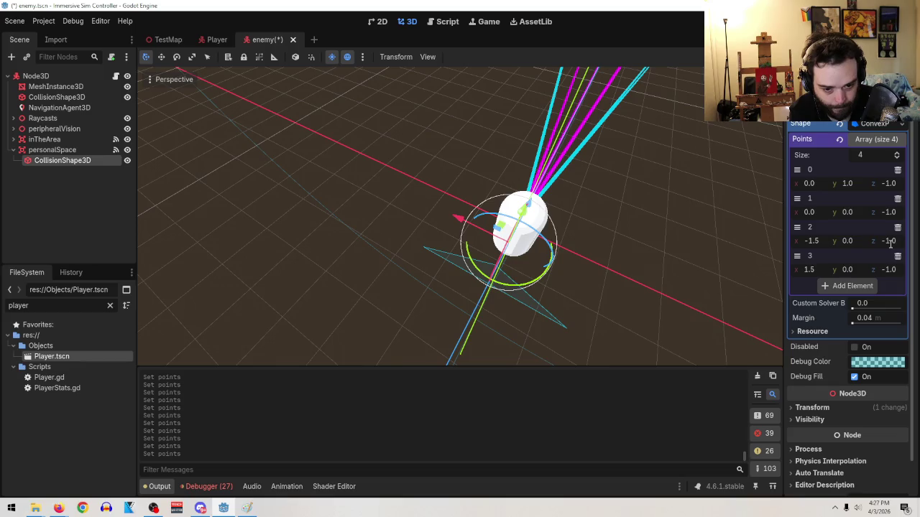
# - Inspect the widened hull and add a fifth point at (0,0,0)
pyautogui.moveTo(705, 218)
pyautogui.mouseDown()
pyautogui.moveTo(692, 196)
pyautogui.moveTo(682, 217)
pyautogui.mouseUp()
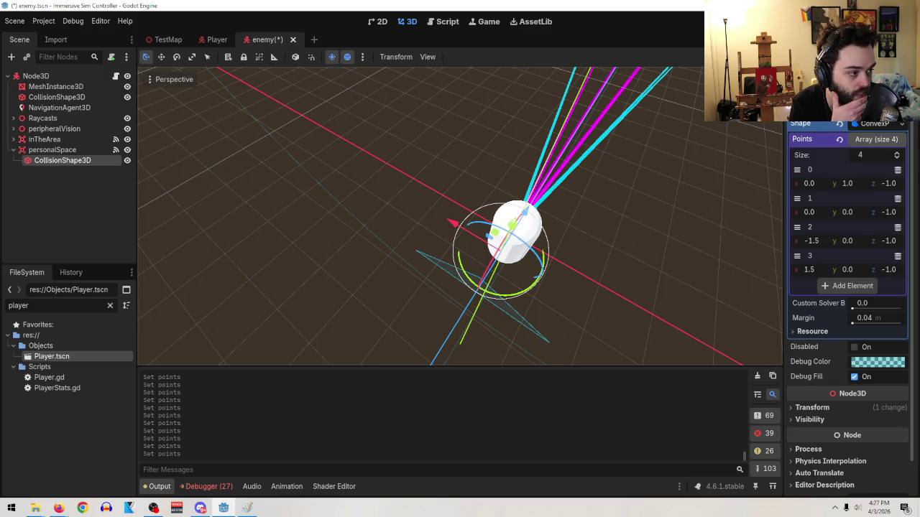
pyautogui.hotkey('alt', 'Tab')
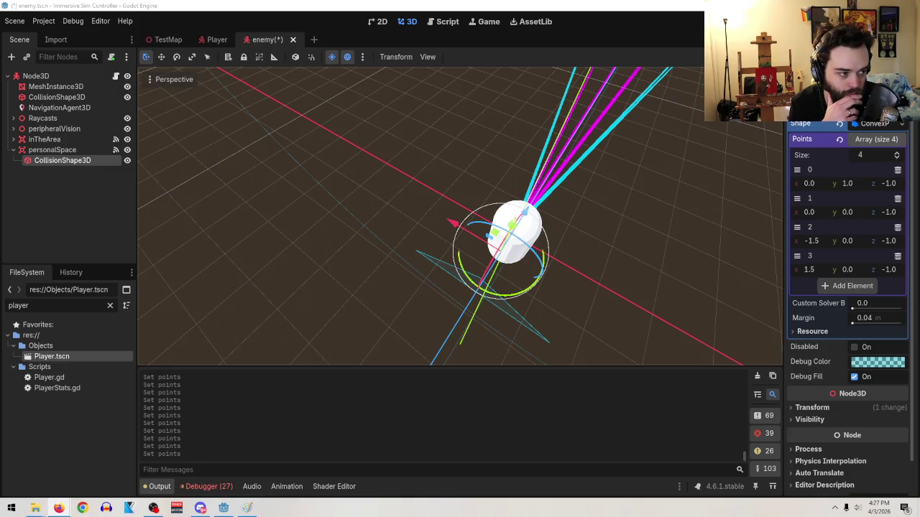
pyautogui.moveTo(641, 278)
pyautogui.mouseDown()
pyautogui.moveTo(564, 196)
pyautogui.moveTo(542, 189)
pyautogui.mouseUp()
pyautogui.scroll(3, 567, 203)
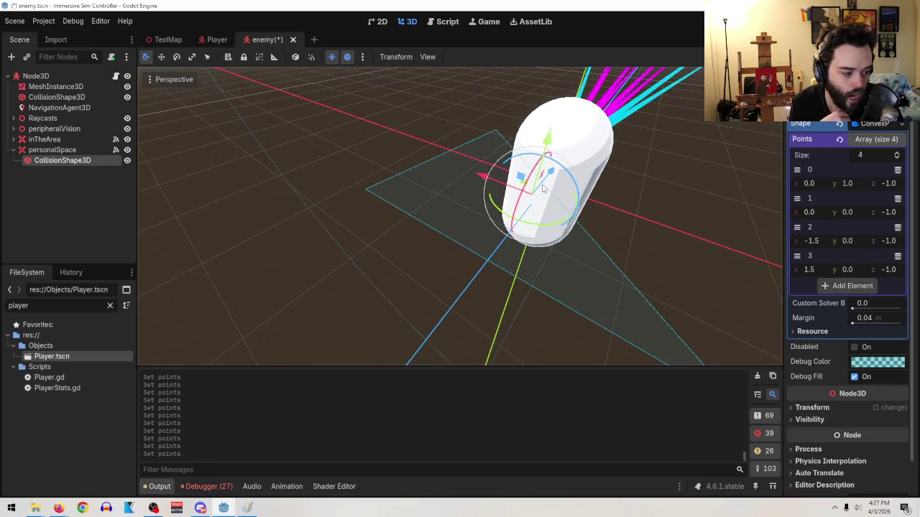
pyautogui.press('XF86AudioLowerVolume')
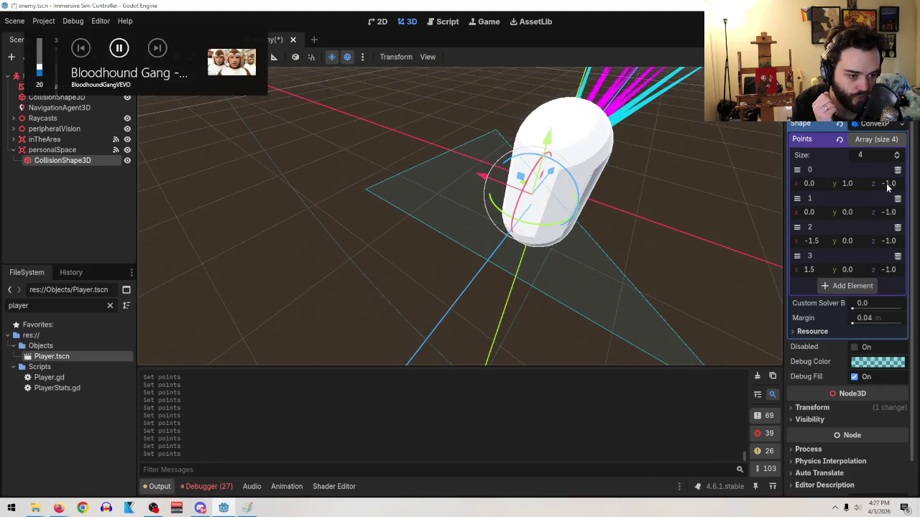
pyautogui.click(841, 286)
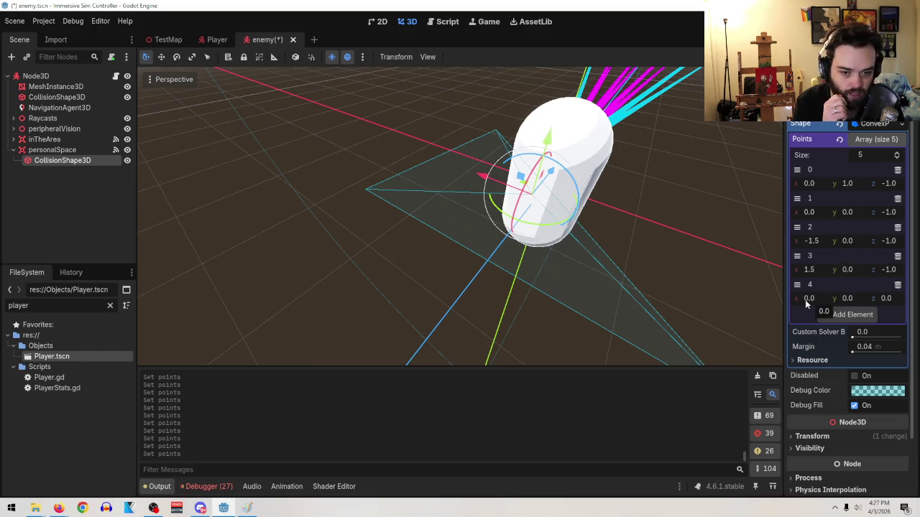
# - Add a sixth point and place point 4 at x -1.5, z -1.0
pyautogui.moveTo(535, 255); pyautogui.dragTo(557, 267)
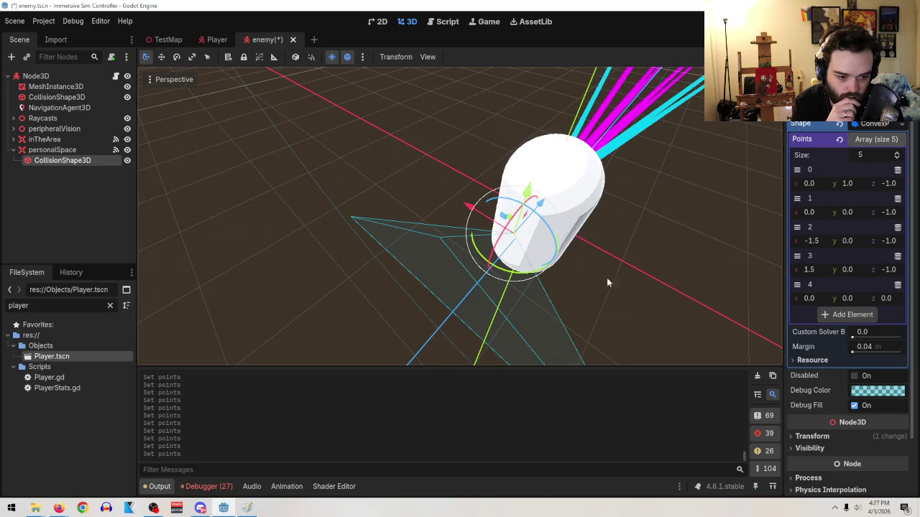
pyautogui.click(858, 320)
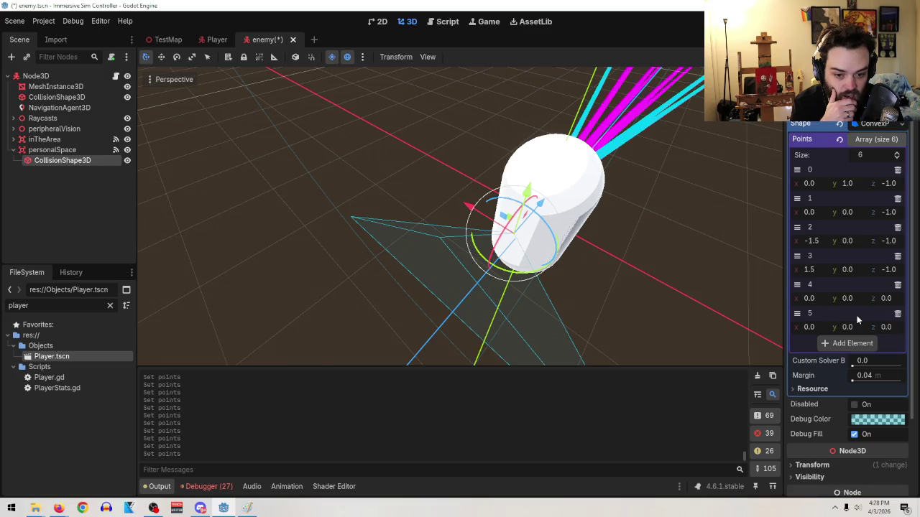
pyautogui.click(810, 297)
pyautogui.write('-1.5')
pyautogui.press('Return')
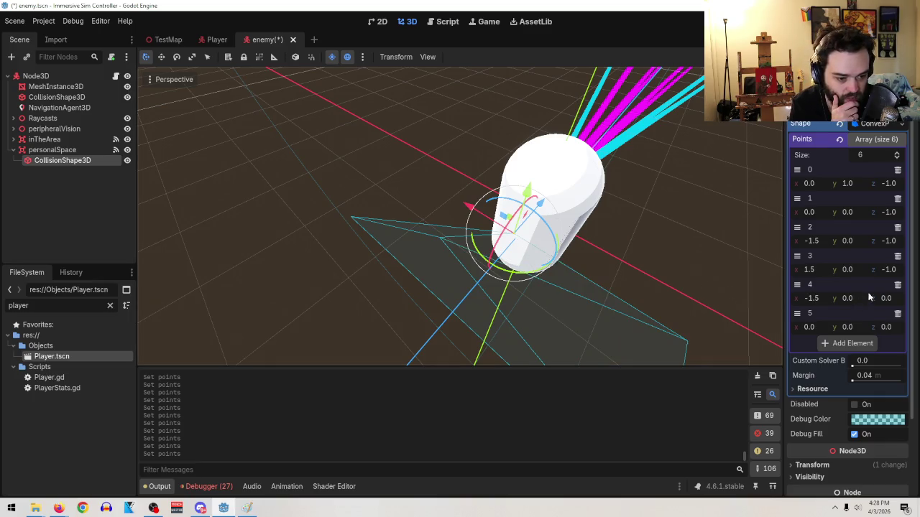
pyautogui.click(888, 298)
pyautogui.write('-1')
pyautogui.press('Return')
pyautogui.moveTo(712, 304)
pyautogui.mouseDown()
pyautogui.moveTo(728, 299)
pyautogui.moveTo(718, 286)
pyautogui.mouseUp()
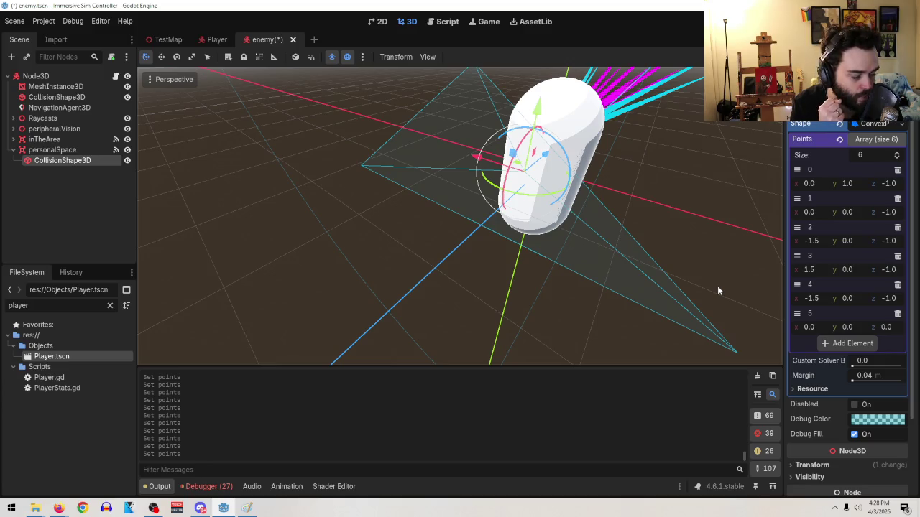
pyautogui.moveTo(717, 284); pyautogui.dragTo(677, 249)
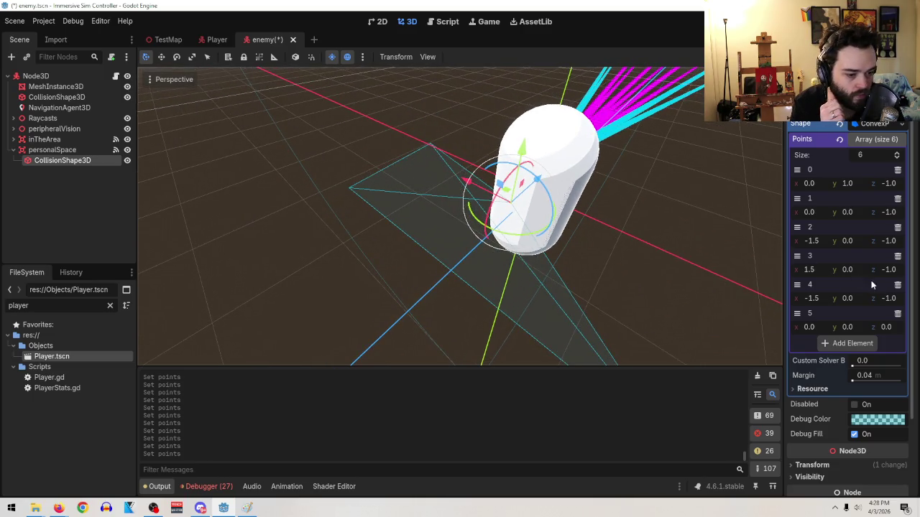
pyautogui.click(809, 327)
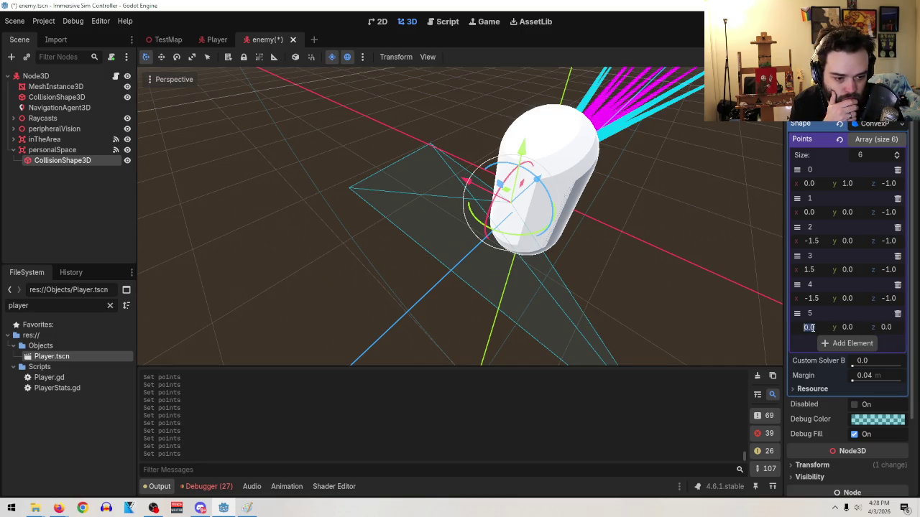
# - Set point 5 to x 1.5, z -1.0 and raise its y
pyautogui.write('1.5')
pyautogui.press('Return')
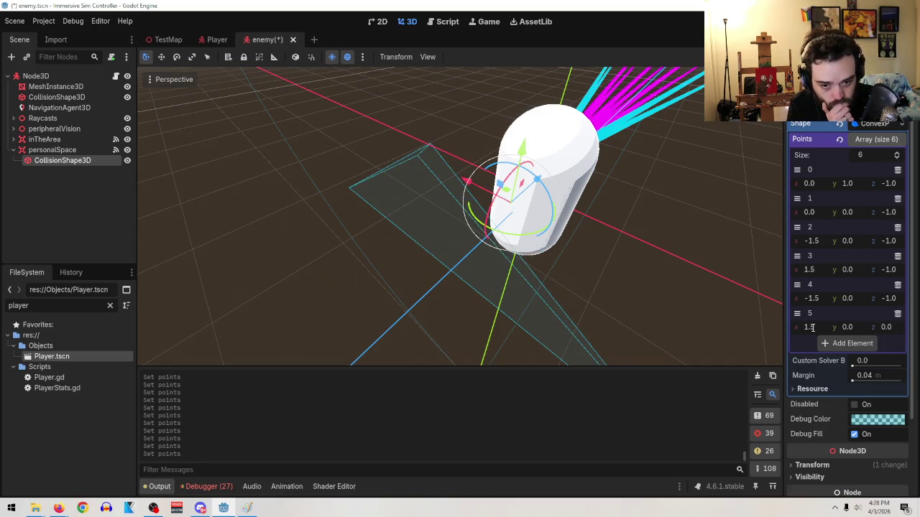
pyautogui.click(890, 327)
pyautogui.write('-1')
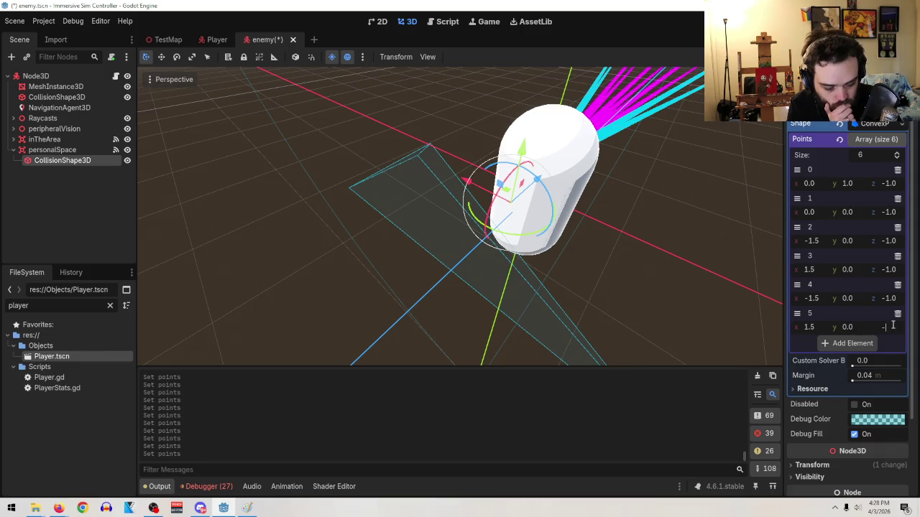
pyautogui.press('Return')
pyautogui.moveTo(669, 240)
pyautogui.mouseDown()
pyautogui.moveTo(726, 248)
pyautogui.moveTo(697, 254)
pyautogui.moveTo(684, 244)
pyautogui.moveTo(701, 255)
pyautogui.mouseUp()
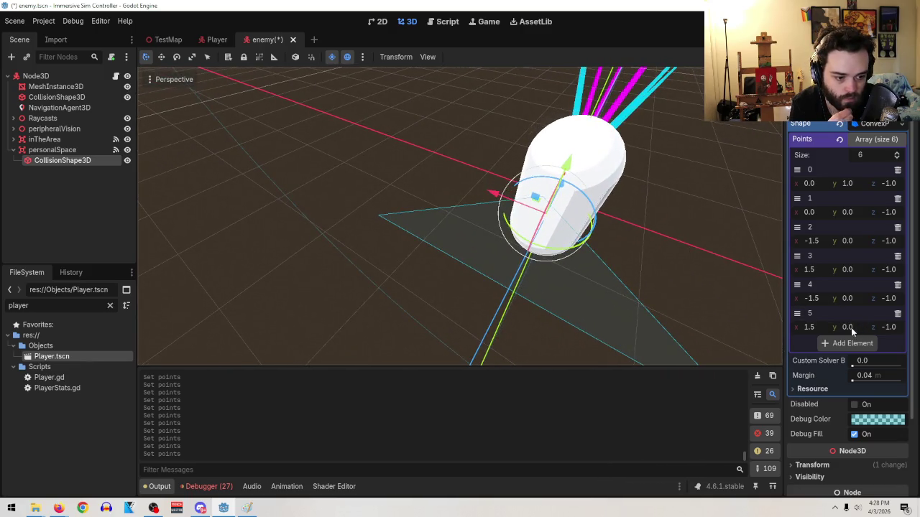
pyautogui.moveTo(850, 326)
pyautogui.mouseDown()
pyautogui.moveTo(869, 326)
pyautogui.moveTo(853, 326)
pyautogui.mouseUp()
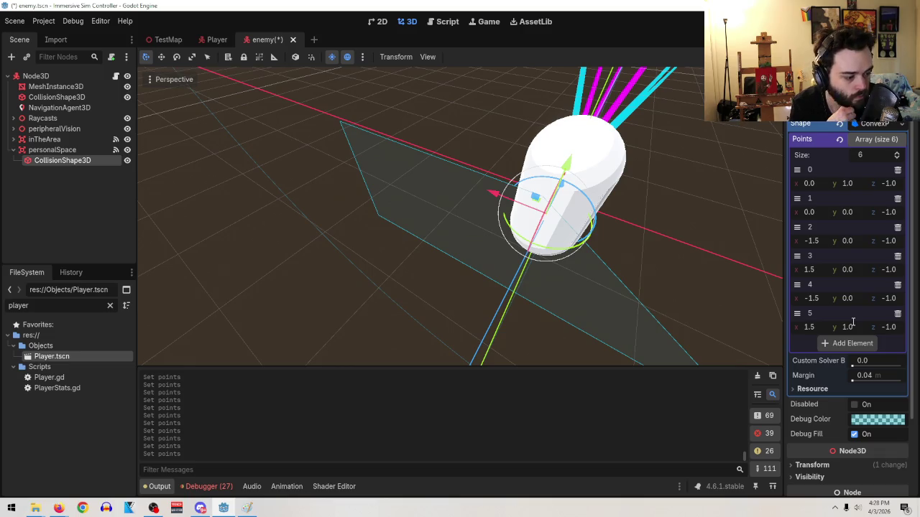
# - Raise point 4's y to 1.0 and add a seventh point
pyautogui.click(856, 304)
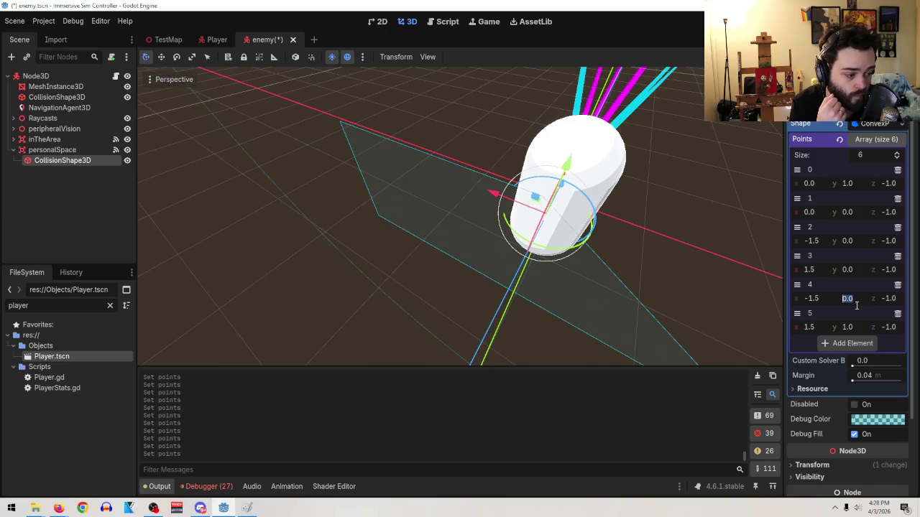
pyautogui.write('1')
pyautogui.press('Return')
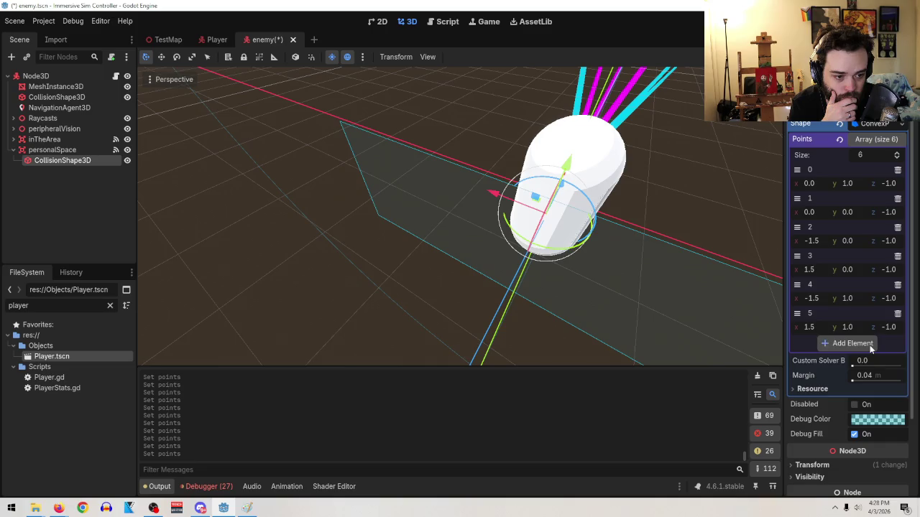
pyautogui.click(825, 344)
pyautogui.moveTo(668, 252)
pyautogui.mouseDown()
pyautogui.moveTo(579, 240)
pyautogui.moveTo(768, 294)
pyautogui.mouseUp()
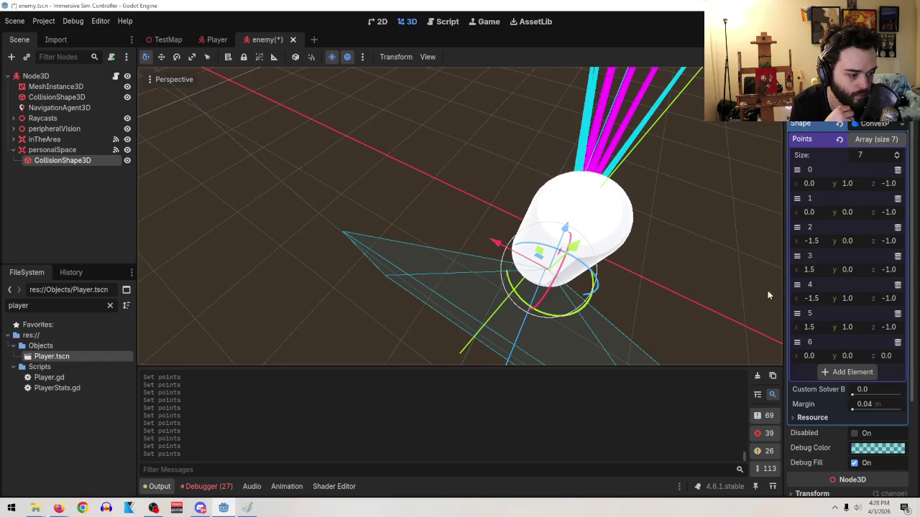
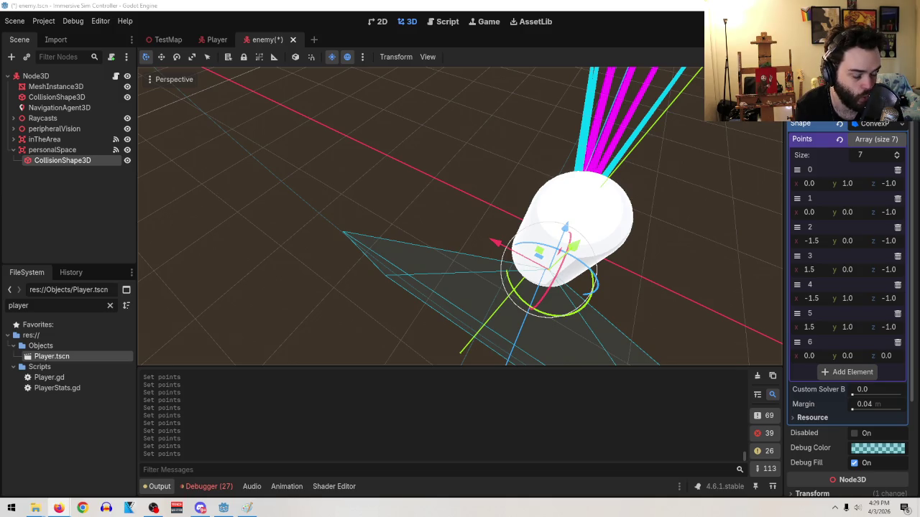
# - Add point 7 to the collision shape's Points array and set its x to 0.25
pyautogui.moveTo(607, 242); pyautogui.dragTo(614, 202)
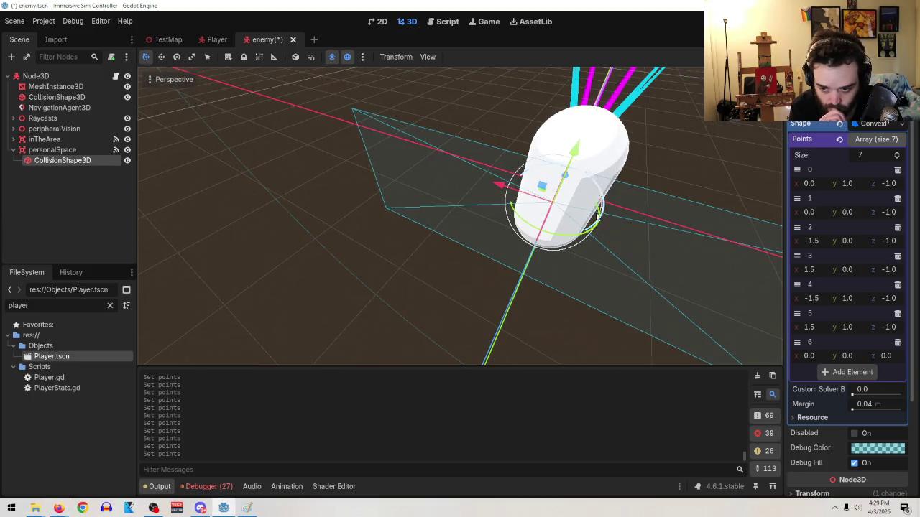
pyautogui.click(832, 372)
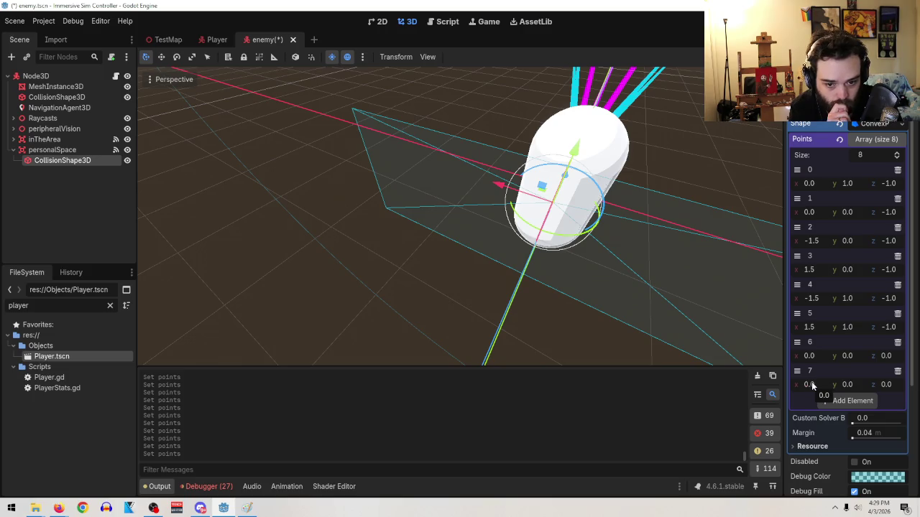
pyautogui.moveTo(847, 384)
pyautogui.mouseDown()
pyautogui.moveTo(862, 385)
pyautogui.moveTo(769, 384)
pyautogui.moveTo(857, 385)
pyautogui.mouseUp()
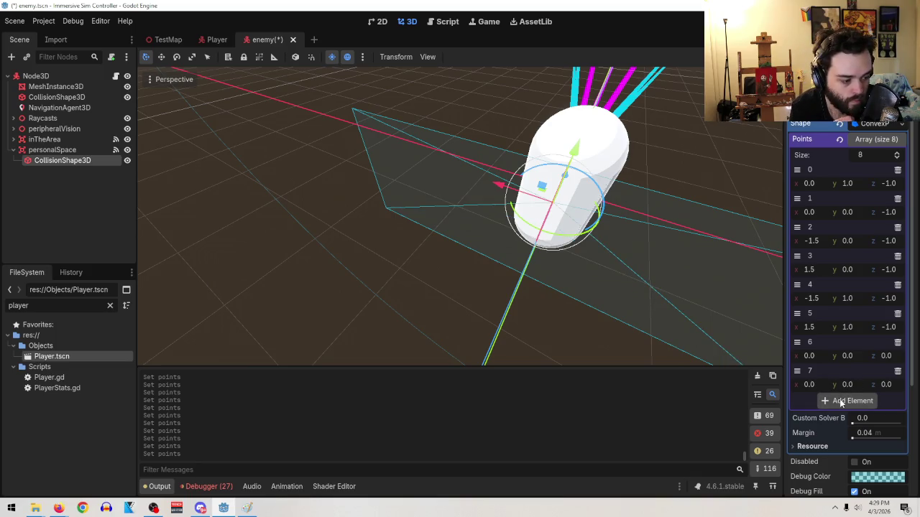
pyautogui.moveTo(808, 384); pyautogui.dragTo(851, 384)
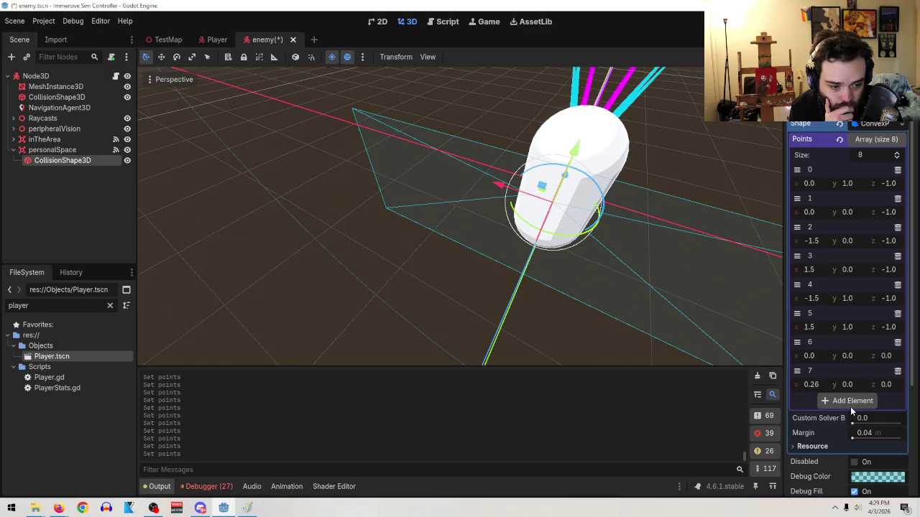
pyautogui.click(813, 385)
pyautogui.write('.25')
pyautogui.press('Return')
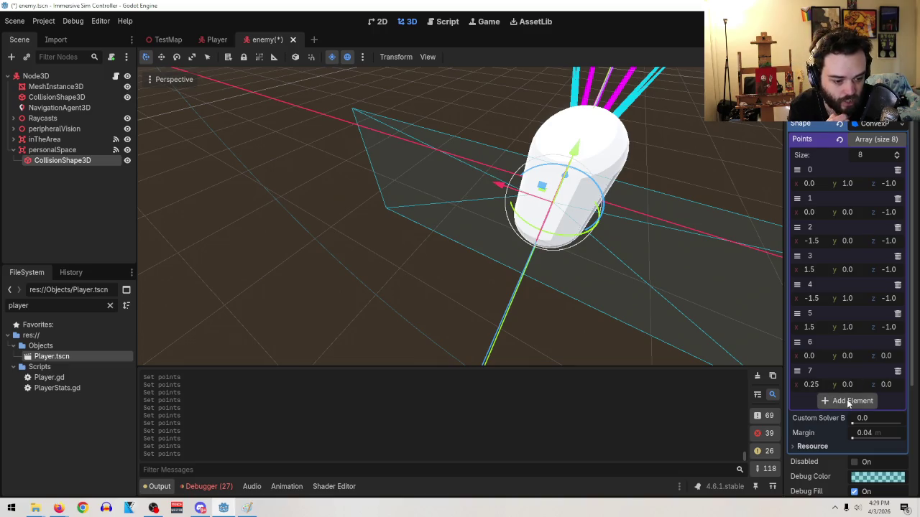
# - Add point 8 and set its x to -0.25
pyautogui.click(849, 402)
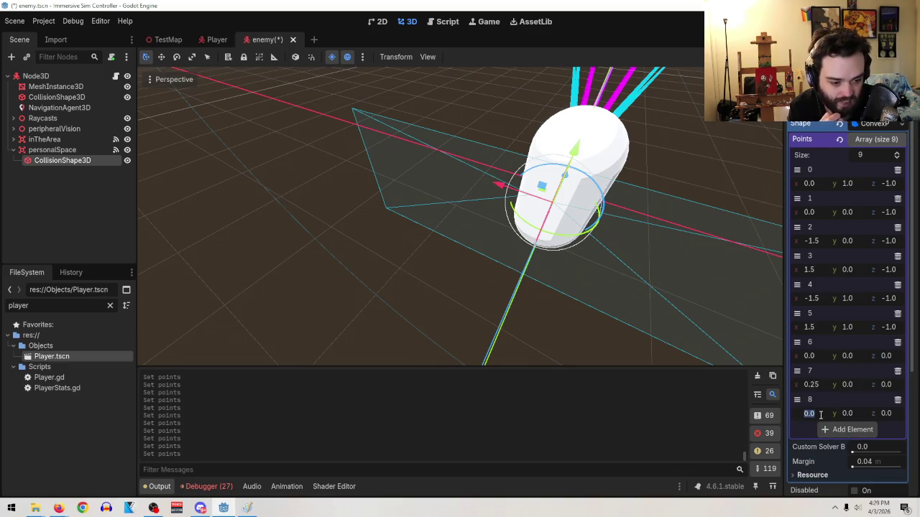
pyautogui.press('BackSpace')
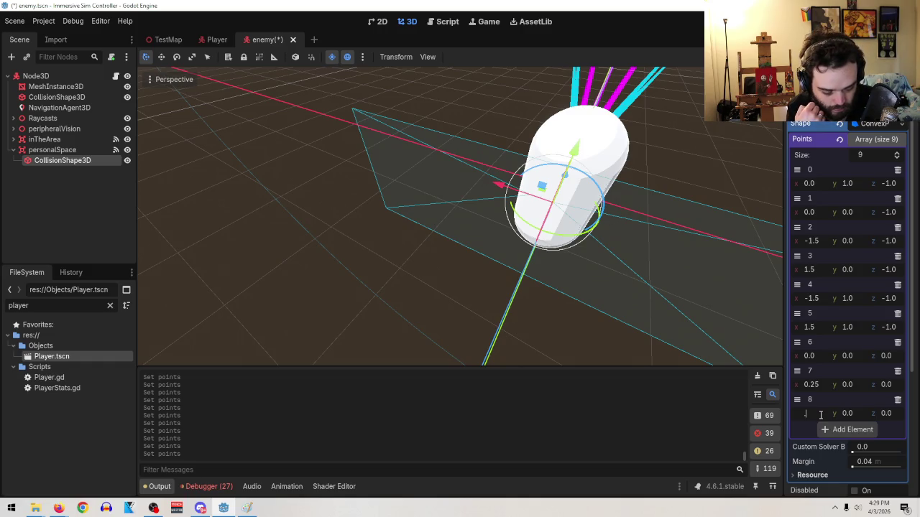
pyautogui.write('-0.2')
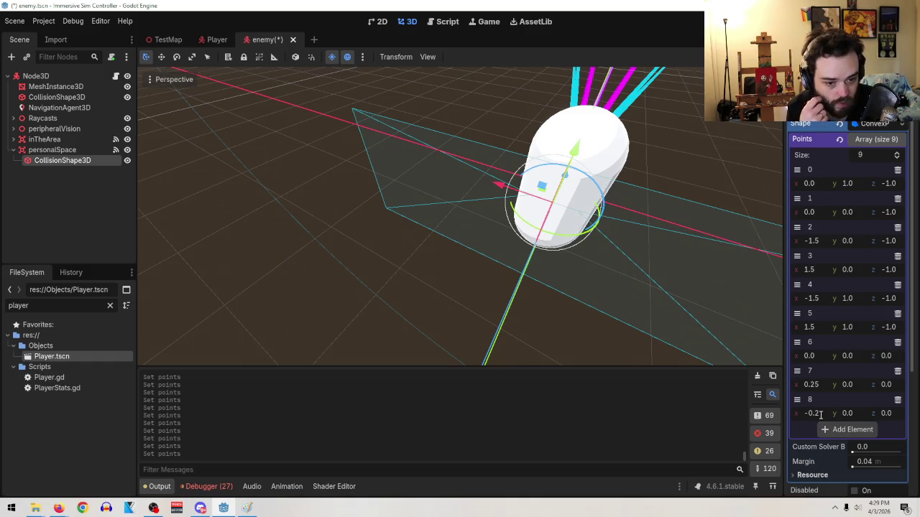
pyautogui.moveTo(623, 325)
pyautogui.mouseDown()
pyautogui.moveTo(590, 315)
pyautogui.moveTo(625, 331)
pyautogui.moveTo(609, 318)
pyautogui.mouseUp()
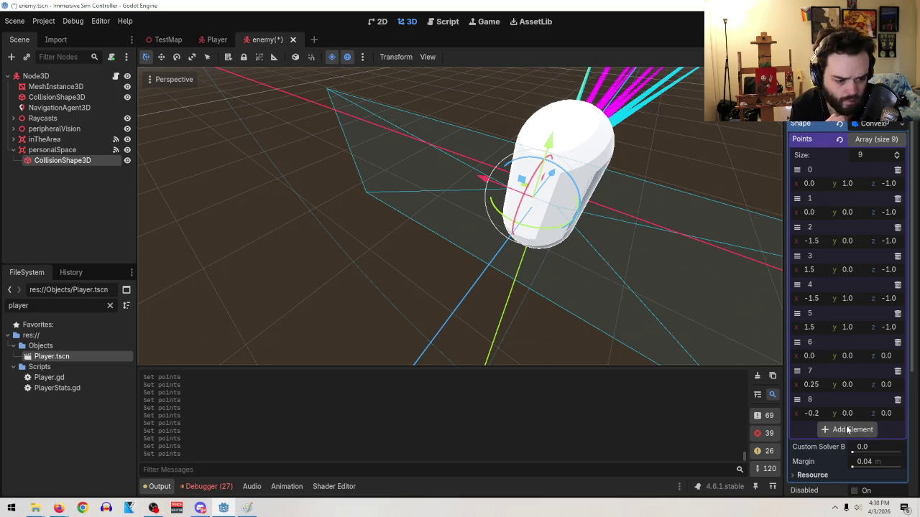
pyautogui.click(823, 414)
pyautogui.write('-0.25')
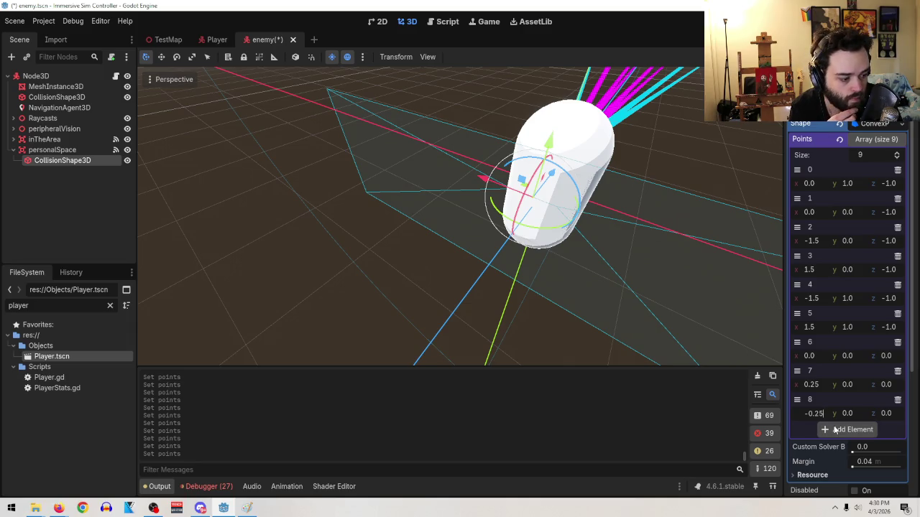
pyautogui.press('Return')
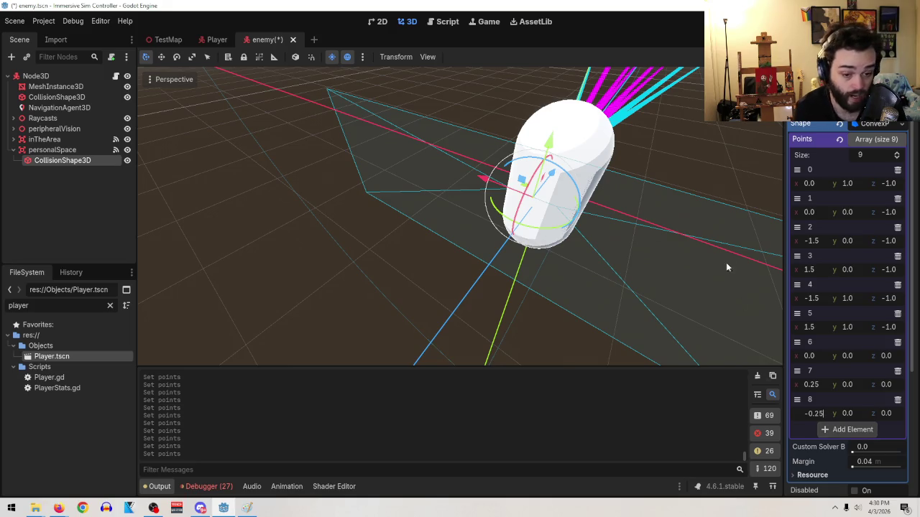
pyautogui.moveTo(717, 280)
pyautogui.mouseDown()
pyautogui.moveTo(667, 251)
pyautogui.moveTo(657, 220)
pyautogui.moveTo(653, 240)
pyautogui.moveTo(414, 220)
pyautogui.mouseUp()
pyautogui.click(51, 150)
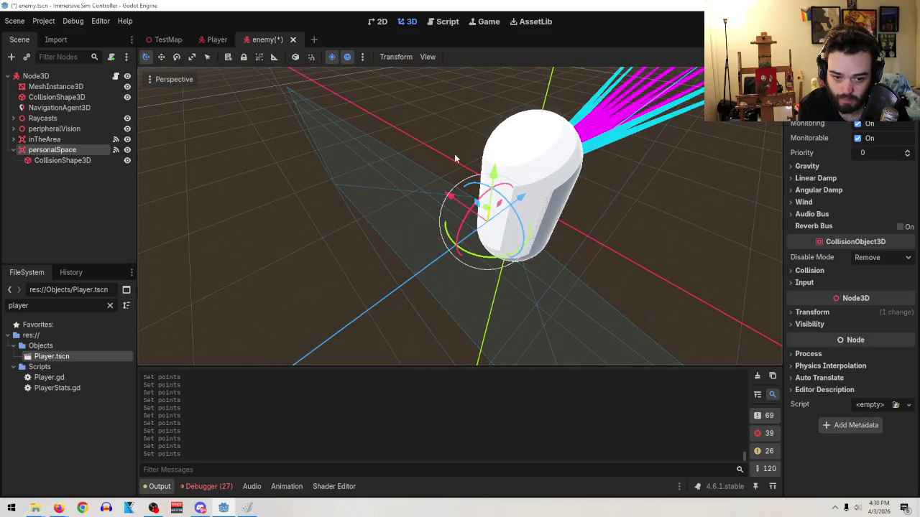
# - Select personalSpace's collision shape, try point 1 at y -1.0, then undo those edits
pyautogui.moveTo(495, 171)
pyautogui.mouseDown()
pyautogui.moveTo(499, 164)
pyautogui.moveTo(546, 180)
pyautogui.moveTo(577, 200)
pyautogui.moveTo(493, 189)
pyautogui.moveTo(541, 227)
pyautogui.mouseUp()
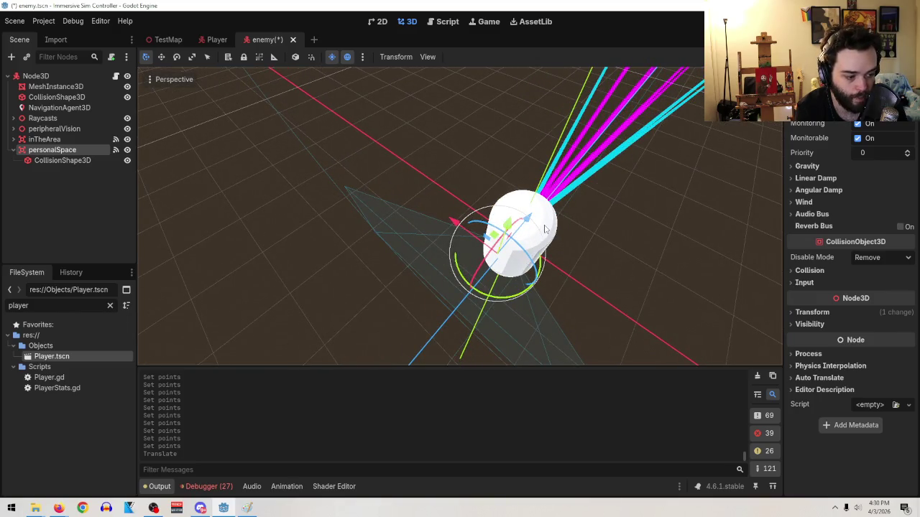
pyautogui.click(65, 160)
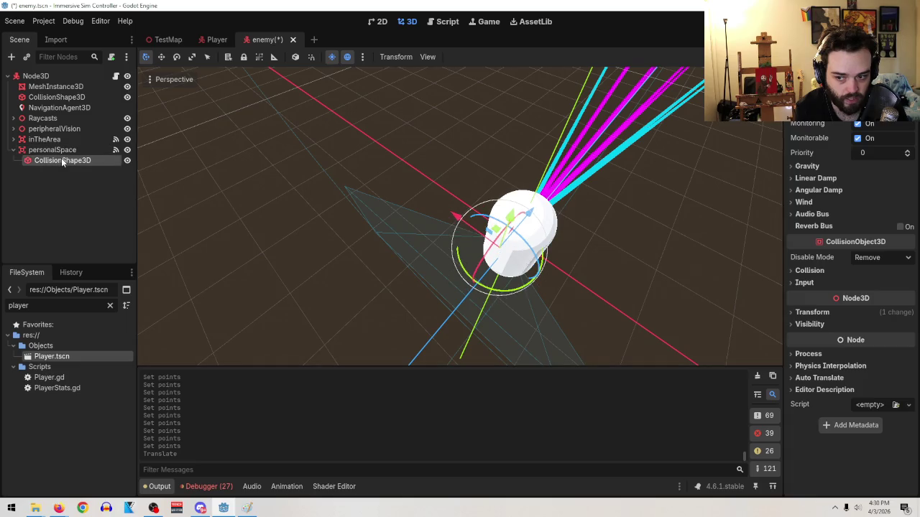
pyautogui.moveTo(553, 237)
pyautogui.mouseDown()
pyautogui.moveTo(543, 168)
pyautogui.moveTo(530, 187)
pyautogui.moveTo(544, 208)
pyautogui.moveTo(557, 208)
pyautogui.mouseUp()
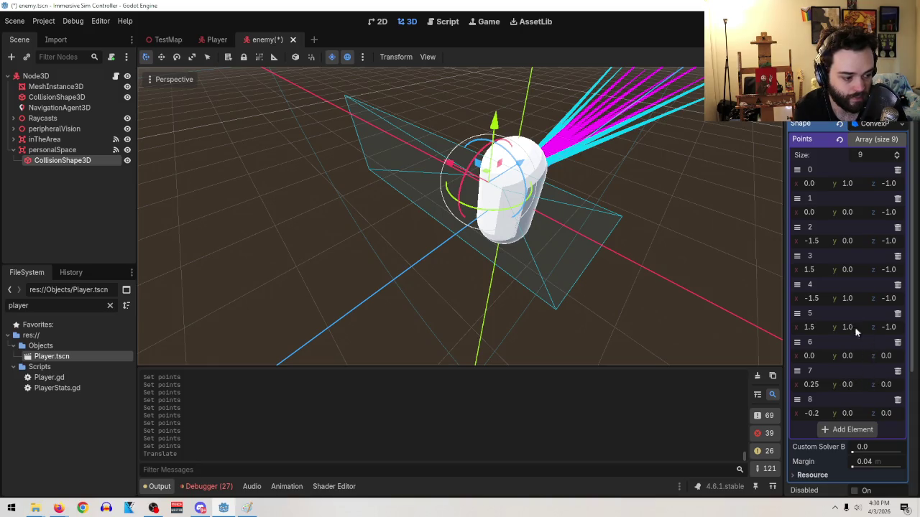
pyautogui.moveTo(848, 212)
pyautogui.mouseDown()
pyautogui.moveTo(860, 212)
pyautogui.moveTo(852, 216)
pyautogui.mouseUp()
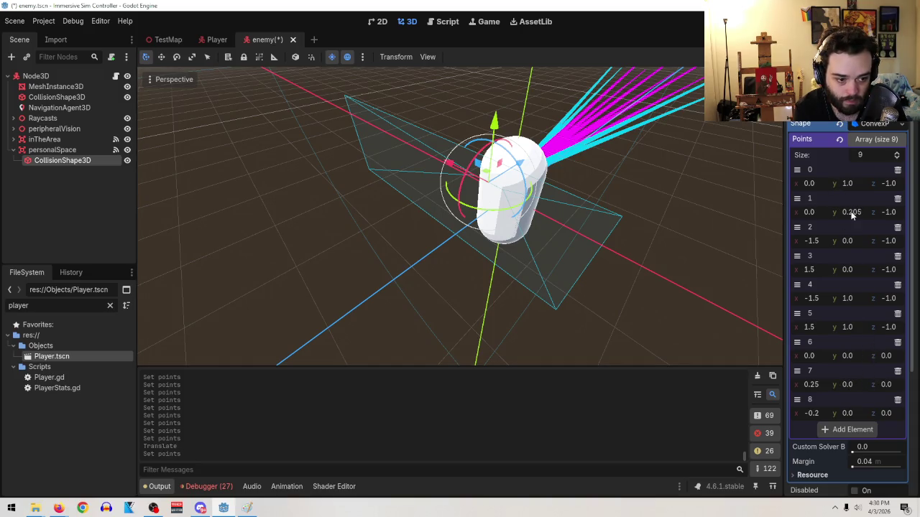
pyautogui.write('-1')
pyautogui.press('Return')
pyautogui.moveTo(567, 237); pyautogui.dragTo(663, 245)
pyautogui.moveTo(729, 251)
pyautogui.mouseDown()
pyautogui.moveTo(653, 256)
pyautogui.moveTo(689, 251)
pyautogui.mouseUp()
pyautogui.moveTo(820, 210)
pyautogui.mouseDown()
pyautogui.moveTo(863, 210)
pyautogui.moveTo(819, 211)
pyautogui.mouseUp()
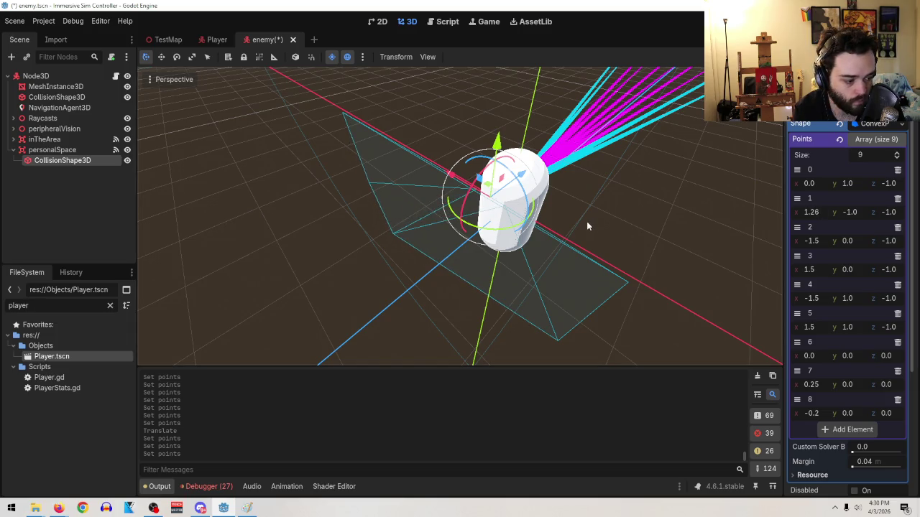
pyautogui.hotkey('ctrl', 'z')
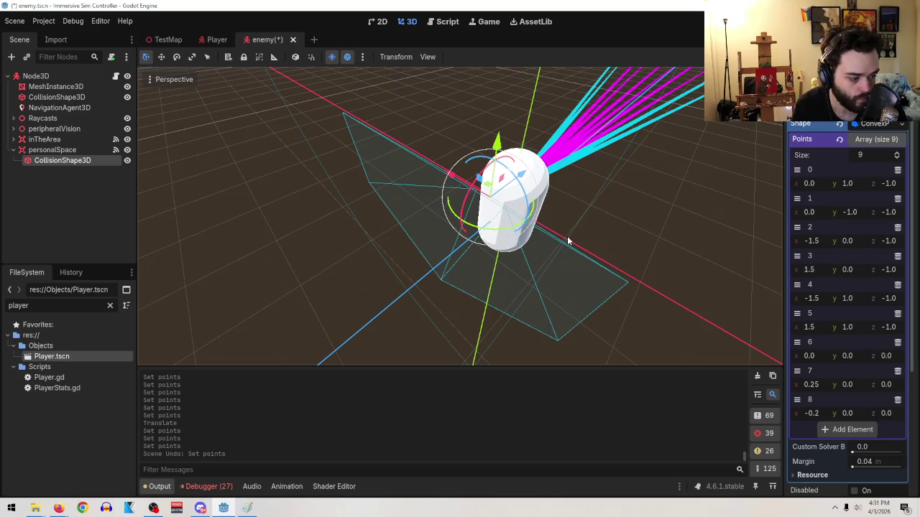
pyautogui.hotkey('ctrl', 'z')
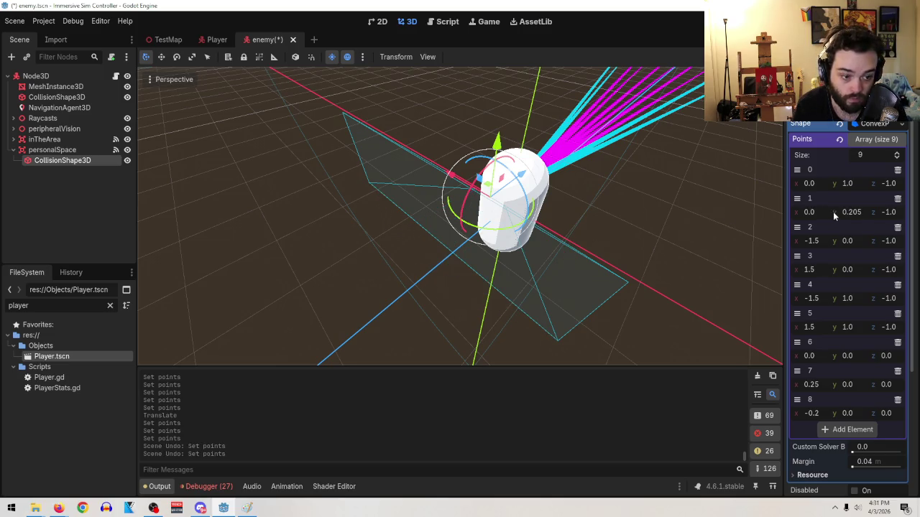
pyautogui.hotkey('ctrl', 'z')
# - Try raising point 5's y value, then undo the change
pyautogui.moveTo(736, 224)
pyautogui.mouseDown()
pyautogui.moveTo(628, 265)
pyautogui.moveTo(733, 250)
pyautogui.mouseUp()
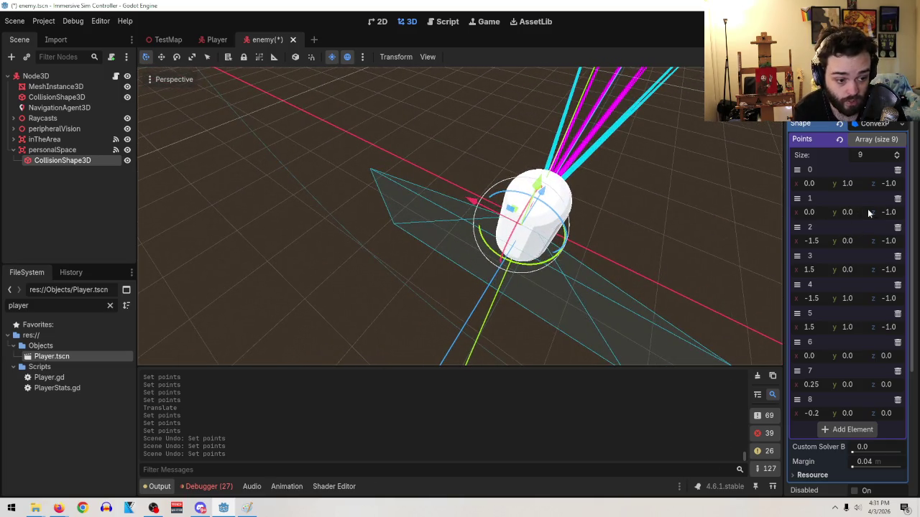
pyautogui.scroll(-5, 873, 222)
pyautogui.moveTo(596, 299); pyautogui.dragTo(600, 242)
pyautogui.moveTo(852, 179); pyautogui.dragTo(852, 243)
pyautogui.hotkey('ctrl', 'z')
pyautogui.hotkey('ctrl', 'z')
pyautogui.hotkey('ctrl', 'z')
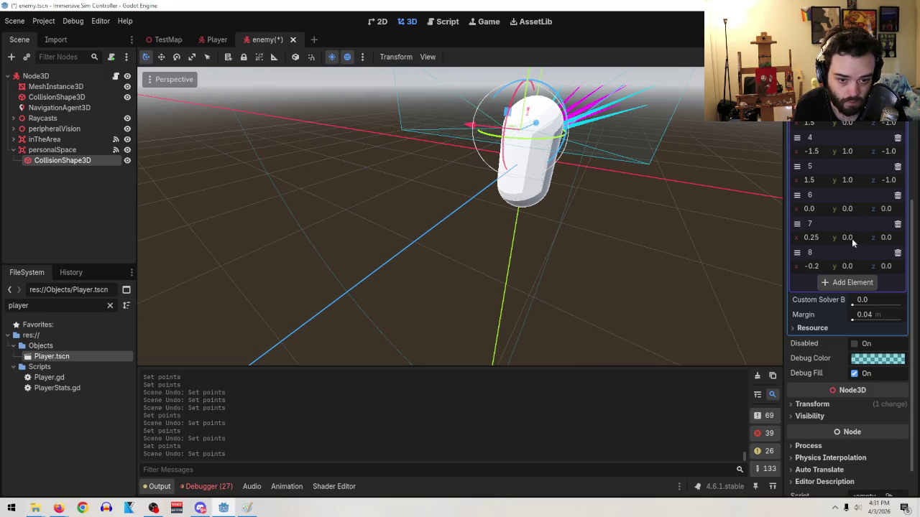
pyautogui.scroll(4, 857, 262)
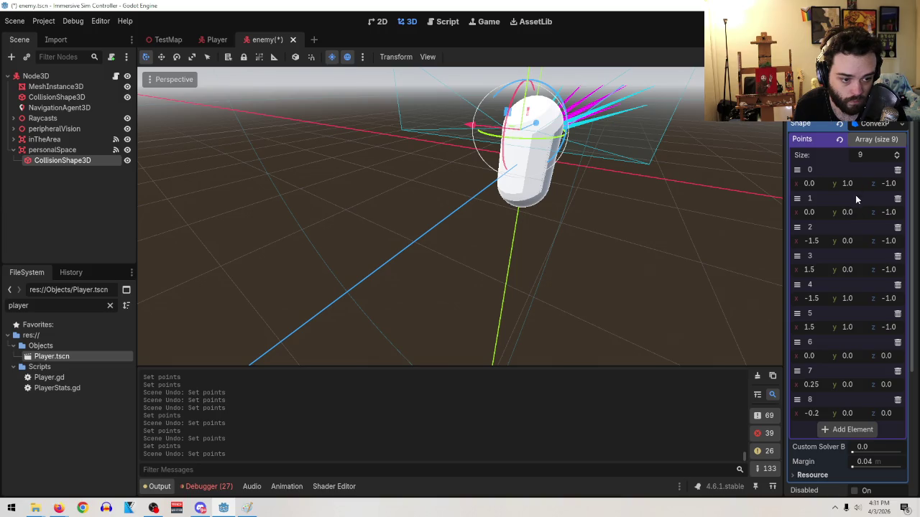
# - Set point 2's y to -1.0, making it (-1.5, -1.0, -1.0)
pyautogui.moveTo(853, 241); pyautogui.dragTo(835, 240)
pyautogui.click(855, 242)
pyautogui.write('-1')
pyautogui.press('Return')
pyautogui.moveTo(765, 258)
pyautogui.mouseDown()
pyautogui.moveTo(667, 241)
pyautogui.moveTo(776, 277)
pyautogui.mouseUp()
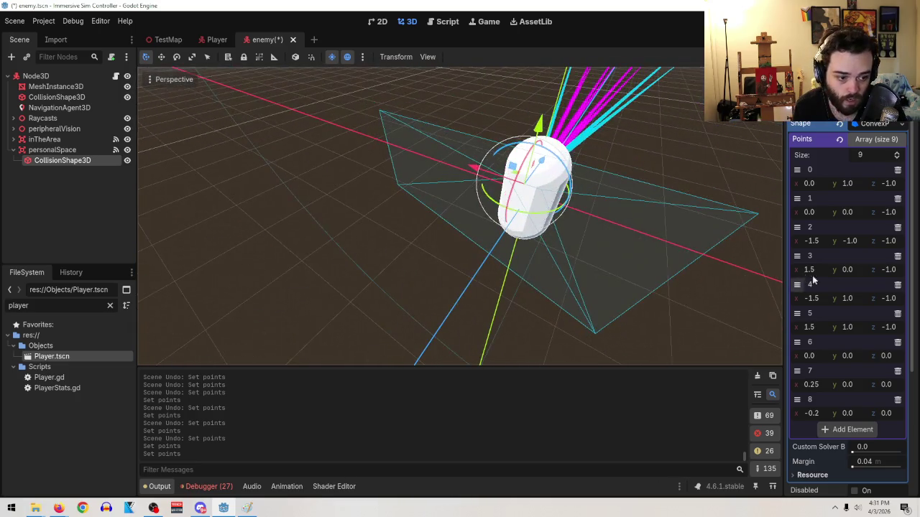
# - Try -1 on point 4's y and undo it, then set point 3's y to -1.0
pyautogui.click(852, 298)
pyautogui.write('-1')
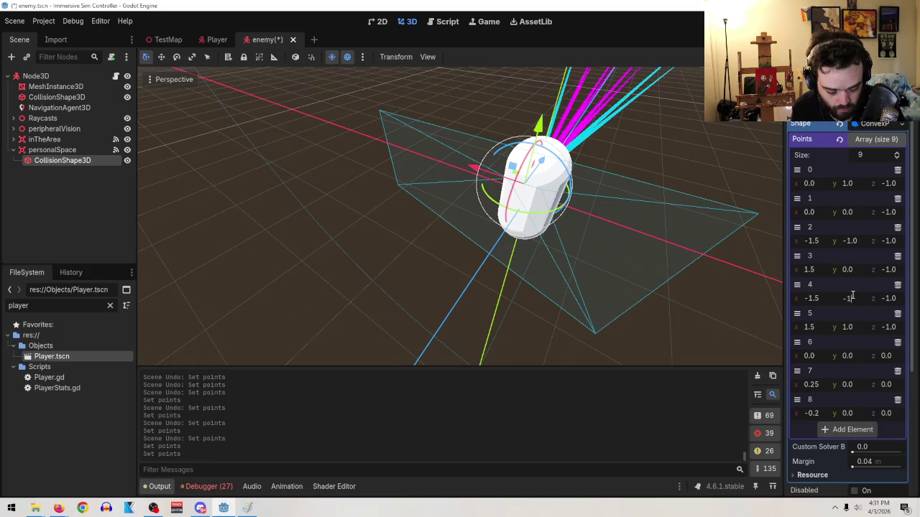
pyautogui.press('Return')
pyautogui.hotkey('ctrl', 'z')
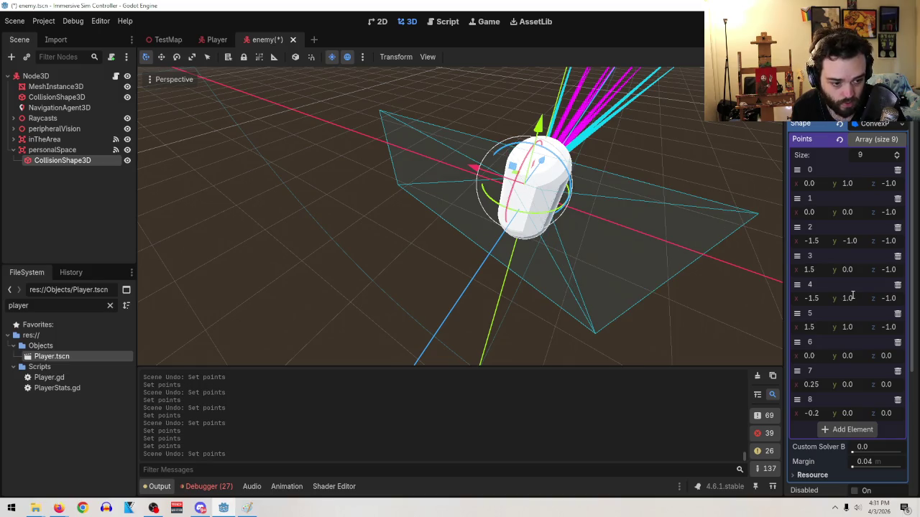
pyautogui.write('-1')
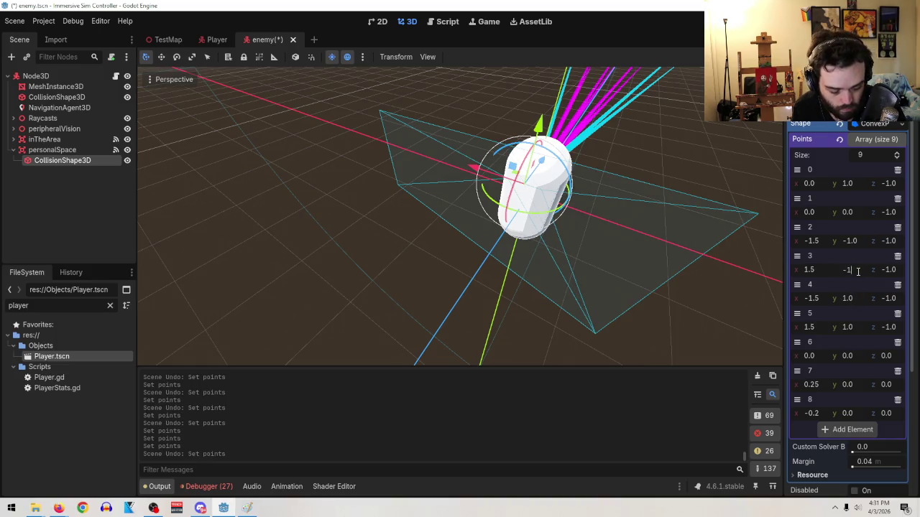
pyautogui.press('Return')
pyautogui.moveTo(403, 229)
pyautogui.mouseDown()
pyautogui.moveTo(671, 240)
pyautogui.moveTo(634, 241)
pyautogui.moveTo(559, 265)
pyautogui.moveTo(482, 250)
pyautogui.moveTo(614, 301)
pyautogui.mouseUp()
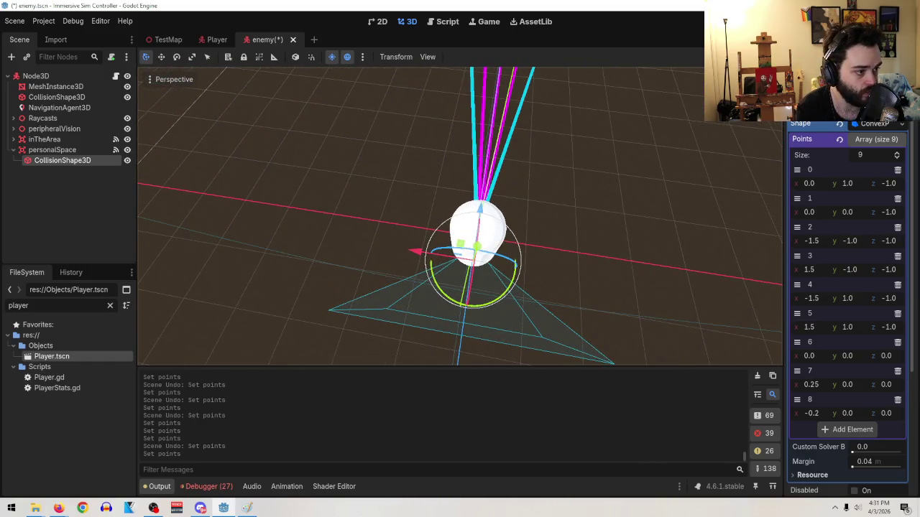
# - Add a tenth point to the Points array, starting at (0, 0, 0)
pyautogui.hotkey('alt', 'Tab')
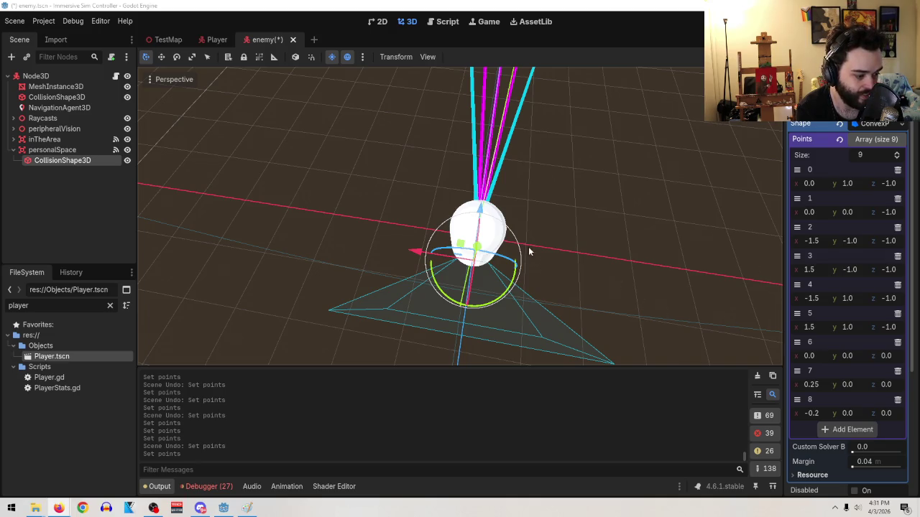
pyautogui.scroll(6, 528, 209)
pyautogui.scroll(-2, 510, 202)
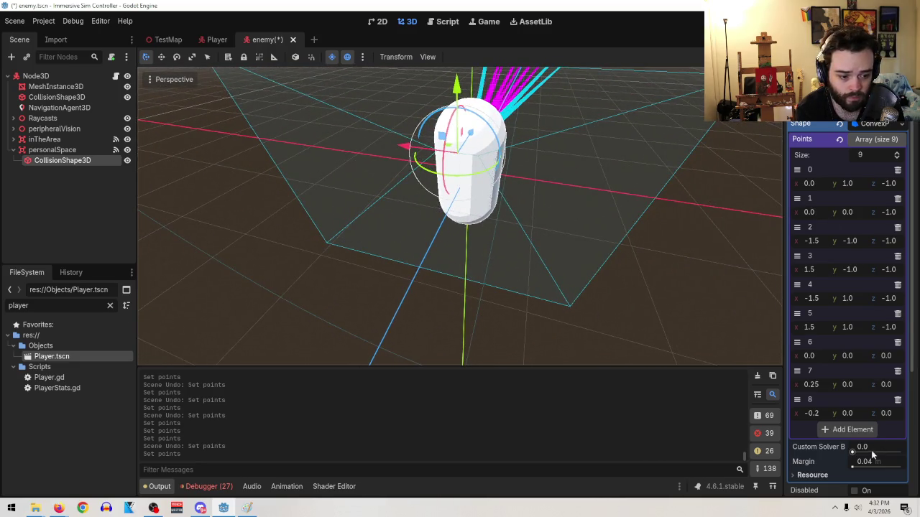
pyautogui.click(866, 430)
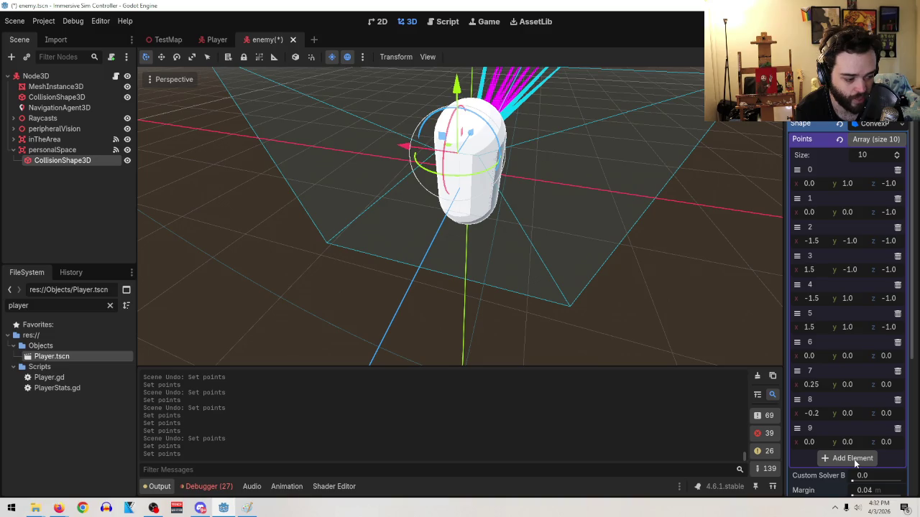
# - Adjust point 9, shifting x to about 0.44 and pushing z back to -0.56
pyautogui.moveTo(811, 442); pyautogui.dragTo(845, 442)
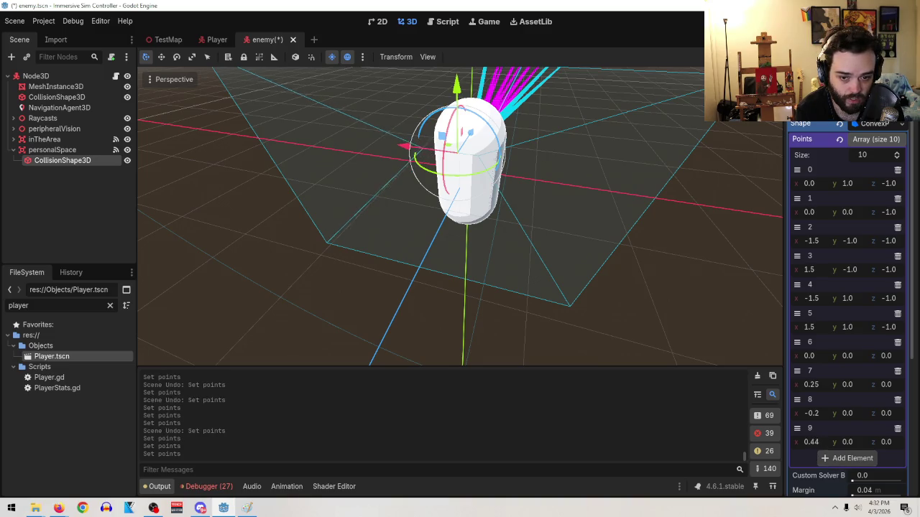
pyautogui.hotkey('ctrl', 'x')
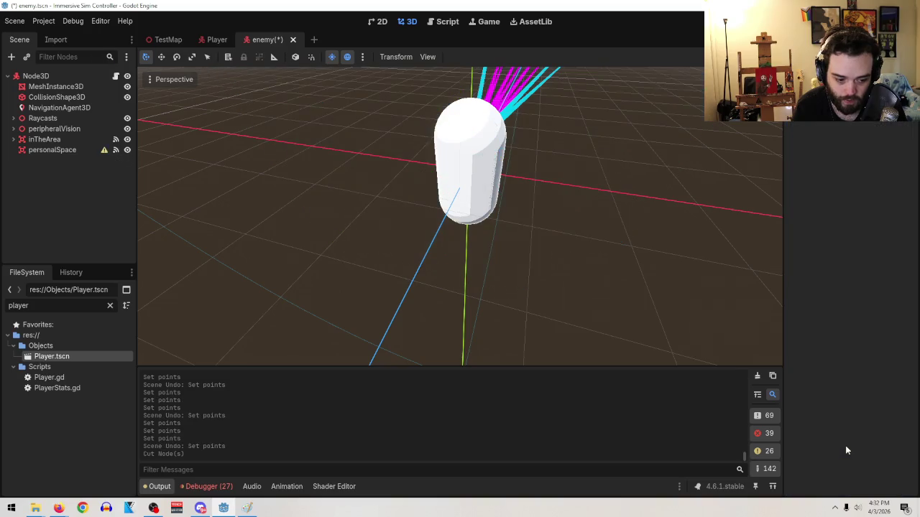
pyautogui.hotkey('ctrl', 'z')
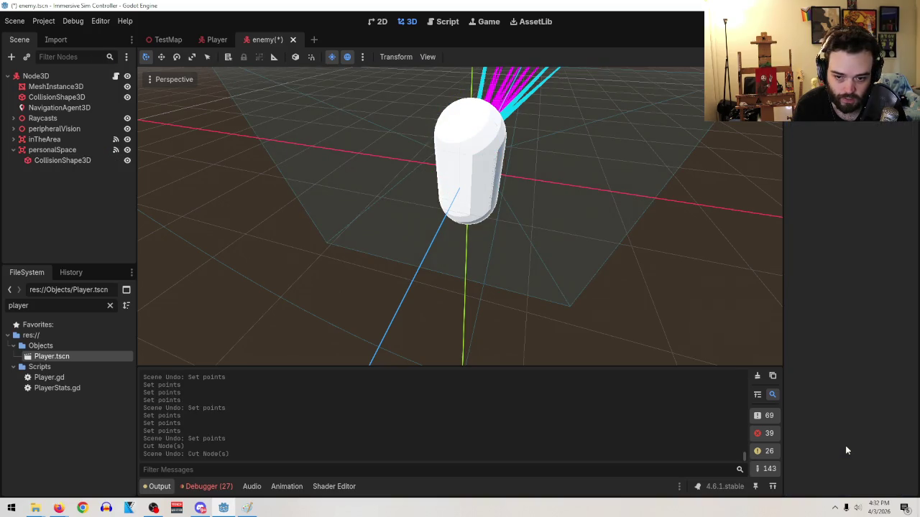
pyautogui.click(64, 160)
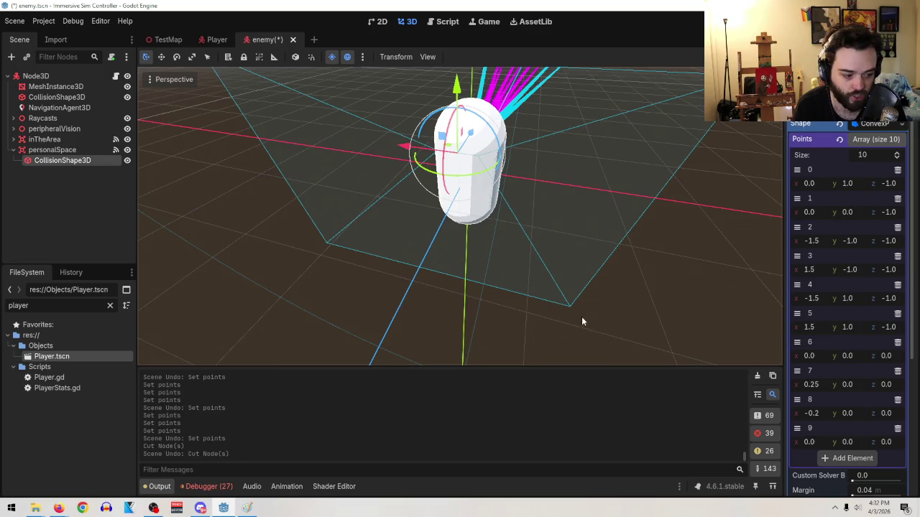
pyautogui.moveTo(581, 316); pyautogui.dragTo(607, 327)
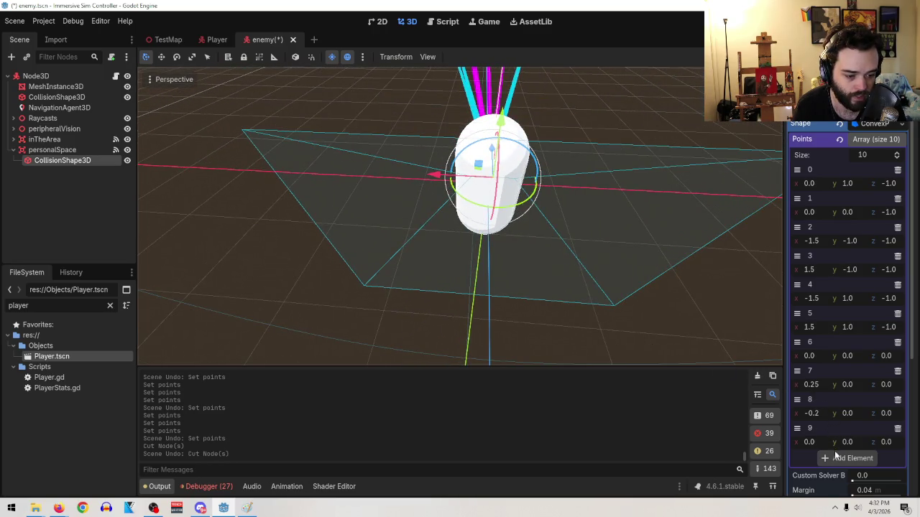
pyautogui.click(886, 442)
pyautogui.write('-0.2')
pyautogui.press('Return')
pyautogui.moveTo(889, 442)
pyautogui.mouseDown()
pyautogui.moveTo(845, 442)
pyautogui.moveTo(866, 442)
pyautogui.mouseUp()
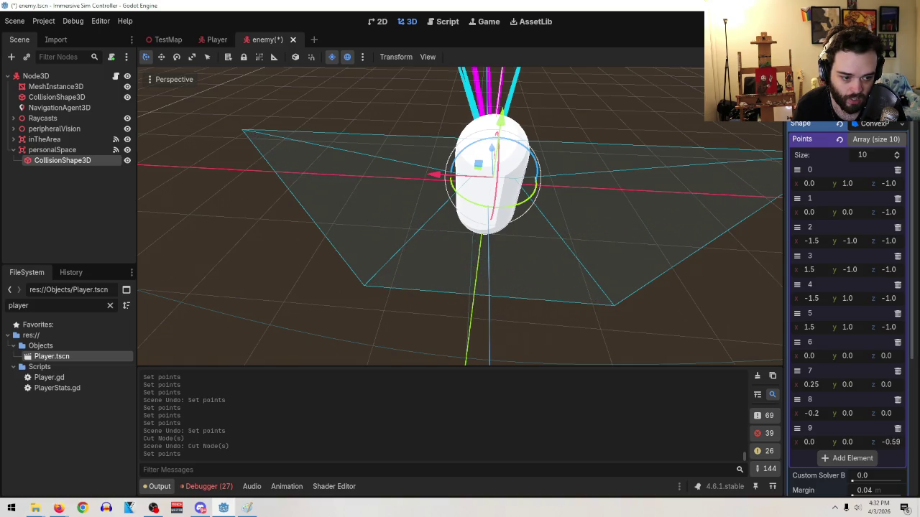
# - Switch the collision shape to a new ConcavePolygonShape3D
pyautogui.click(874, 125)
pyautogui.click(874, 125)
pyautogui.click(905, 128)
pyautogui.click(890, 237)
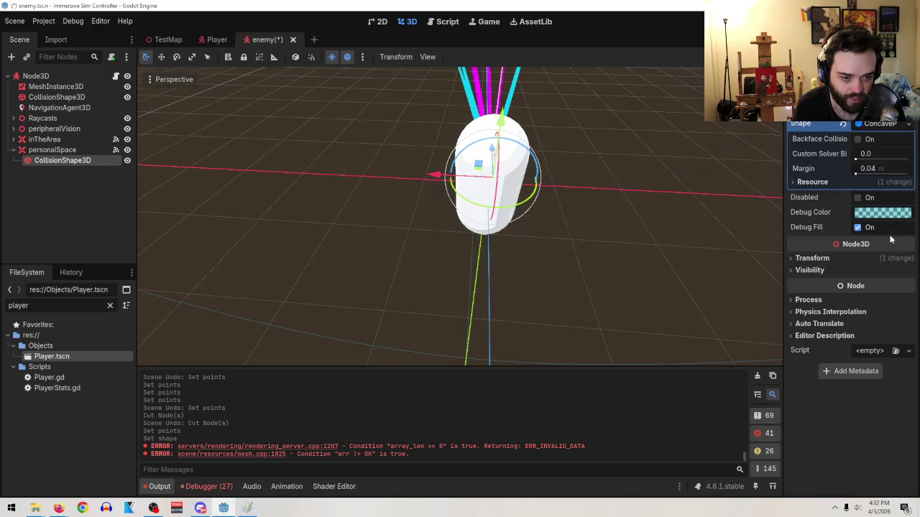
# - Revert to the convex wedge shape and set point 9's z to -0.5
pyautogui.click(859, 139)
pyautogui.hotkey('ctrl', 'z')
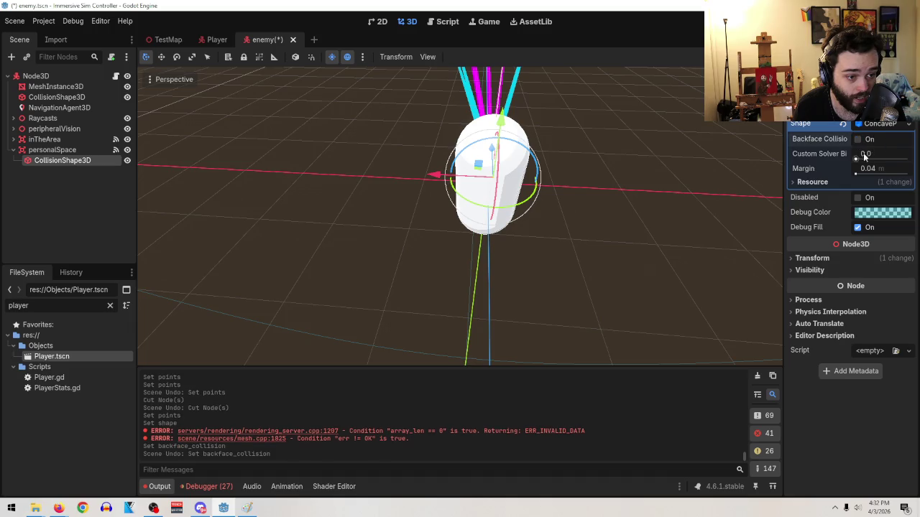
pyautogui.hotkey('ctrl', 'z')
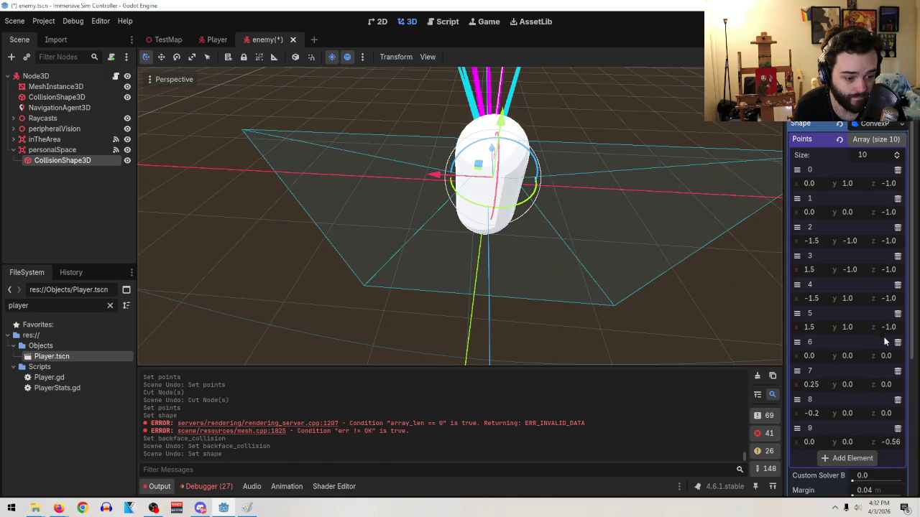
pyautogui.click(893, 442)
pyautogui.write('-')
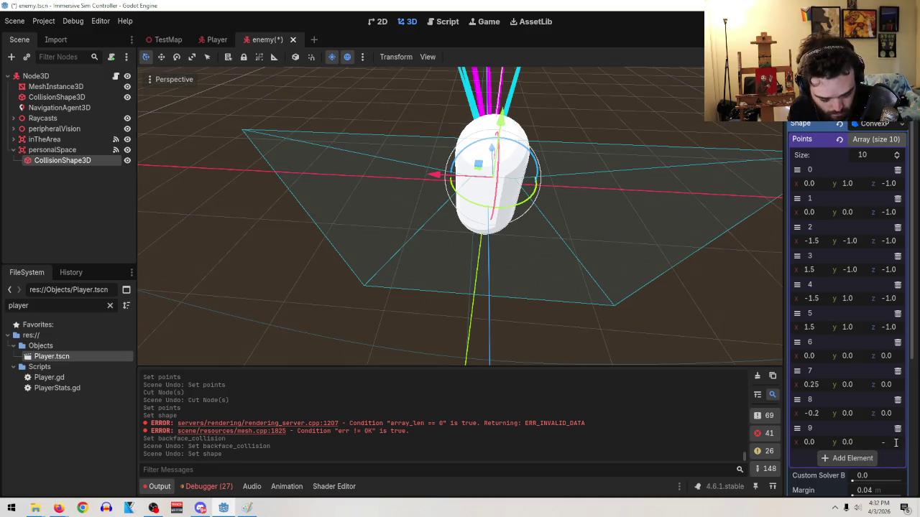
pyautogui.write('0.5')
pyautogui.press('Return')
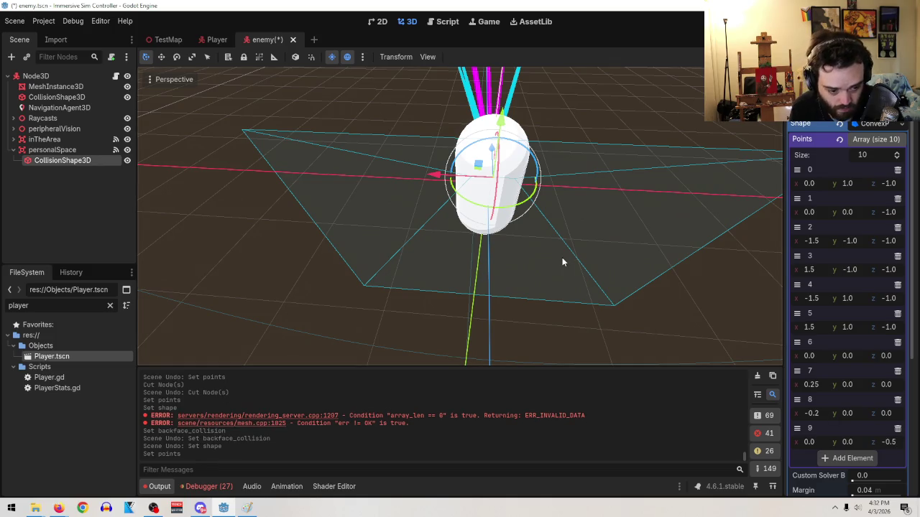
# - Add an eleventh point and set its y to 1.0 and z to -1.0
pyautogui.moveTo(566, 243)
pyautogui.mouseDown()
pyautogui.moveTo(543, 235)
pyautogui.moveTo(575, 245)
pyautogui.mouseUp()
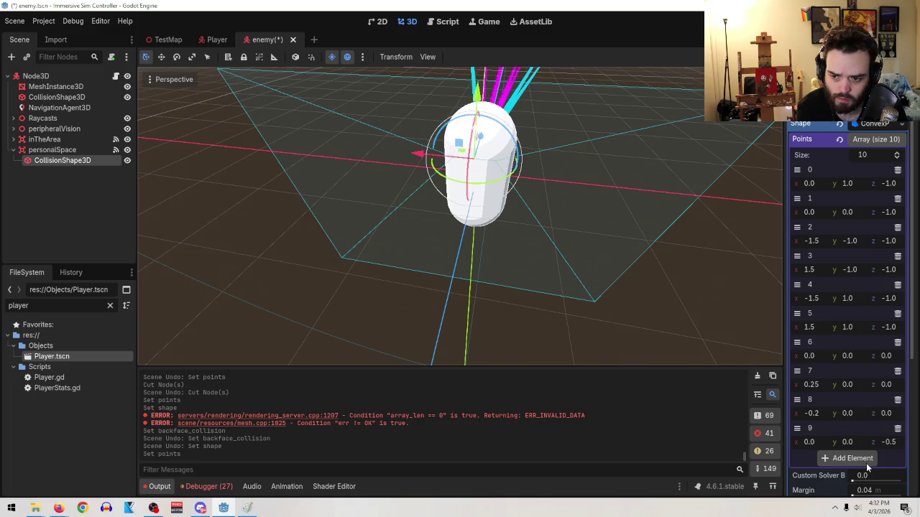
pyautogui.scroll(-4, 877, 360)
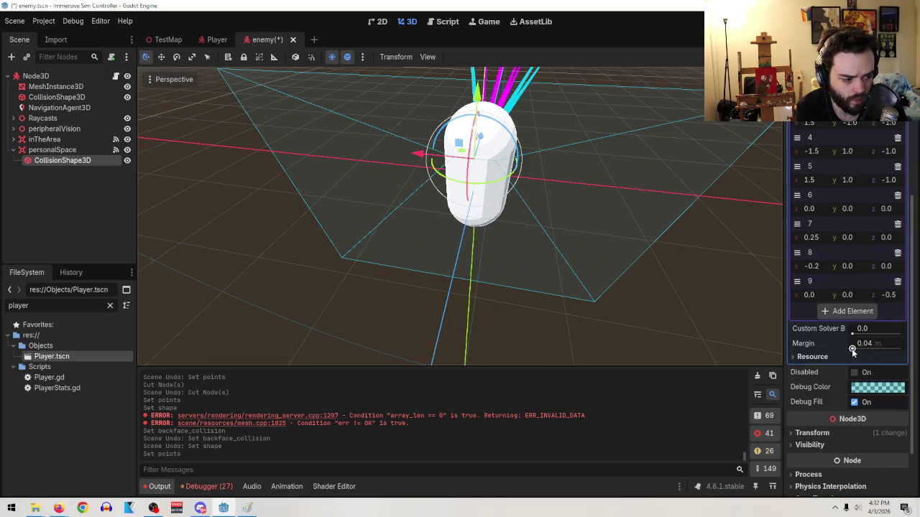
pyautogui.scroll(1, 855, 356)
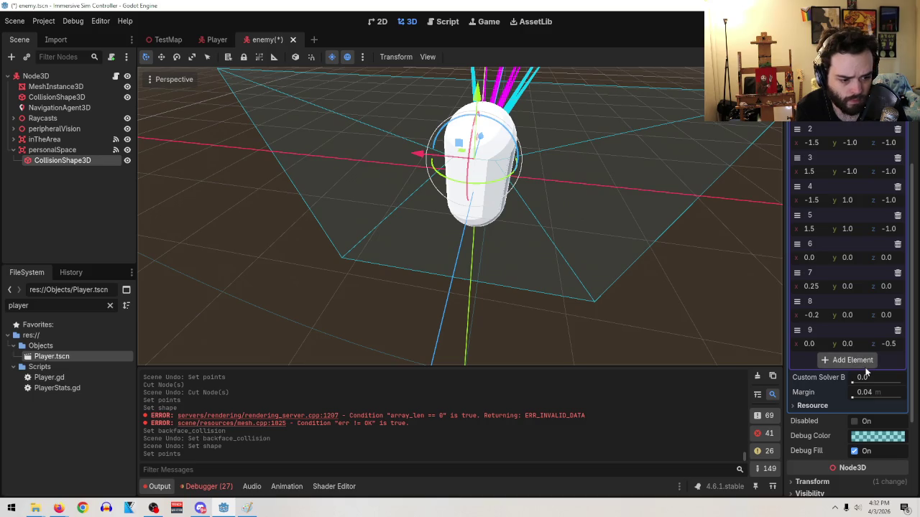
pyautogui.moveTo(612, 263)
pyautogui.mouseDown()
pyautogui.moveTo(531, 231)
pyautogui.moveTo(518, 245)
pyautogui.moveTo(562, 261)
pyautogui.mouseUp()
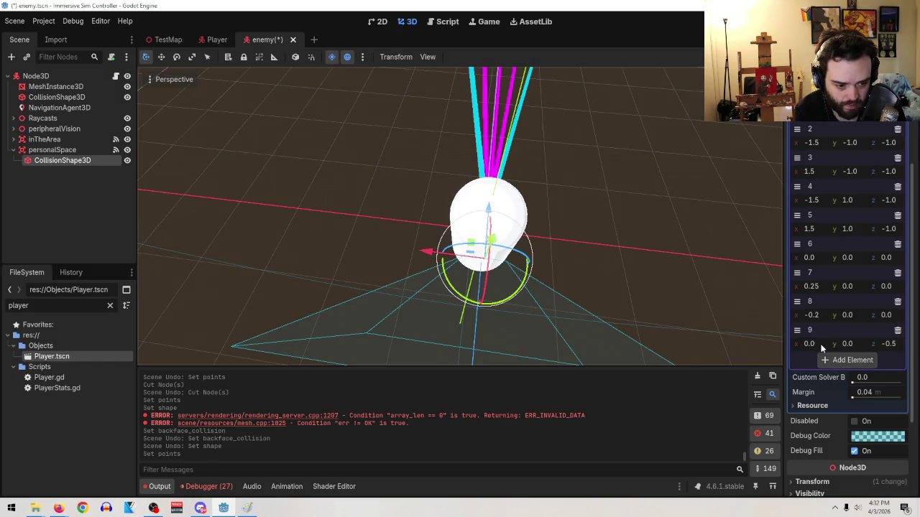
pyautogui.scroll(-4, 620, 219)
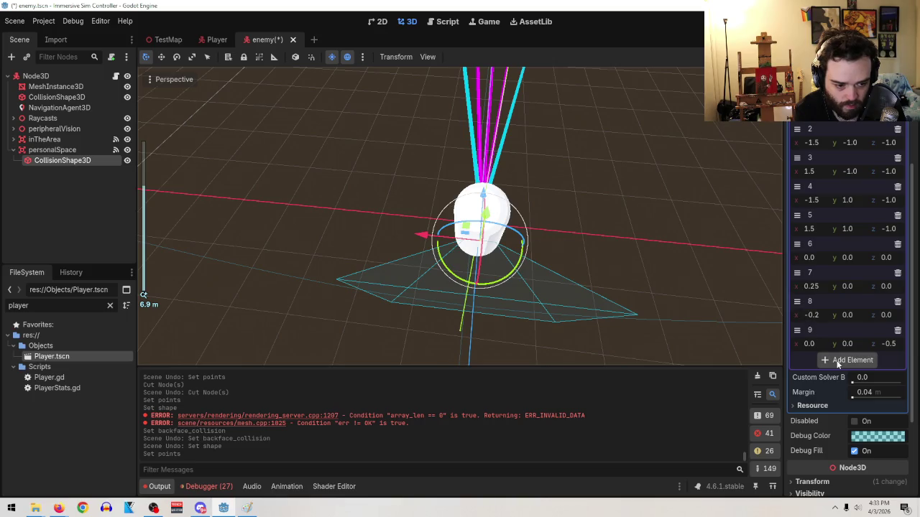
pyautogui.click(838, 363)
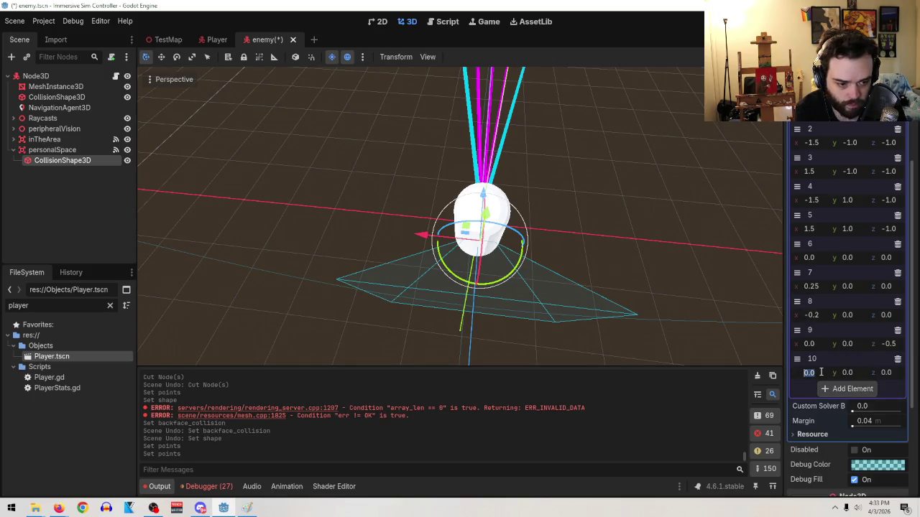
pyautogui.click(854, 372)
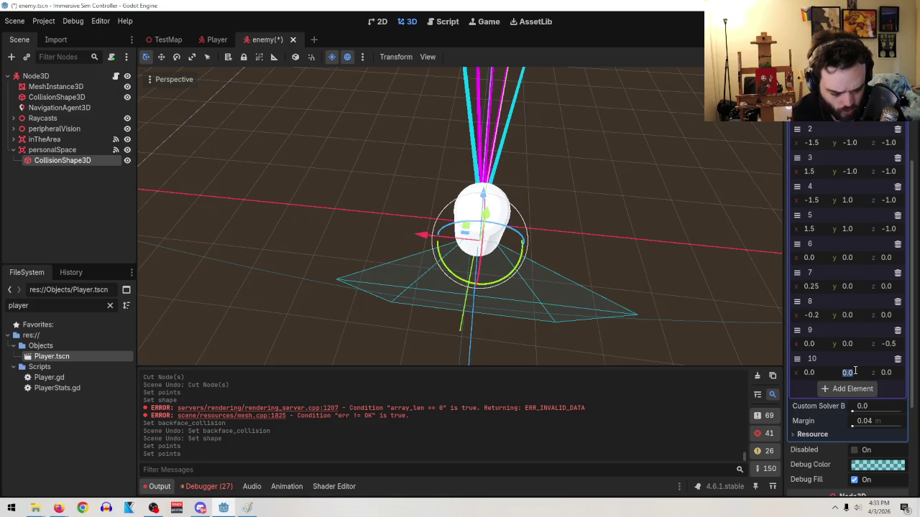
pyautogui.write('1')
pyautogui.press('Return')
pyautogui.click(886, 373)
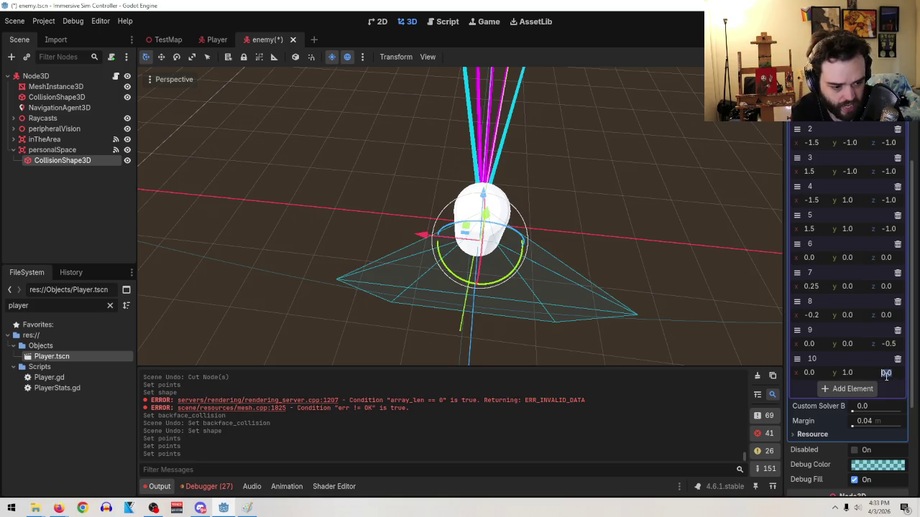
pyautogui.write('-1')
pyautogui.press('Return')
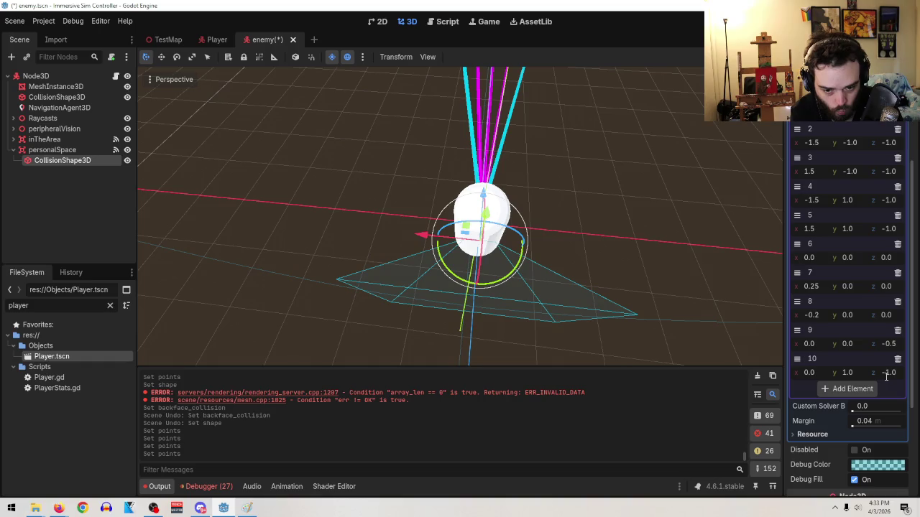
# - Set point 10's x to -0.1 and bring its z to -0.66
pyautogui.click(811, 372)
pyautogui.write('1.54')
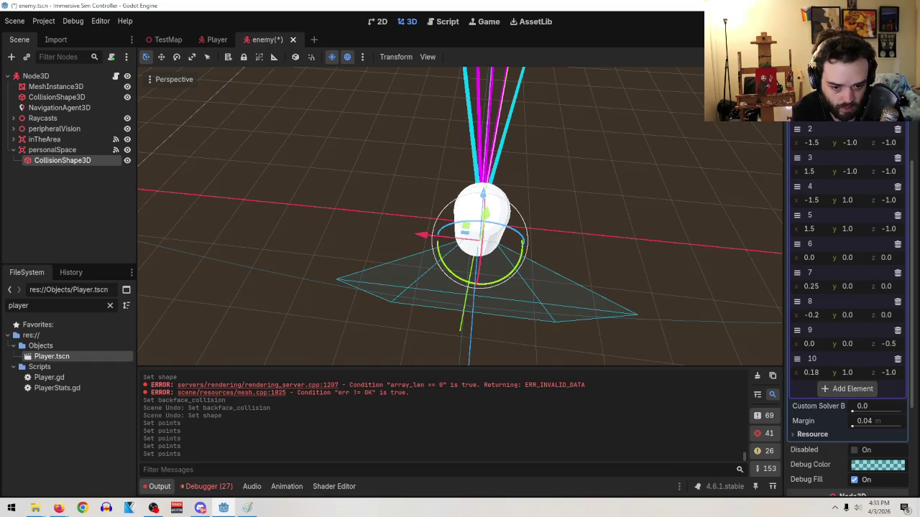
pyautogui.press('Return')
pyautogui.write('-0.1')
pyautogui.press('Return')
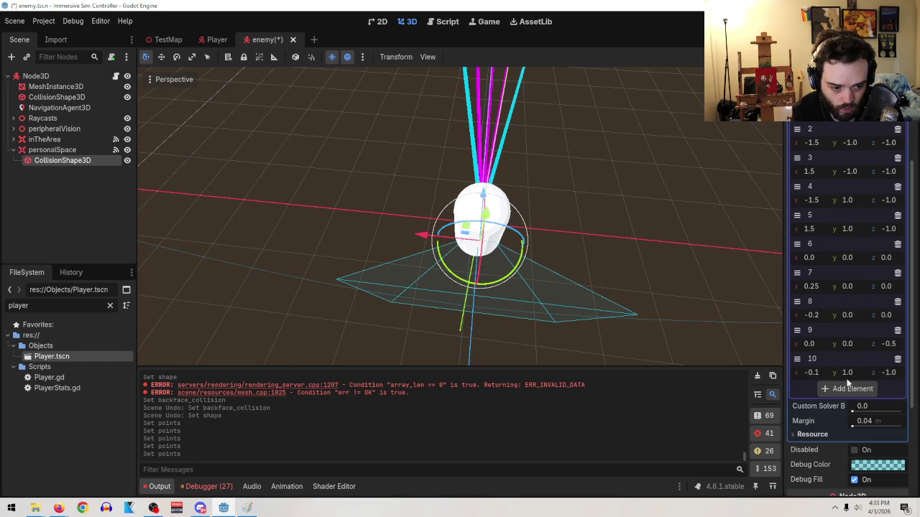
pyautogui.moveTo(890, 373); pyautogui.dragTo(916, 372)
pyautogui.moveTo(703, 272)
pyautogui.mouseDown()
pyautogui.moveTo(665, 208)
pyautogui.moveTo(611, 206)
pyautogui.moveTo(623, 224)
pyautogui.mouseUp()
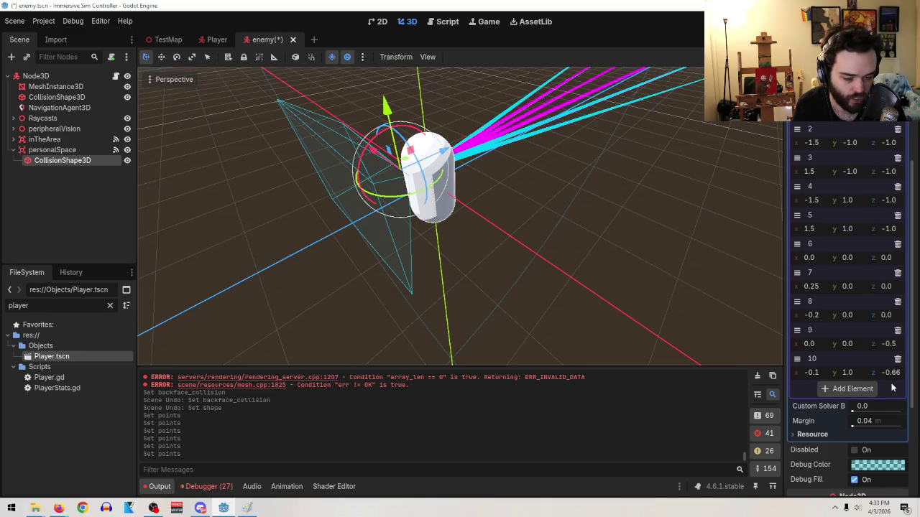
# - Move point 10 to (0.4, 1.0, -1.56) so the wedge reaches further out
pyautogui.moveTo(533, 231); pyautogui.dragTo(571, 251)
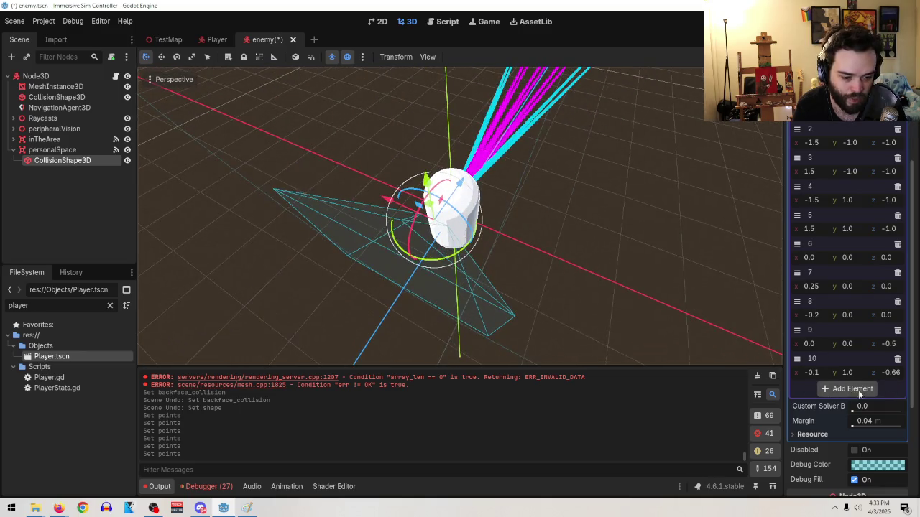
pyautogui.moveTo(896, 379); pyautogui.dragTo(887, 381)
pyautogui.click(892, 371)
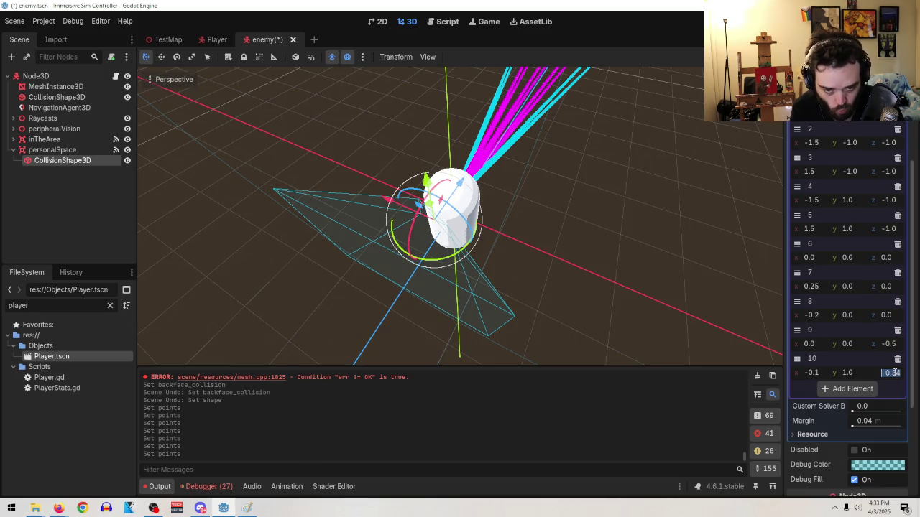
pyautogui.write('0.5')
pyautogui.press('Return')
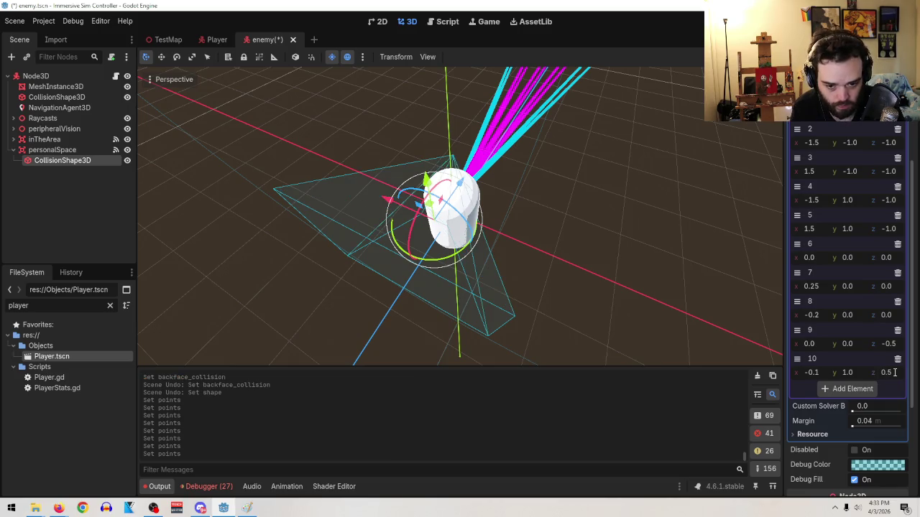
pyautogui.moveTo(626, 126)
pyautogui.mouseDown()
pyautogui.moveTo(603, 124)
pyautogui.moveTo(655, 122)
pyautogui.moveTo(668, 144)
pyautogui.mouseUp()
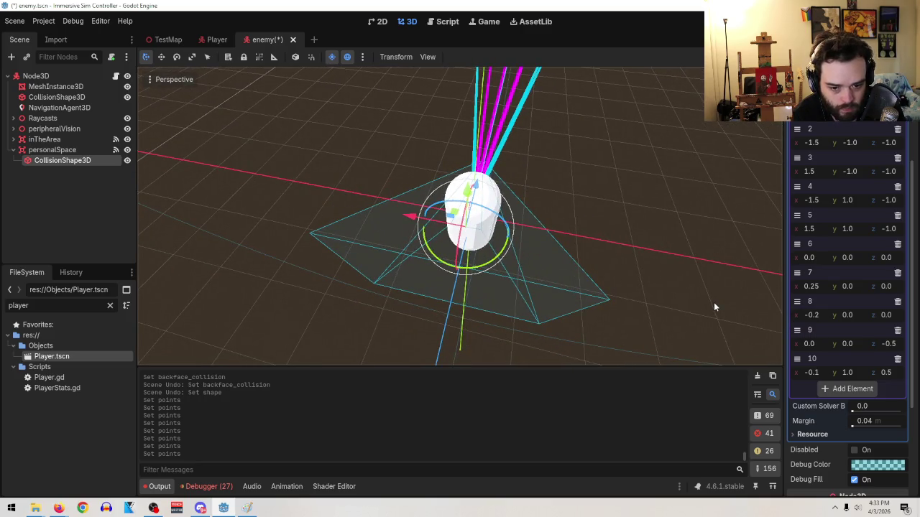
pyautogui.moveTo(886, 372)
pyautogui.mouseDown()
pyautogui.moveTo(841, 372)
pyautogui.moveTo(899, 372)
pyautogui.mouseUp()
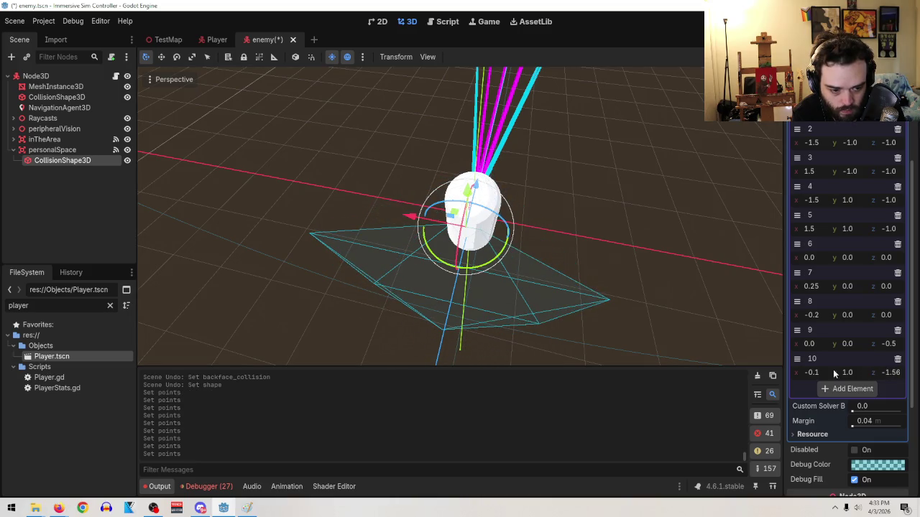
pyautogui.moveTo(810, 373); pyautogui.dragTo(838, 372)
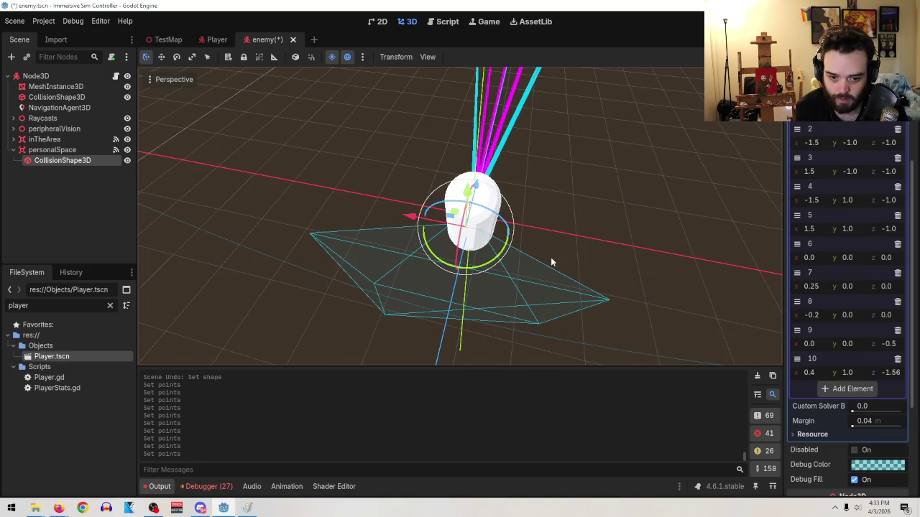
pyautogui.click(11, 508)
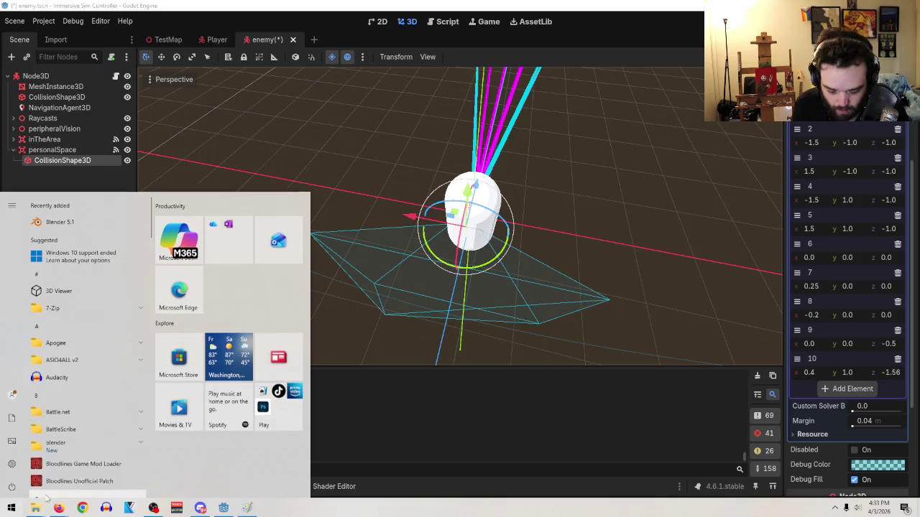
# - Abandon the Start search and launch Blender 5.1 from its desktop shortcut
pyautogui.write('b;ende')
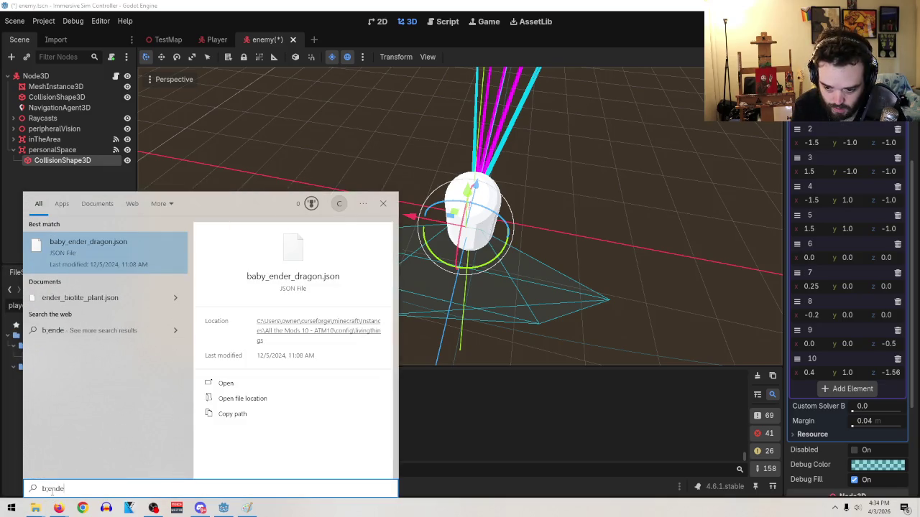
pyautogui.press('BackSpace')
pyautogui.press('BackSpace')
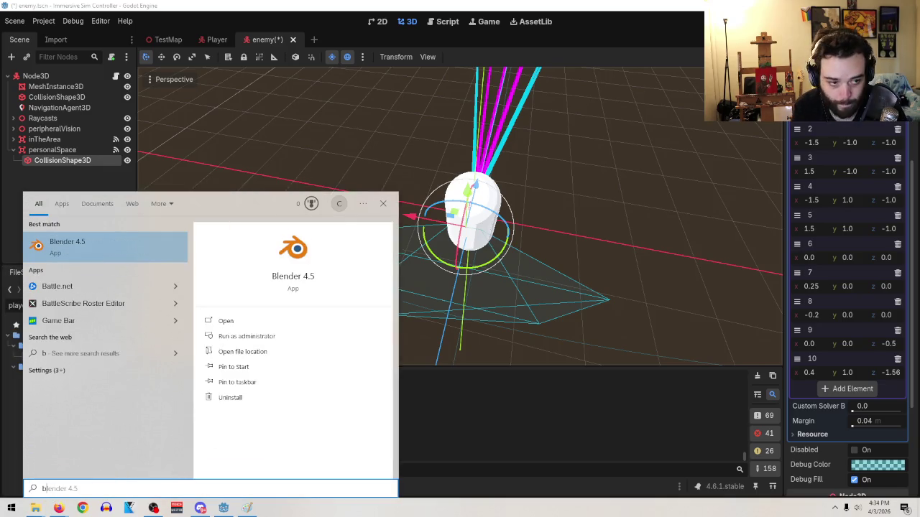
pyautogui.press('super+d')
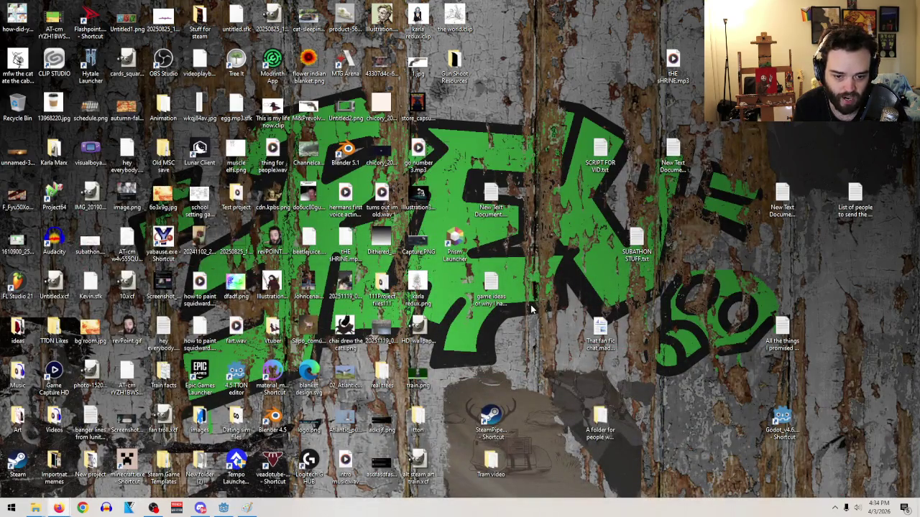
pyautogui.doubleClick(348, 151)
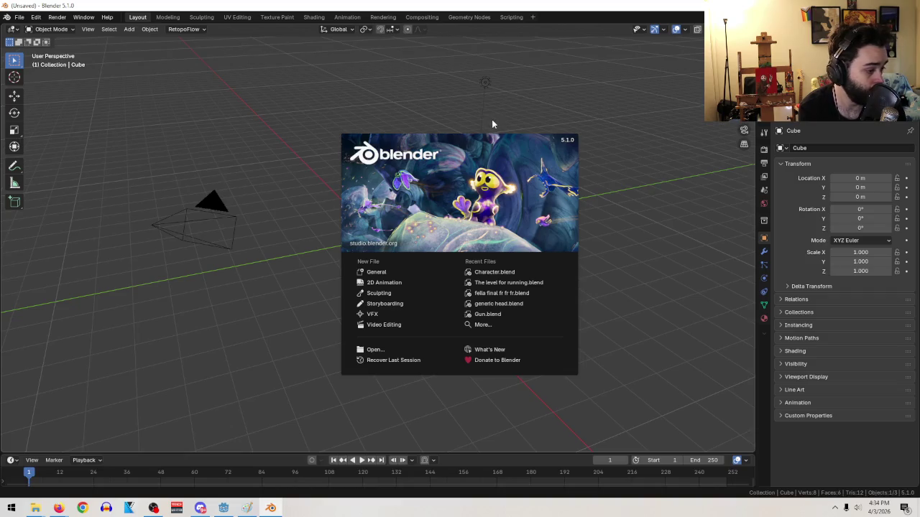
# - Close the splash screen, delete the default cube, and add a cylinder at the origin
pyautogui.click(369, 272)
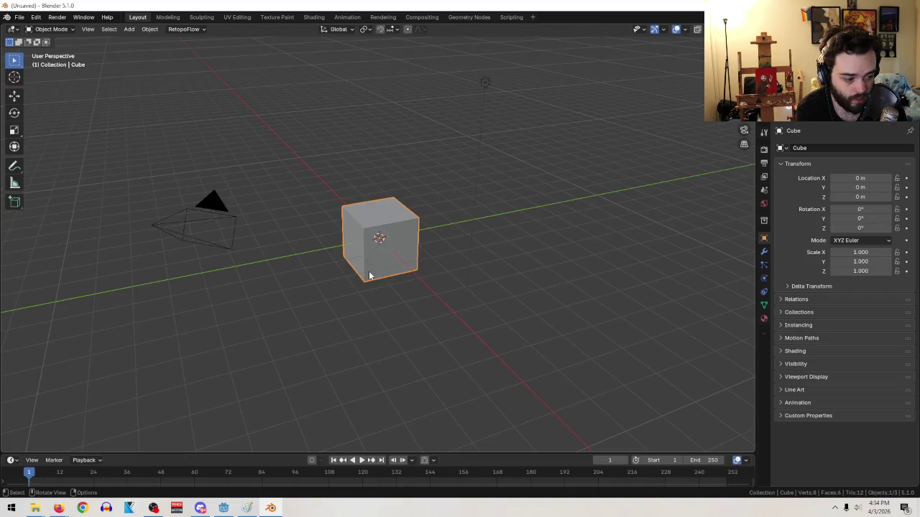
pyautogui.click(384, 240)
pyautogui.press('Delete')
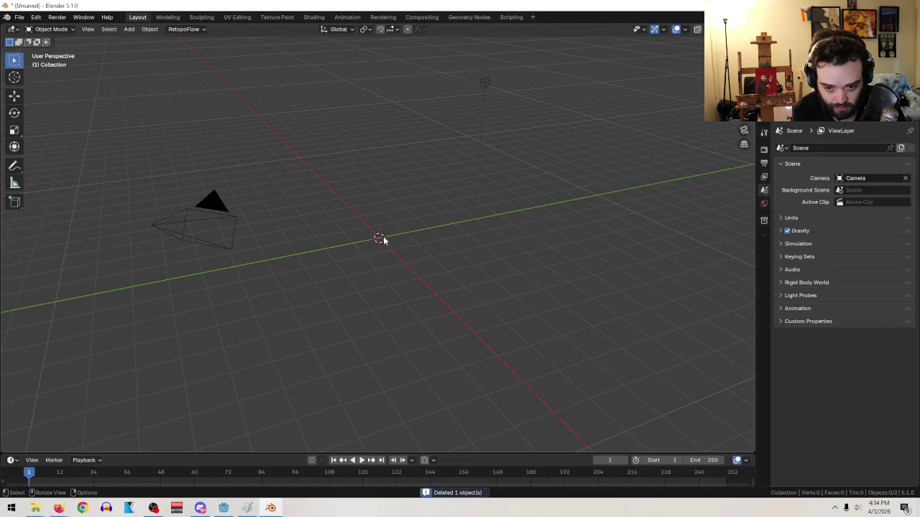
pyautogui.click(129, 30)
pyautogui.moveTo(155, 58)
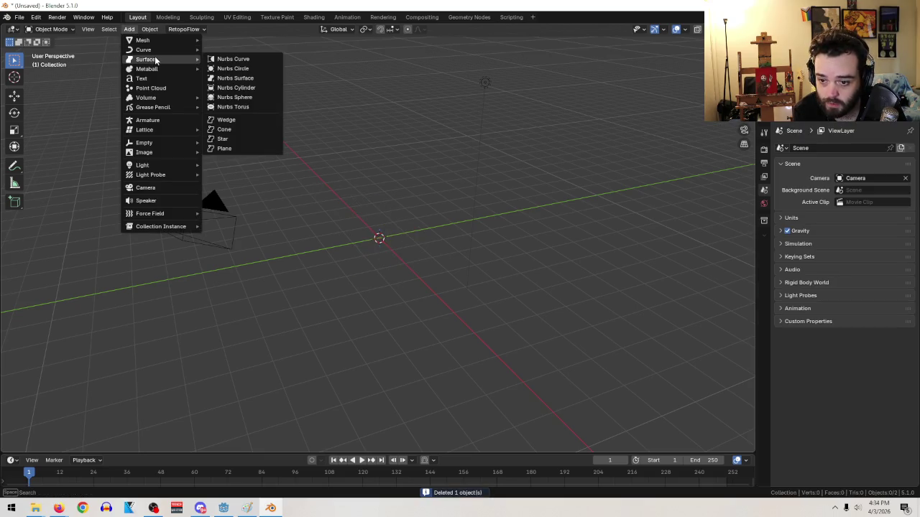
pyautogui.moveTo(162, 40)
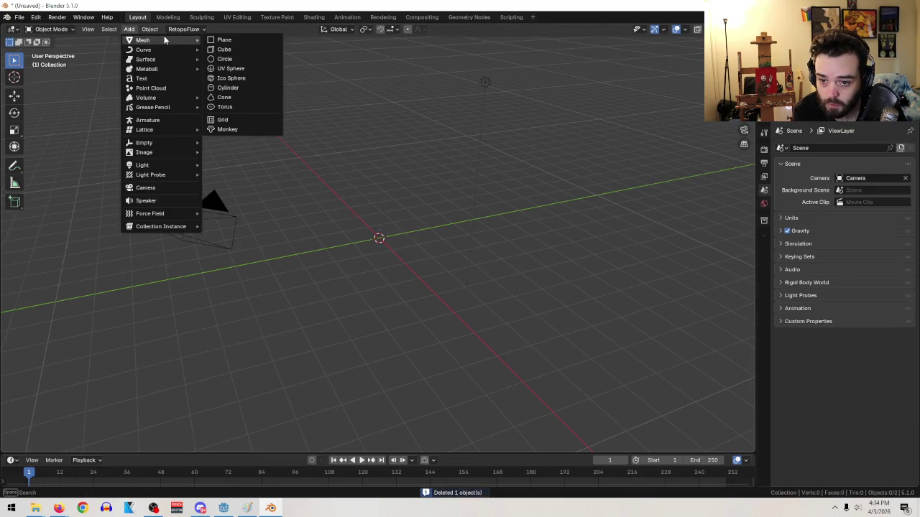
pyautogui.click(249, 87)
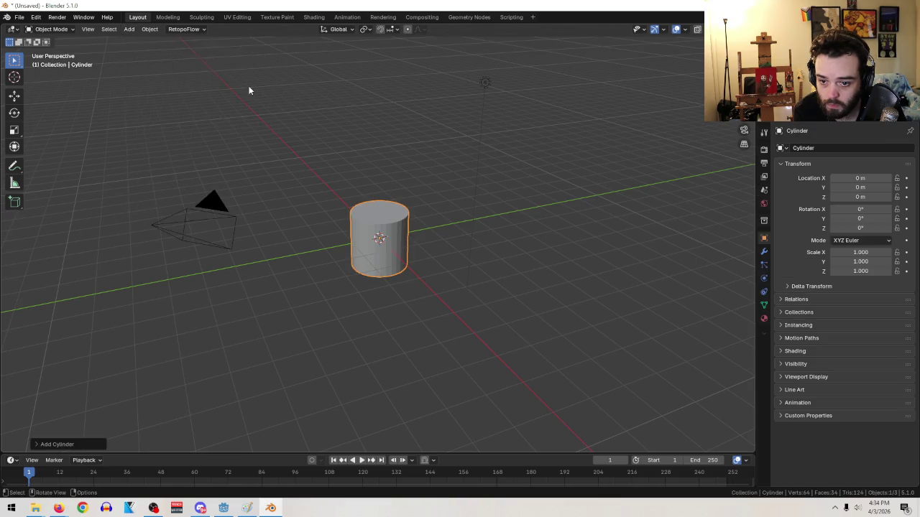
pyautogui.moveTo(389, 197)
pyautogui.mouseDown()
pyautogui.moveTo(490, 280)
pyautogui.moveTo(446, 280)
pyautogui.moveTo(433, 255)
pyautogui.moveTo(396, 240)
pyautogui.moveTo(433, 300)
pyautogui.mouseUp()
pyautogui.scroll(4, 396, 240)
pyautogui.scroll(-4, 185, 189)
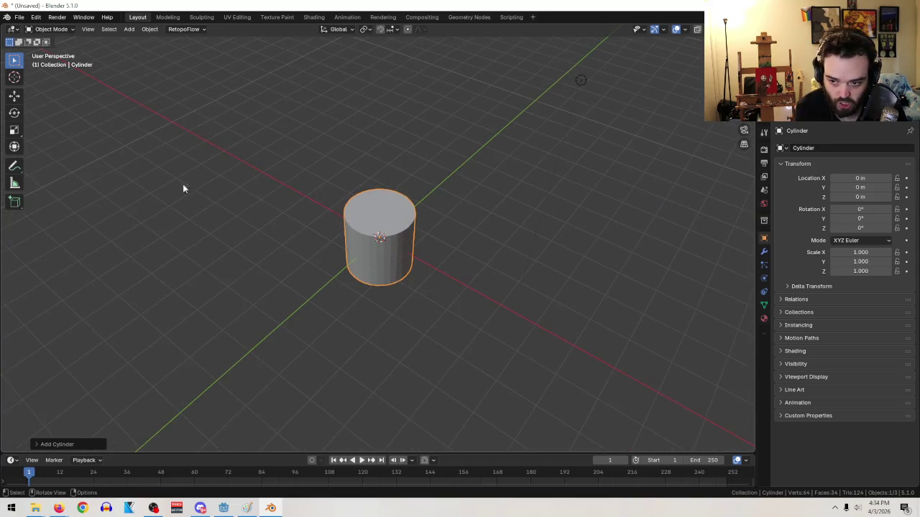
# - Add a new cube mesh at the origin
pyautogui.click(133, 29)
pyautogui.moveTo(136, 41)
pyautogui.click(239, 50)
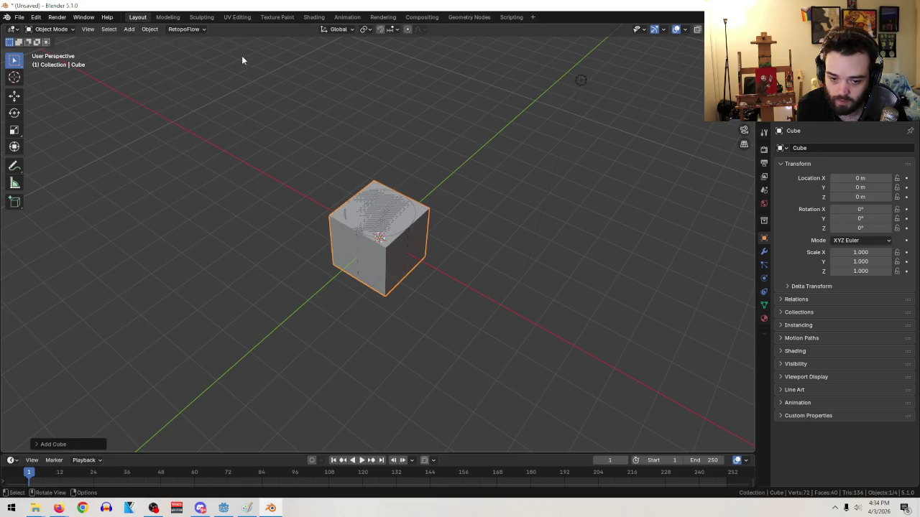
# - Move the cube along X to 1.9951 m in front of the cylinder
pyautogui.click(14, 96)
pyautogui.moveTo(415, 258)
pyautogui.mouseDown()
pyautogui.moveTo(485, 288)
pyautogui.moveTo(471, 278)
pyautogui.mouseUp()
pyautogui.moveTo(535, 271)
pyautogui.mouseDown()
pyautogui.moveTo(466, 307)
pyautogui.moveTo(485, 309)
pyautogui.mouseUp()
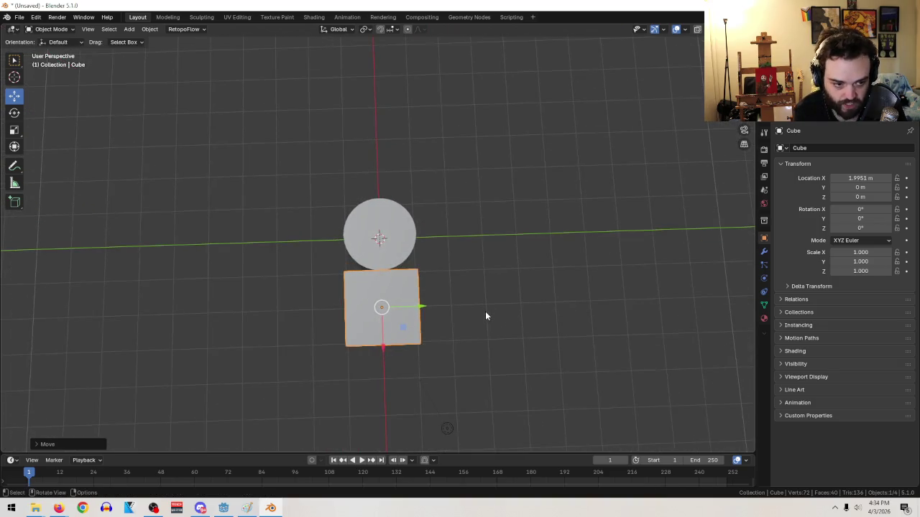
# - In Edit Mode, widen the cube's far face along Y and add a 2-cut loop cut
pyautogui.click(58, 29)
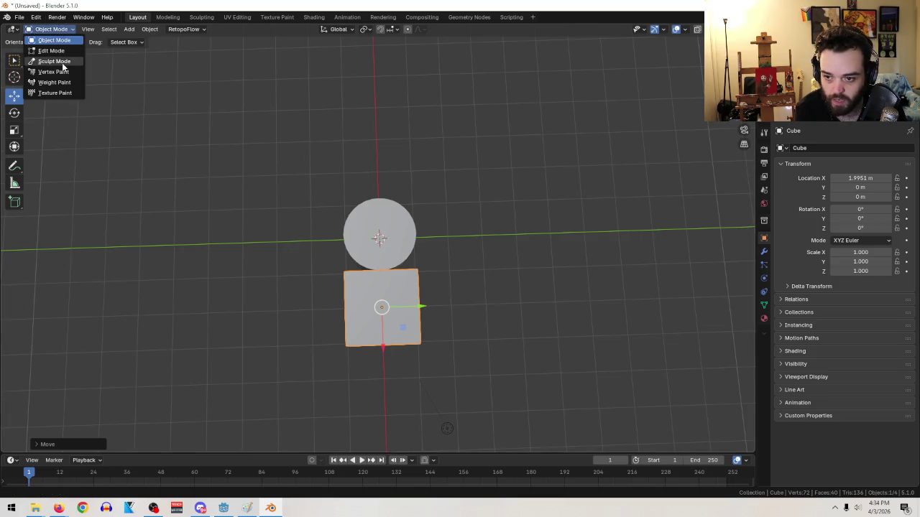
pyautogui.click(64, 52)
pyautogui.moveTo(462, 376)
pyautogui.mouseDown()
pyautogui.moveTo(456, 298)
pyautogui.moveTo(479, 345)
pyautogui.moveTo(484, 421)
pyautogui.moveTo(273, 351)
pyautogui.mouseUp()
pyautogui.scroll(4, 479, 345)
pyautogui.scroll(-4, 489, 338)
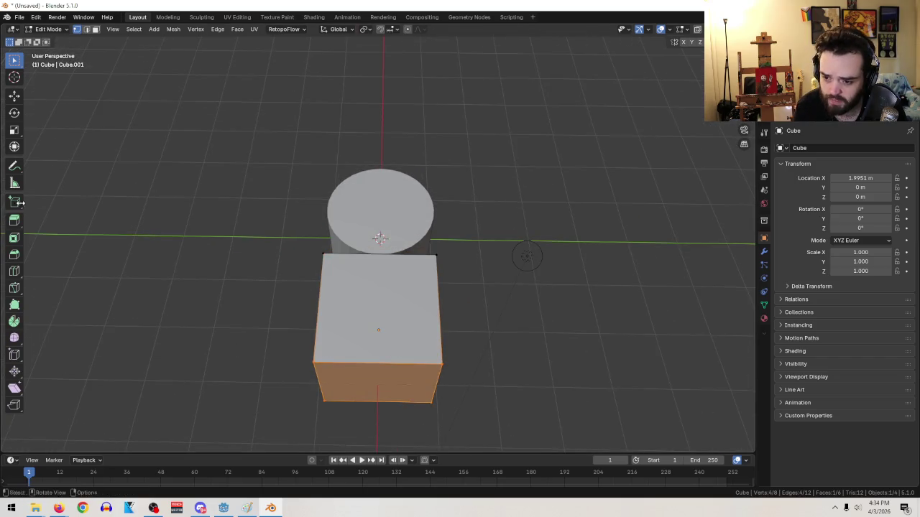
pyautogui.click(14, 130)
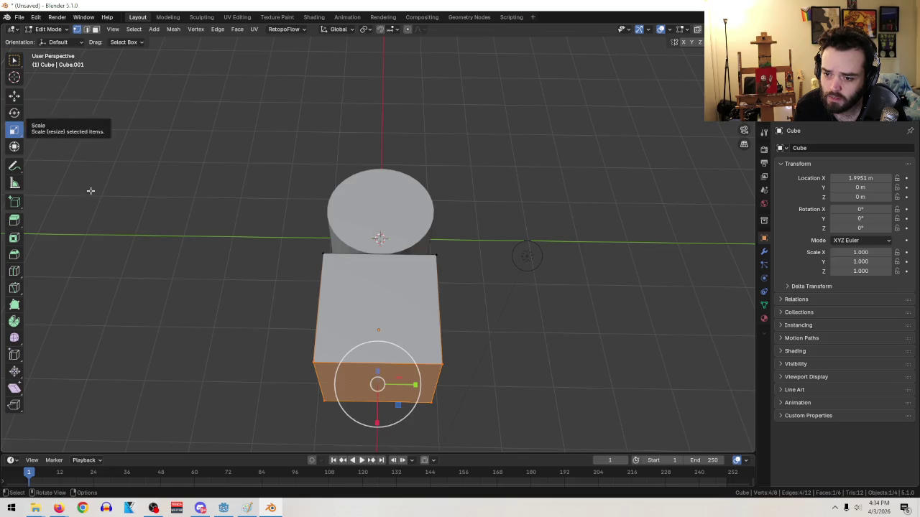
pyautogui.moveTo(416, 386)
pyautogui.mouseDown()
pyautogui.moveTo(554, 378)
pyautogui.moveTo(501, 375)
pyautogui.moveTo(506, 367)
pyautogui.mouseUp()
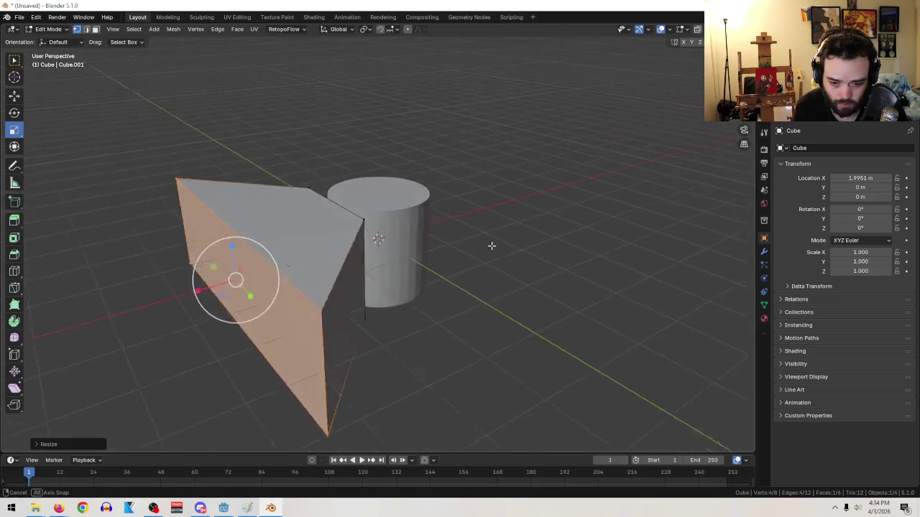
pyautogui.moveTo(438, 266)
pyautogui.mouseDown()
pyautogui.moveTo(470, 276)
pyautogui.moveTo(338, 302)
pyautogui.moveTo(363, 321)
pyautogui.mouseUp()
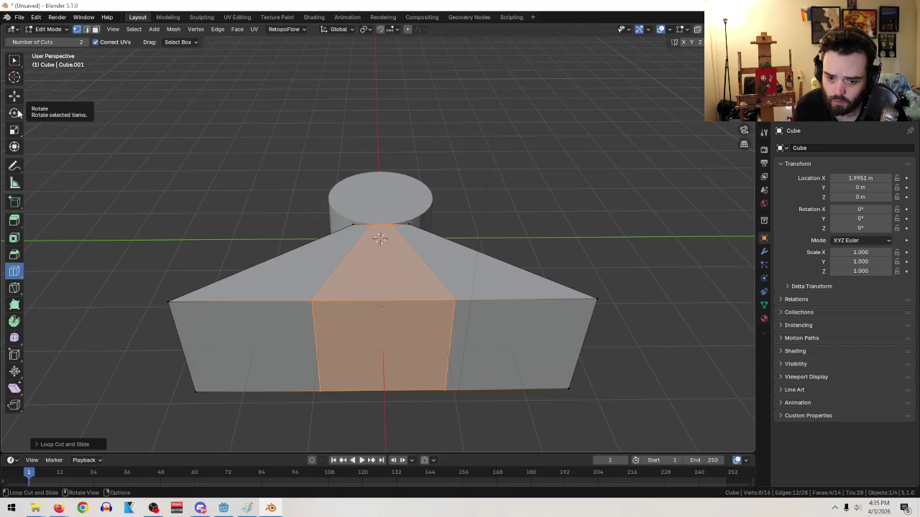
# - Reduce the loop cut to a single middle cut
pyautogui.moveTo(45, 42); pyautogui.dragTo(28, 42)
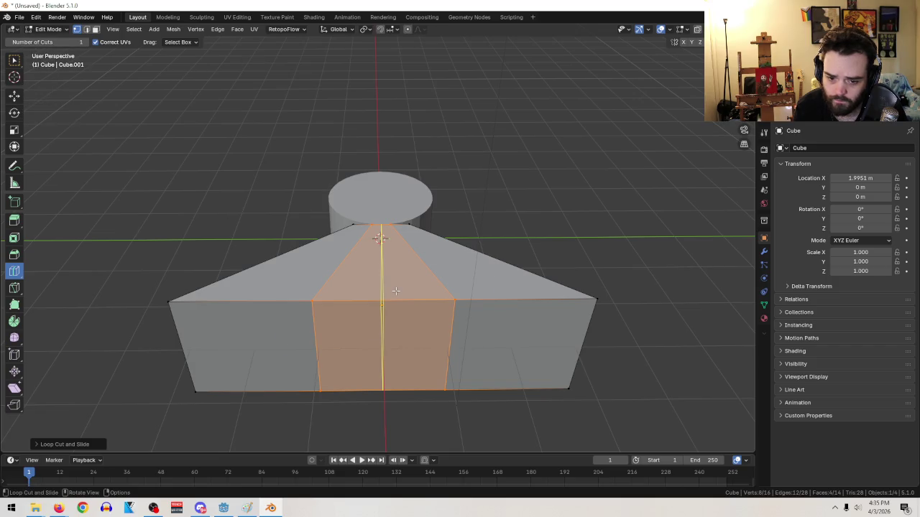
pyautogui.click(14, 96)
pyautogui.moveTo(298, 284); pyautogui.dragTo(356, 271)
pyautogui.rightClick(356, 272)
# - In top view, box-select the outer middle edge and pull it back toward the cylinder
pyautogui.press('KP_7')
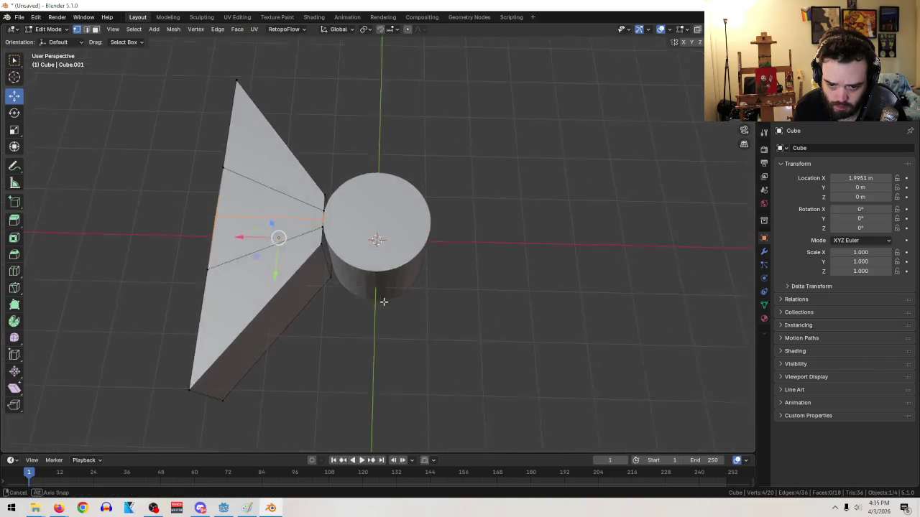
pyautogui.press('b')
pyautogui.moveTo(328, 236); pyautogui.dragTo(321, 225)
pyautogui.press('b')
pyautogui.moveTo(421, 289); pyautogui.dragTo(301, 190)
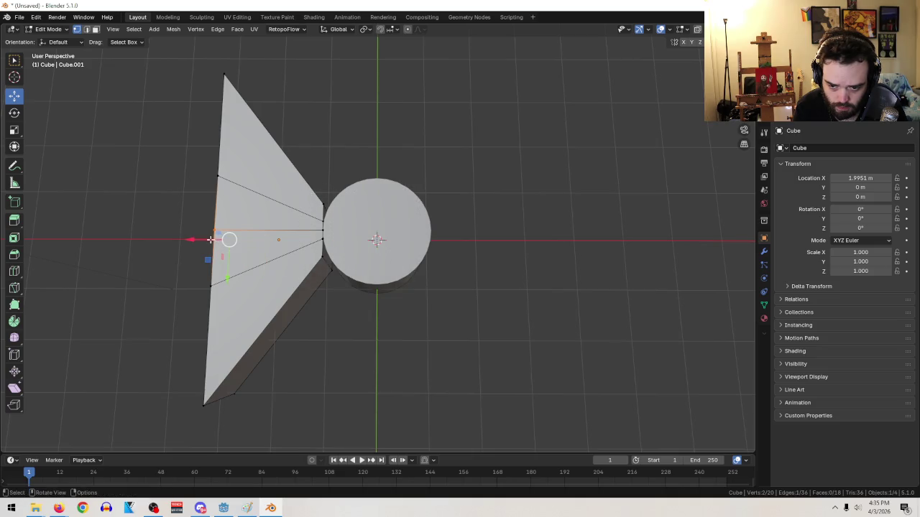
pyautogui.moveTo(192, 239); pyautogui.dragTo(296, 232)
# - Select the vertices around the V notch and scale them along Y
pyautogui.moveTo(396, 252)
pyautogui.mouseDown()
pyautogui.moveTo(515, 204)
pyautogui.moveTo(511, 189)
pyautogui.moveTo(509, 199)
pyautogui.mouseUp()
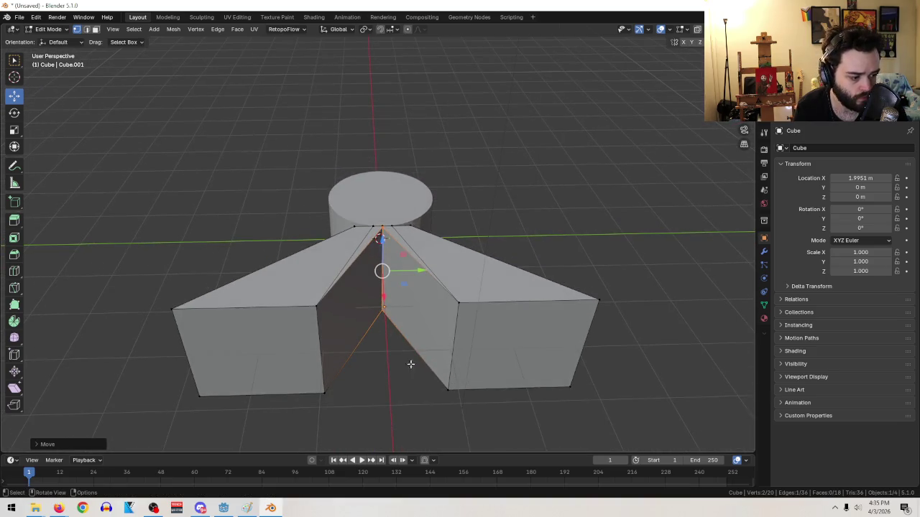
pyautogui.moveTo(281, 293); pyautogui.dragTo(495, 425)
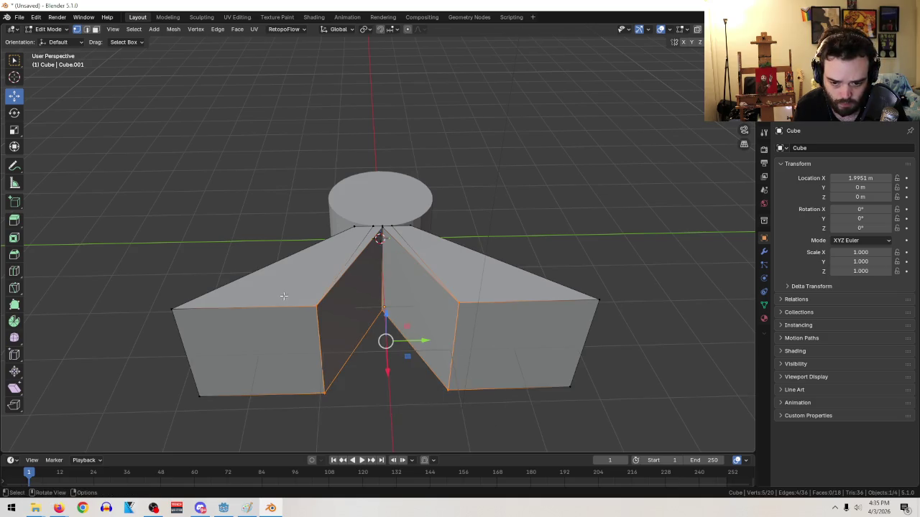
pyautogui.click(14, 130)
pyautogui.moveTo(423, 339)
pyautogui.mouseDown()
pyautogui.moveTo(456, 335)
pyautogui.moveTo(379, 340)
pyautogui.moveTo(499, 266)
pyautogui.moveTo(503, 251)
pyautogui.moveTo(508, 267)
pyautogui.moveTo(496, 237)
pyautogui.moveTo(431, 215)
pyautogui.moveTo(282, 195)
pyautogui.moveTo(291, 237)
pyautogui.moveTo(372, 233)
pyautogui.moveTo(437, 243)
pyautogui.moveTo(428, 294)
pyautogui.mouseUp()
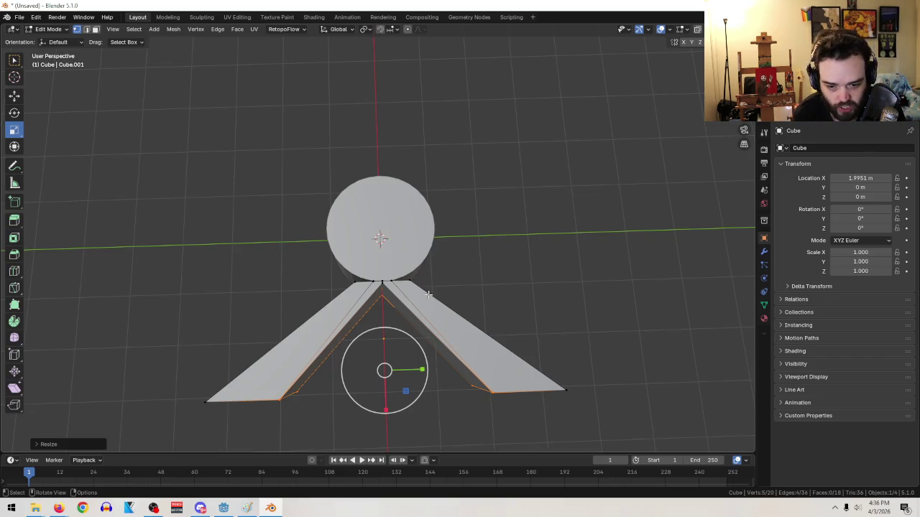
# - Box-select the V arms' end faces, move them inward to shorten the arms, and return to Object Mode
pyautogui.moveTo(434, 320)
pyautogui.mouseDown()
pyautogui.moveTo(404, 288)
pyautogui.moveTo(410, 282)
pyautogui.moveTo(403, 299)
pyautogui.moveTo(352, 304)
pyautogui.moveTo(281, 275)
pyautogui.moveTo(423, 269)
pyautogui.moveTo(441, 314)
pyautogui.moveTo(551, 405)
pyautogui.mouseUp()
pyautogui.moveTo(613, 423); pyautogui.dragTo(161, 377)
pyautogui.moveTo(628, 349)
pyautogui.mouseDown()
pyautogui.moveTo(598, 296)
pyautogui.moveTo(625, 425)
pyautogui.moveTo(526, 420)
pyautogui.moveTo(520, 388)
pyautogui.moveTo(170, 292)
pyautogui.mouseUp()
pyautogui.scroll(3, 436, 390)
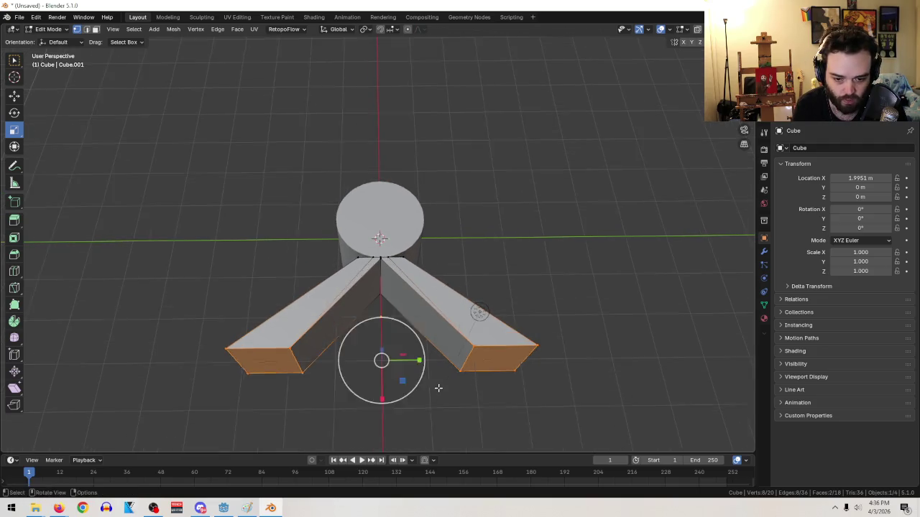
pyautogui.click(14, 95)
pyautogui.moveTo(384, 429)
pyautogui.mouseDown()
pyautogui.moveTo(386, 454)
pyautogui.moveTo(383, 390)
pyautogui.mouseUp()
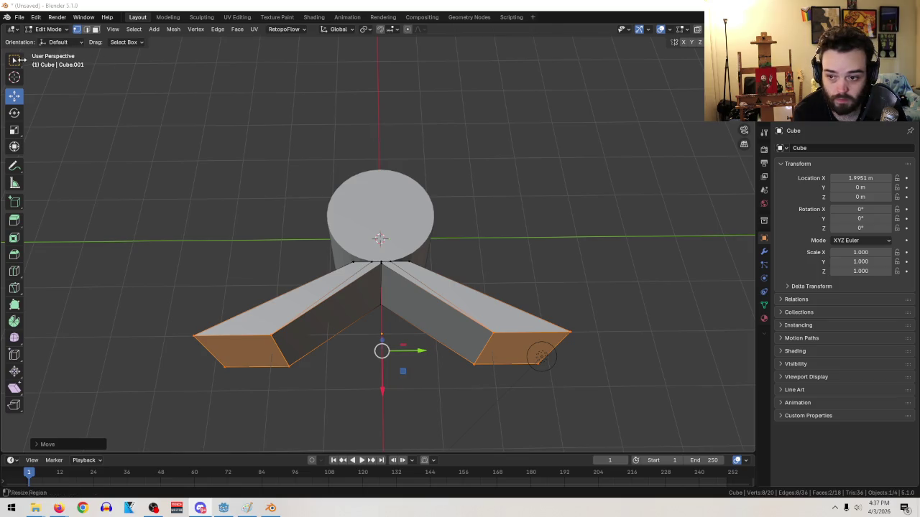
pyautogui.click(54, 36)
pyautogui.click(52, 38)
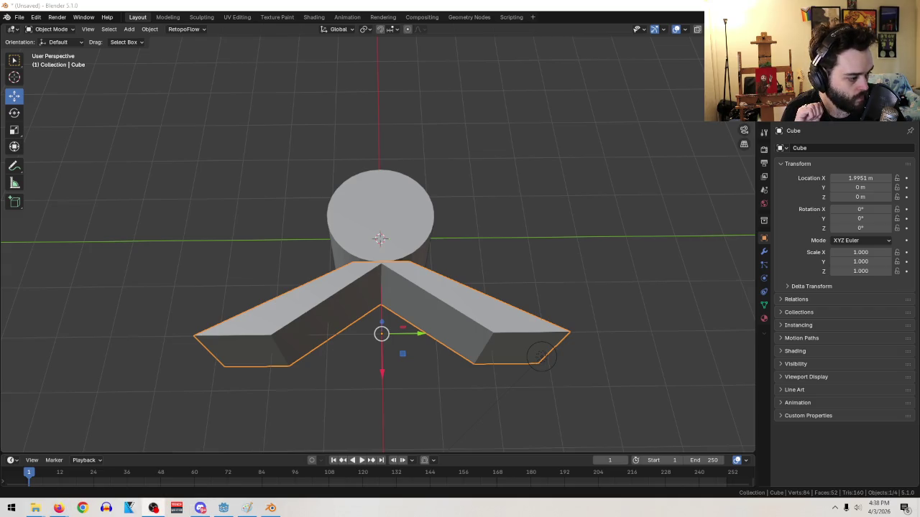
# - Delete the cylinder from the Blender scene
pyautogui.press('XF86AudioPlay')
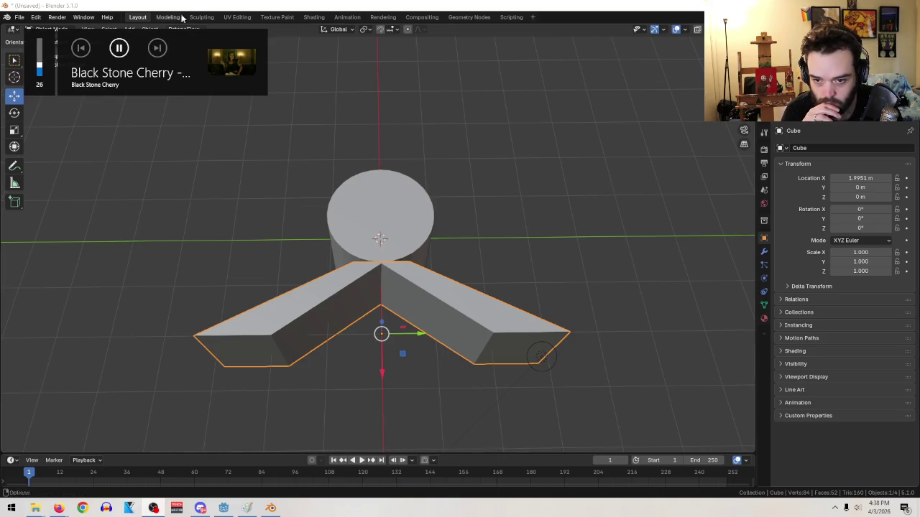
pyautogui.click(379, 237)
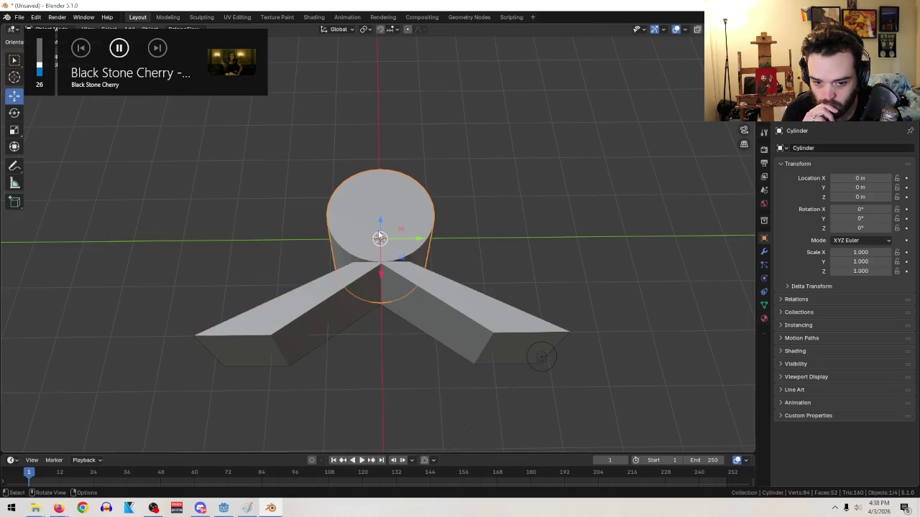
pyautogui.press('Delete')
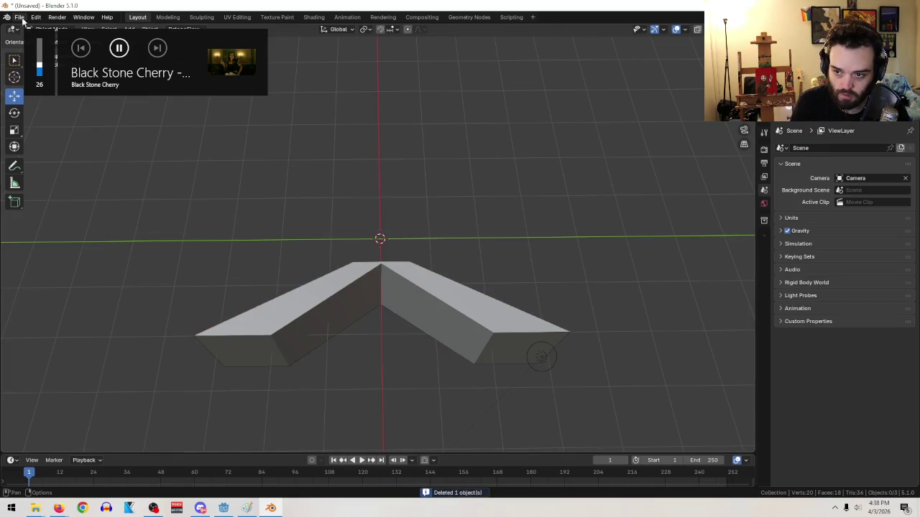
# - Start a glTF 2.0 export of the scene from the File menu
pyautogui.click(20, 17)
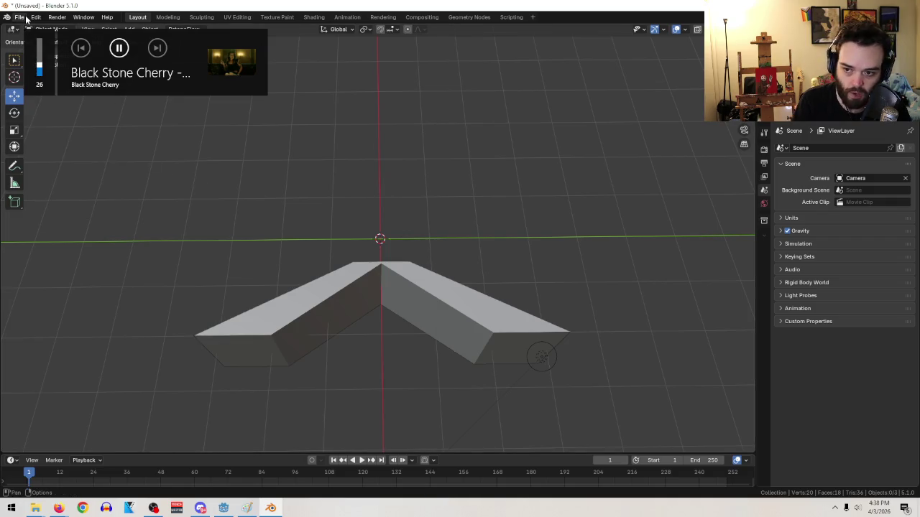
pyautogui.click(20, 17)
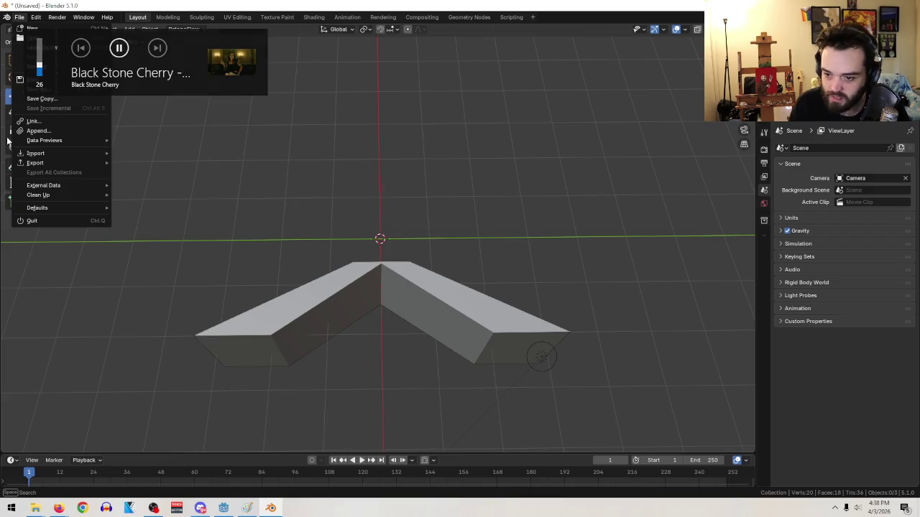
pyautogui.moveTo(34, 162)
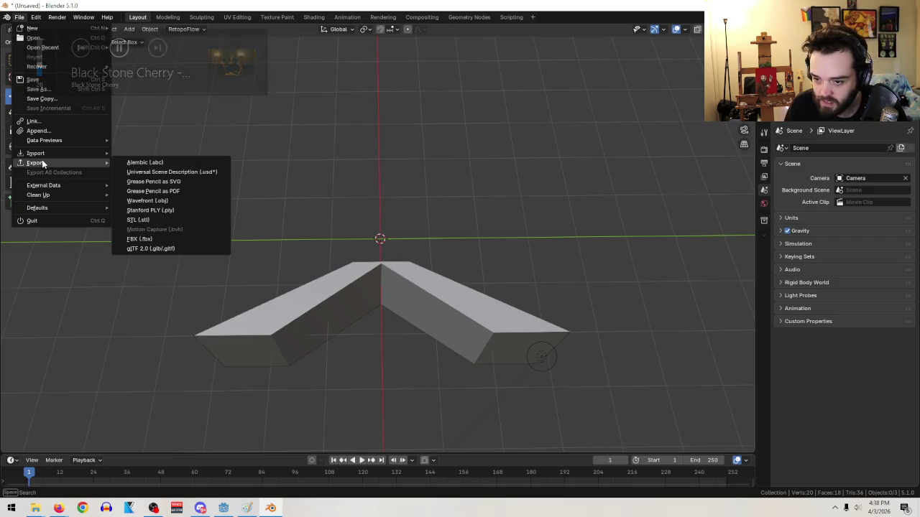
pyautogui.click(185, 249)
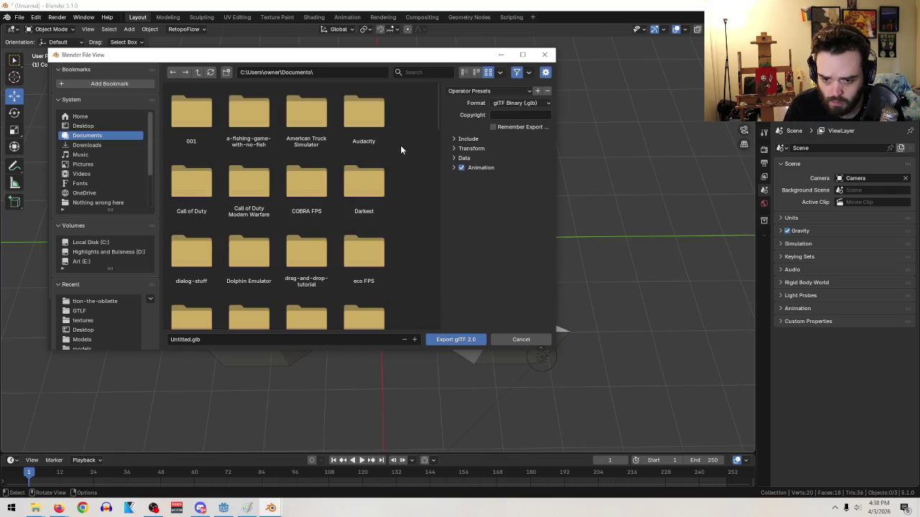
pyautogui.scroll(-3, 407, 147)
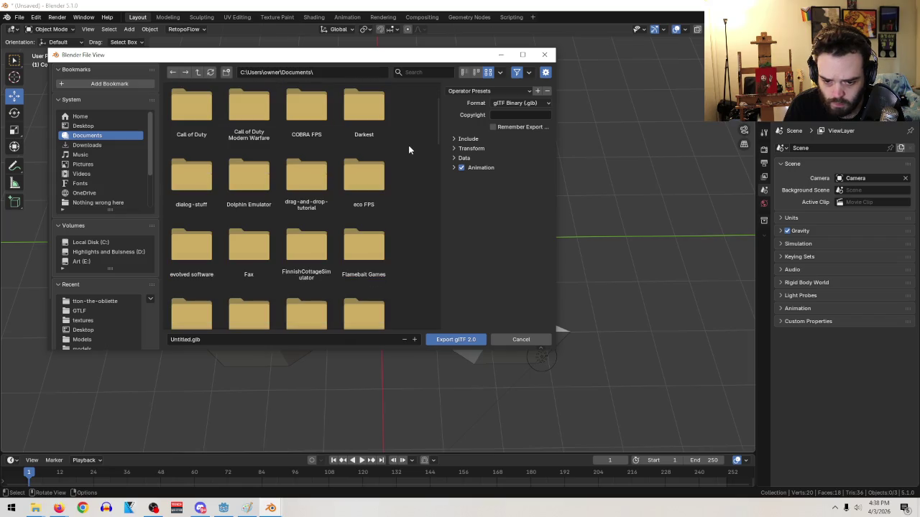
pyautogui.scroll(-2, 410, 163)
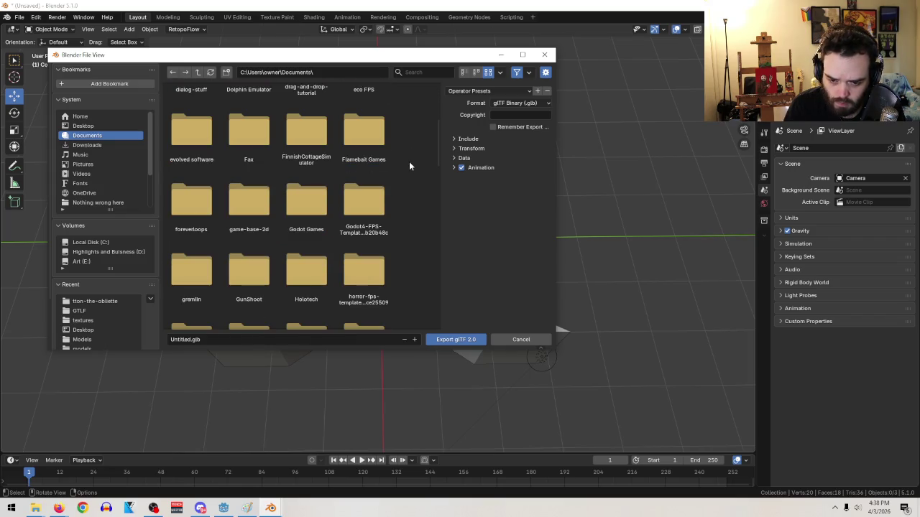
pyautogui.scroll(-2, 409, 163)
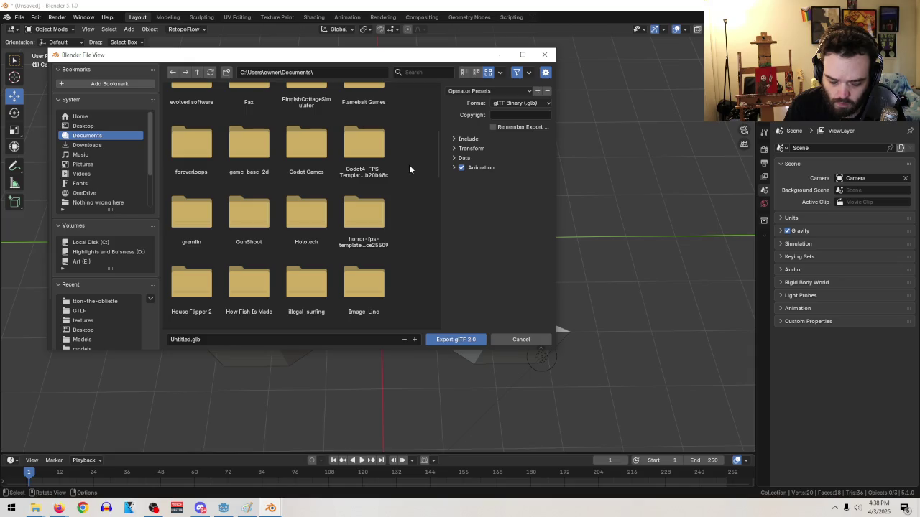
pyautogui.scroll(5, 410, 170)
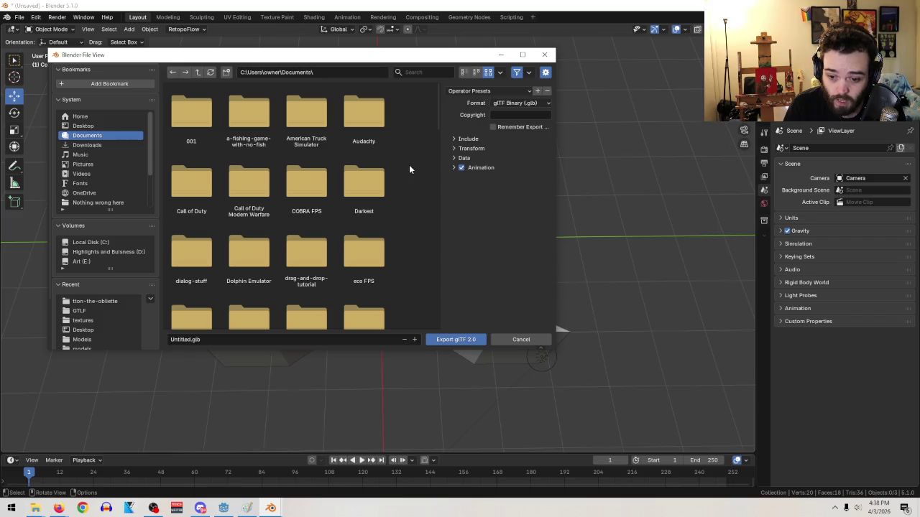
# - Create two stray new folders in Documents, then delete them again
pyautogui.press('i')
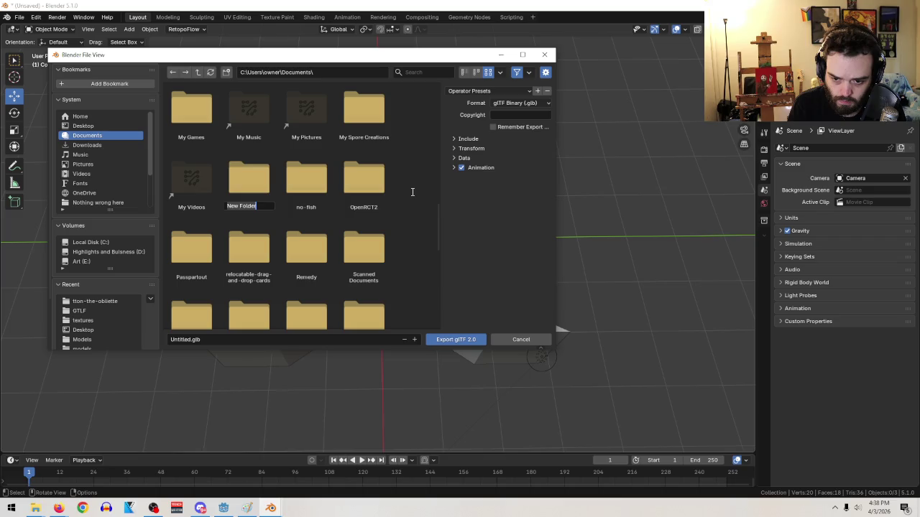
pyautogui.press('Return')
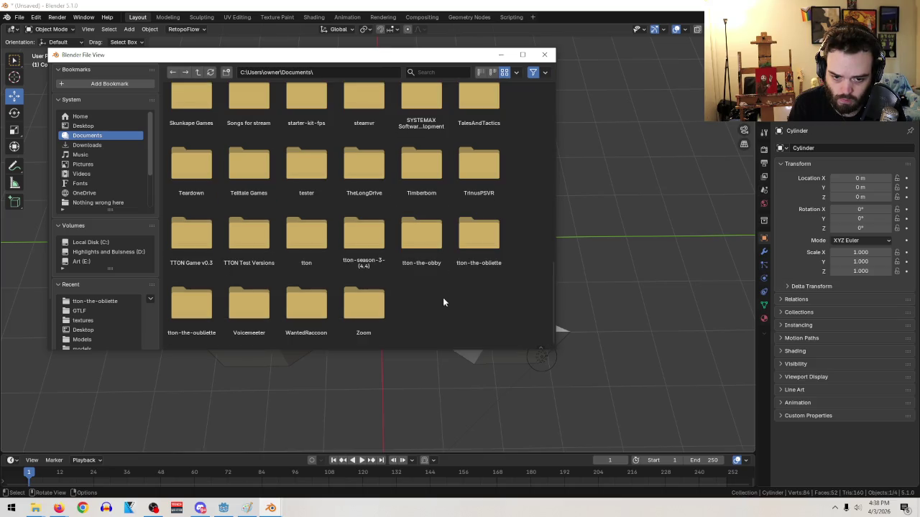
pyautogui.scroll(2, 288, 230)
pyautogui.click(101, 137)
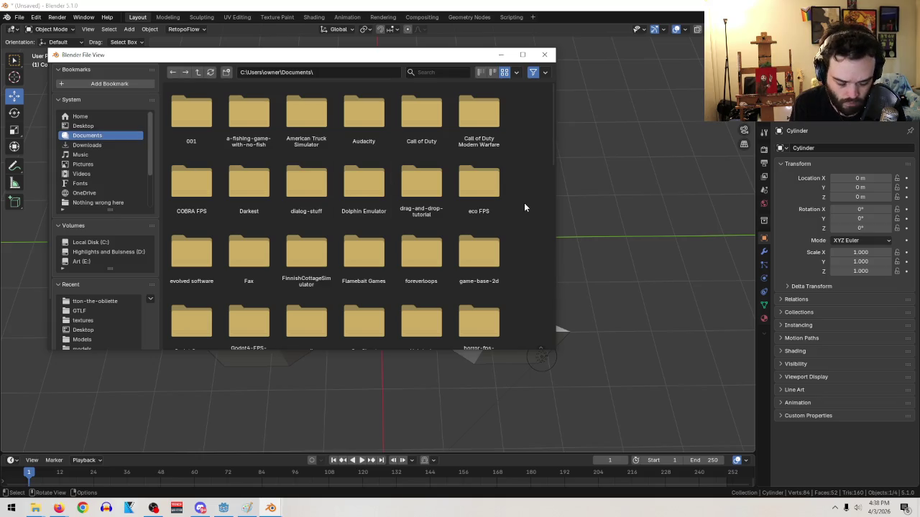
pyautogui.press('i')
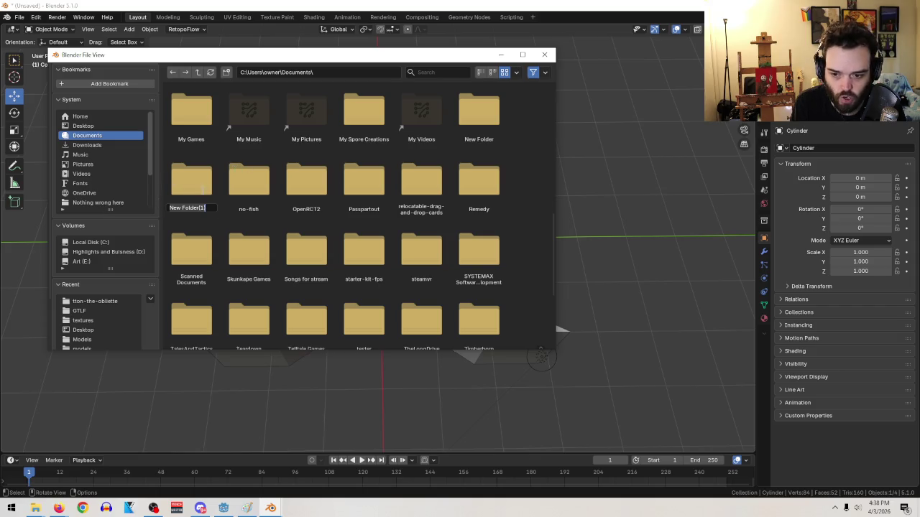
pyautogui.press('Return')
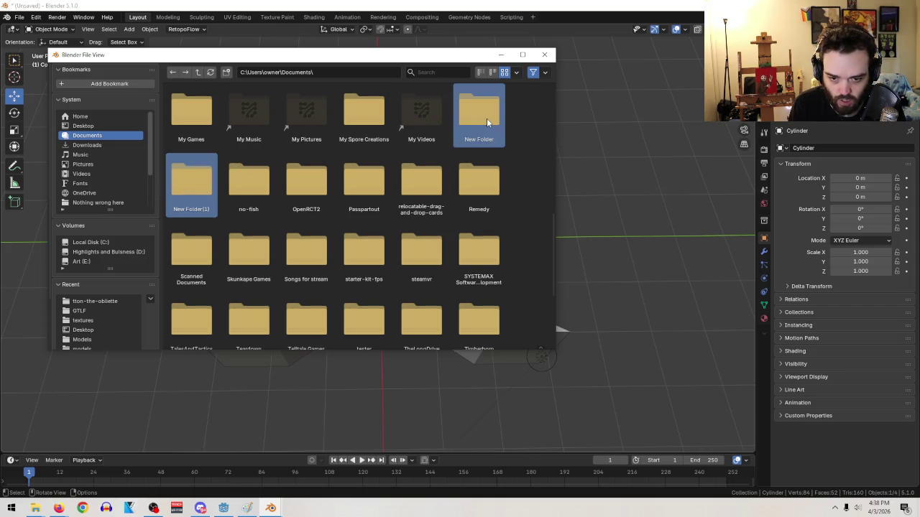
pyautogui.rightClick(487, 118)
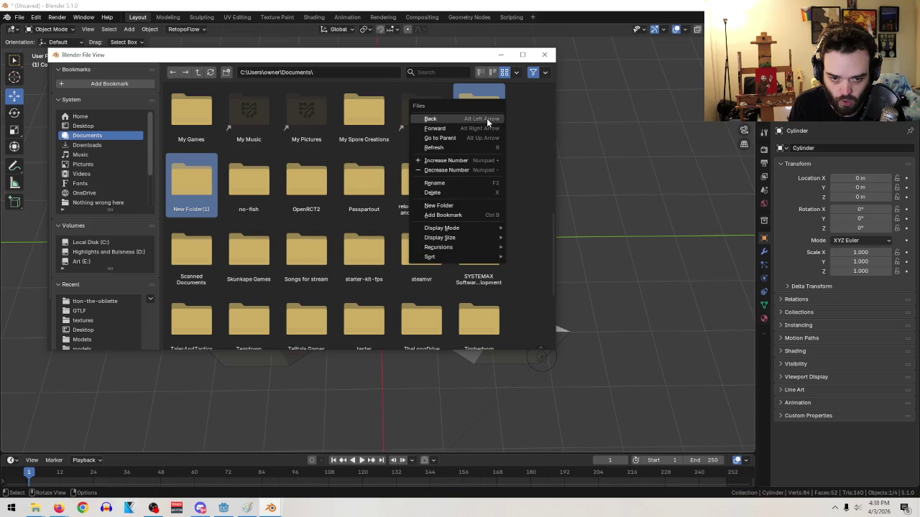
pyautogui.click(451, 193)
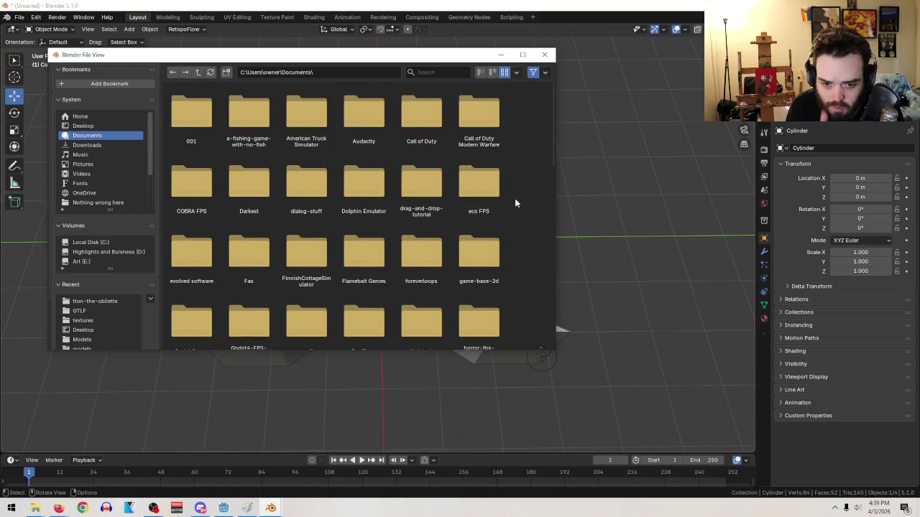
pyautogui.scroll(-5, 515, 203)
# - Create an Enemy folder in immersive-sim-controller\Models, open it, and close the export window
pyautogui.click(434, 72)
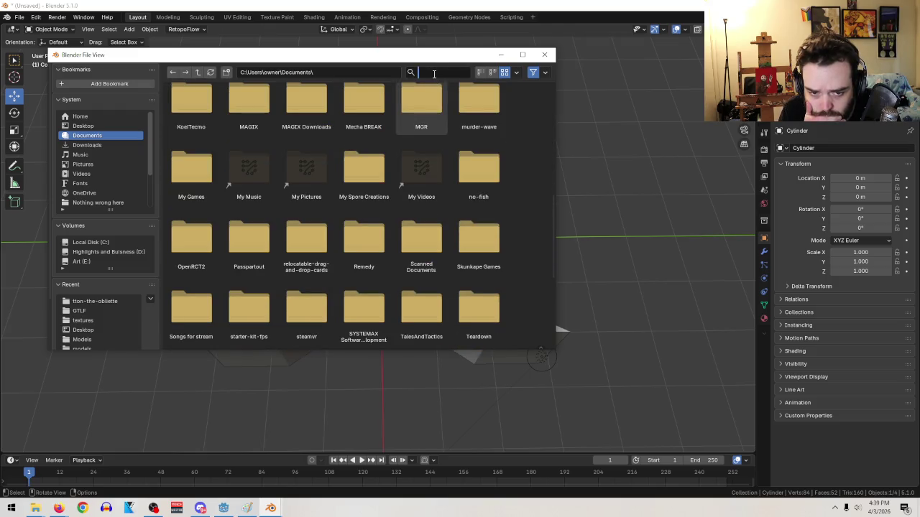
pyautogui.write('im')
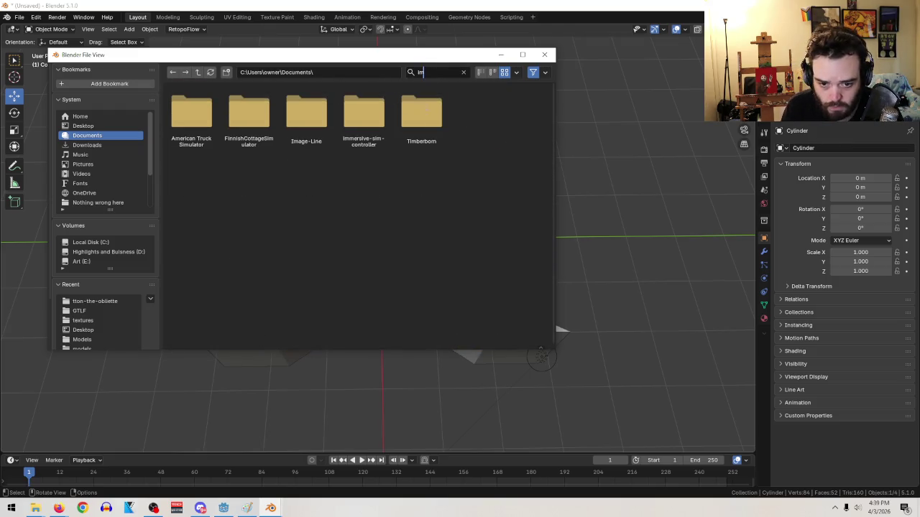
pyautogui.doubleClick(363, 117)
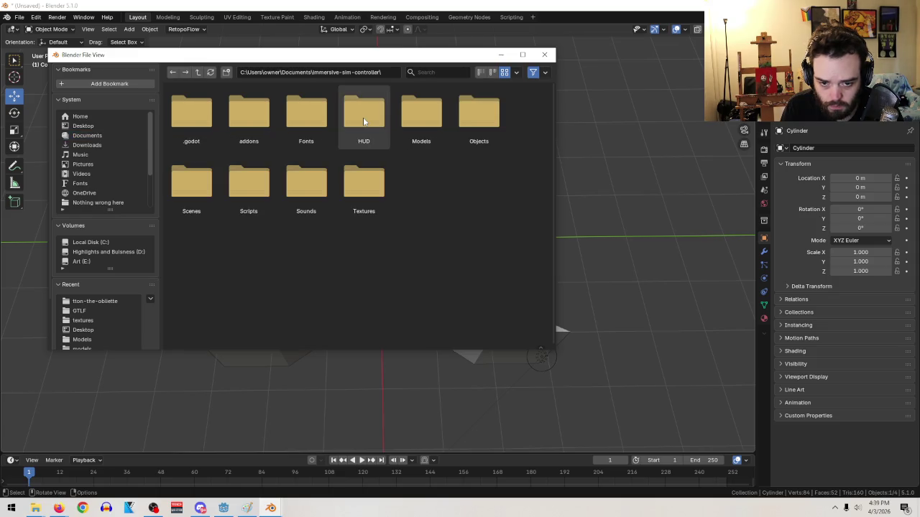
pyautogui.doubleClick(423, 113)
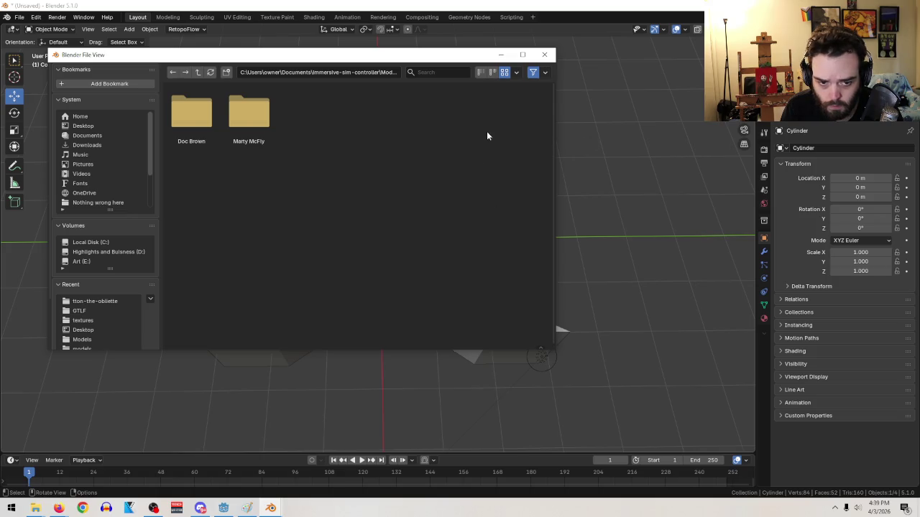
pyautogui.click(225, 71)
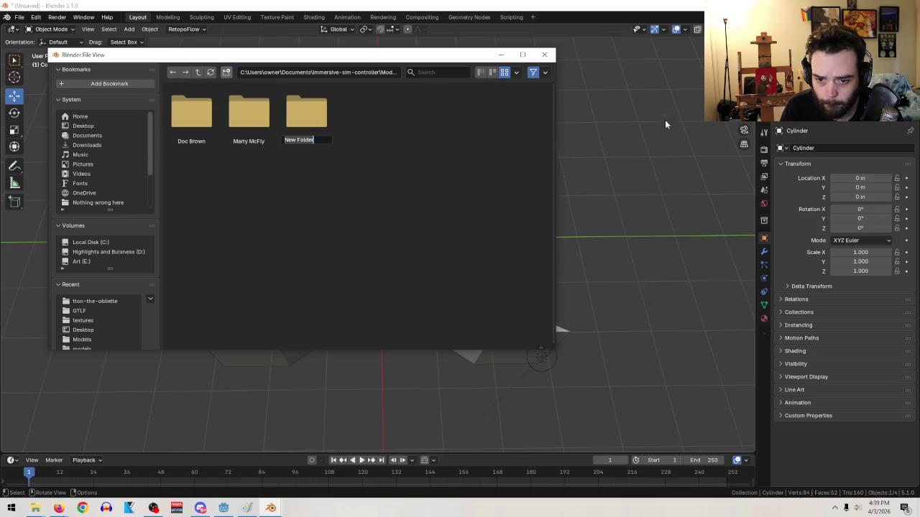
pyautogui.write('Enemy')
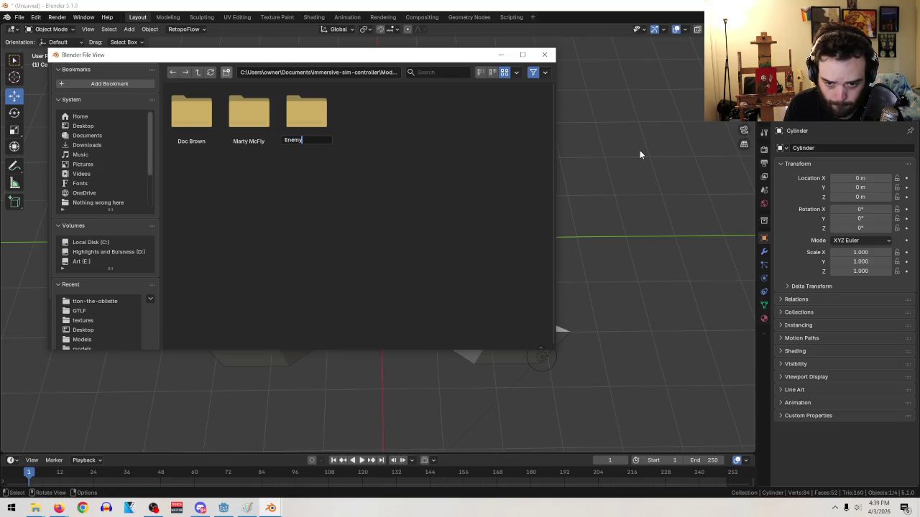
pyautogui.press('Return')
pyautogui.doubleClick(256, 105)
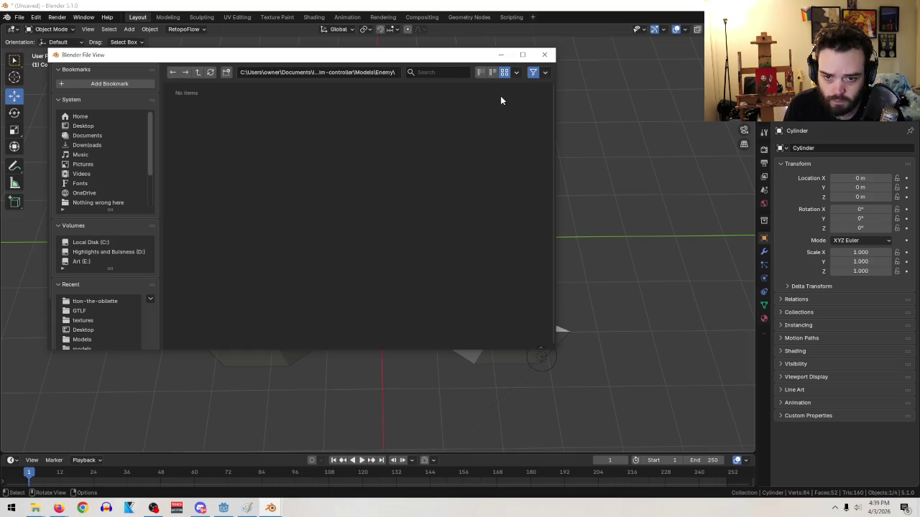
pyautogui.click(544, 54)
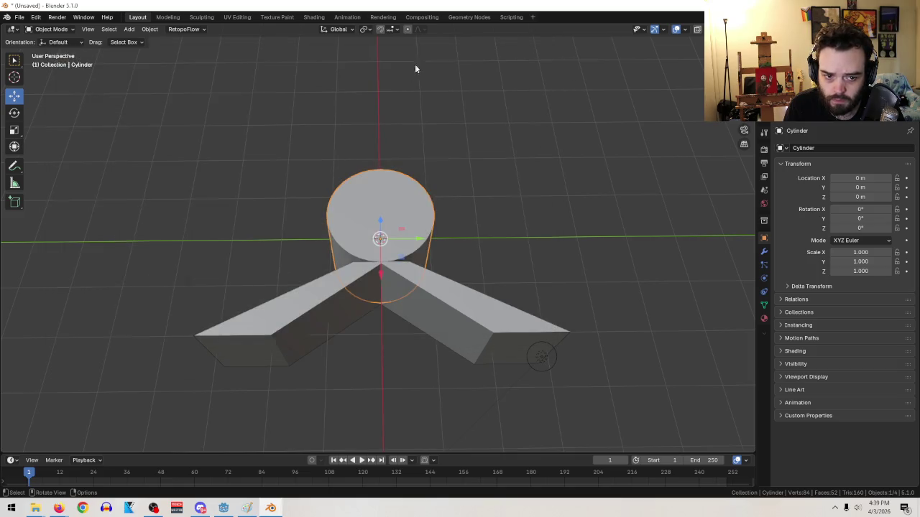
# - Start a glTF 2.0 export and navigate to immersive-sim-controller's Models/Enemy folder
pyautogui.click(20, 17)
pyautogui.moveTo(81, 165)
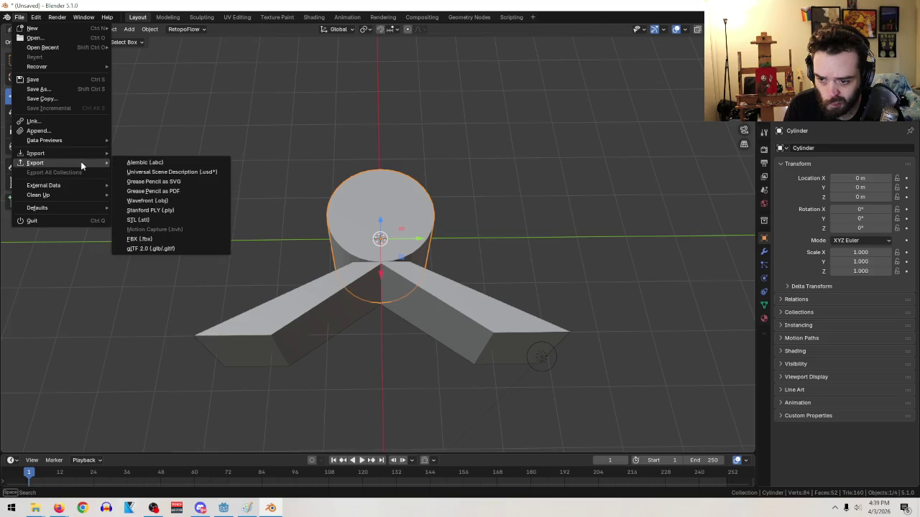
pyautogui.click(161, 250)
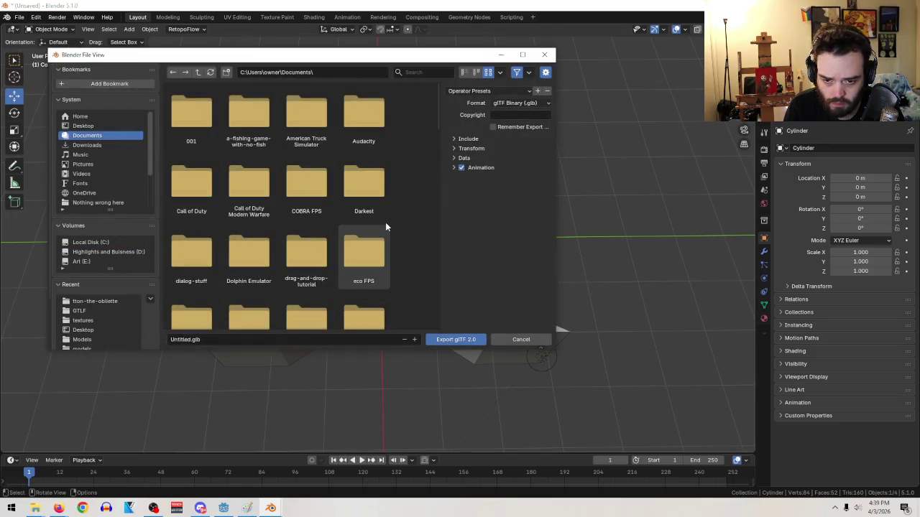
pyautogui.scroll(-5, 404, 206)
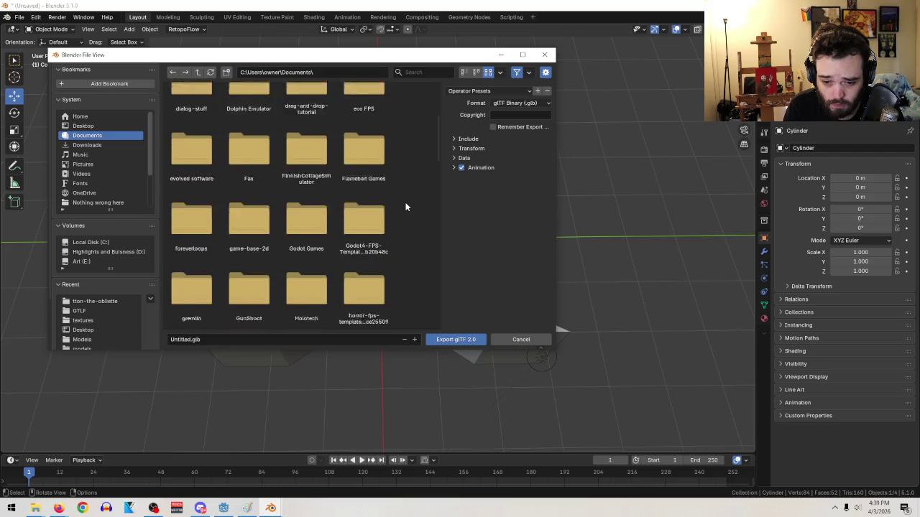
pyautogui.scroll(-1, 405, 207)
pyautogui.write('im')
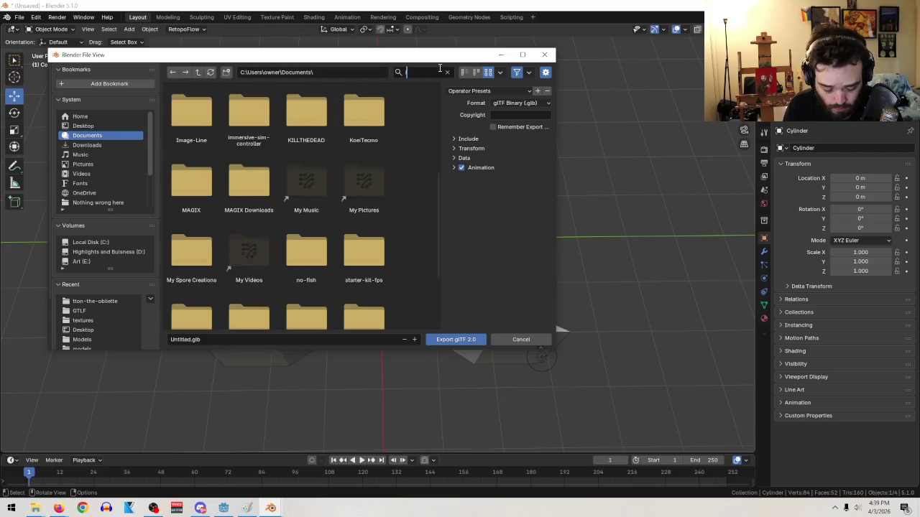
pyautogui.doubleClick(371, 119)
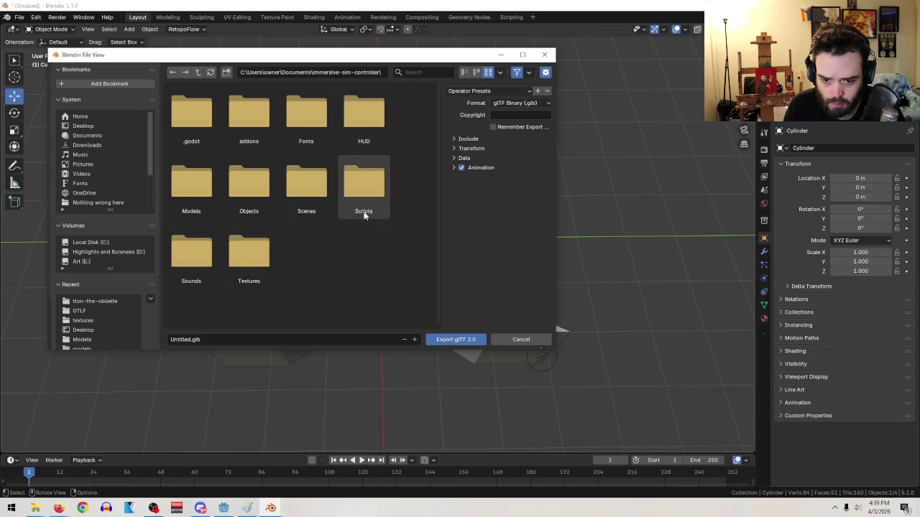
pyautogui.doubleClick(243, 179)
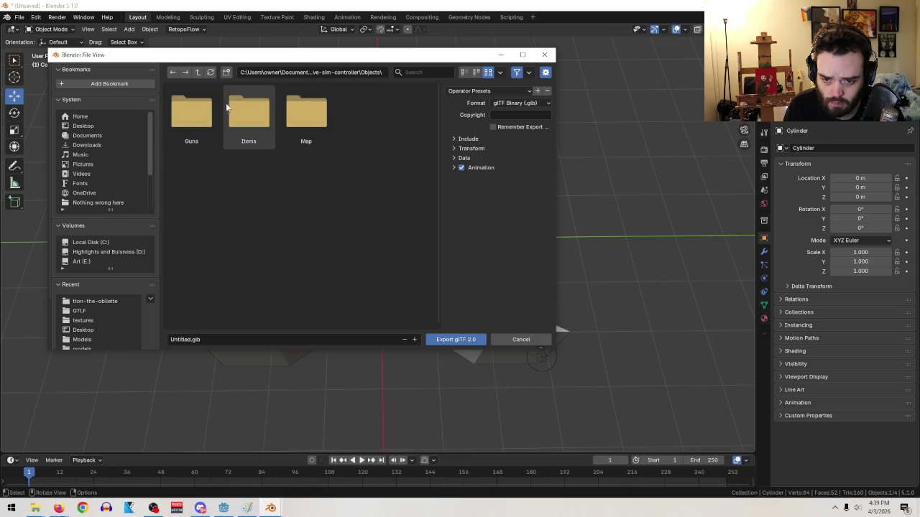
pyautogui.click(197, 71)
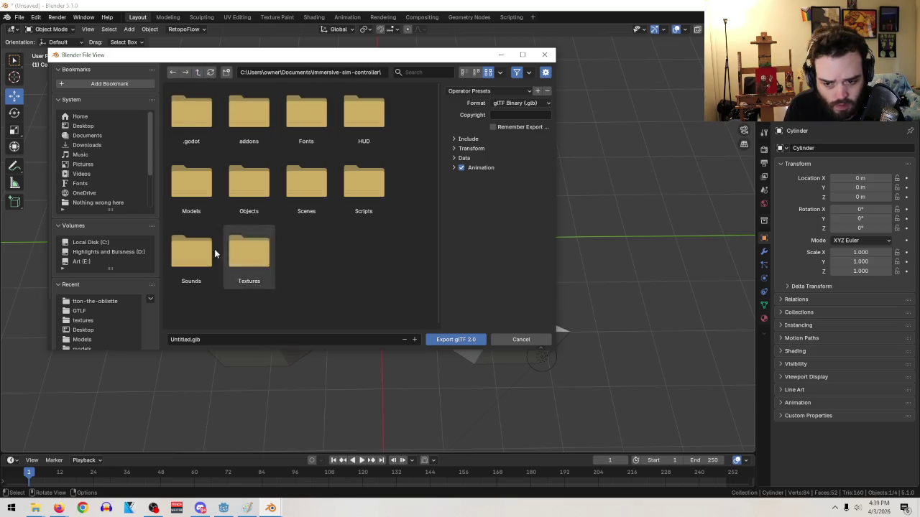
pyautogui.doubleClick(188, 191)
pyautogui.doubleClick(241, 115)
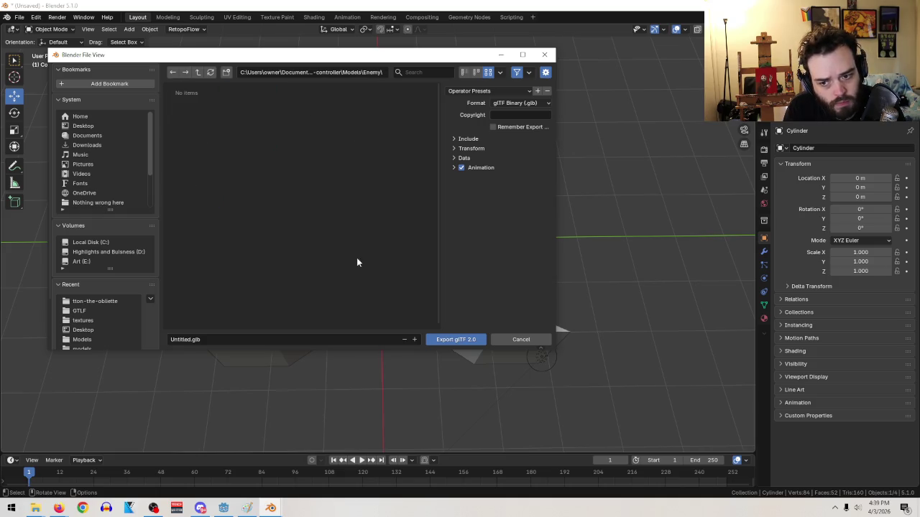
# - Export as glTF Separate format with the file name 6thsense
pyautogui.click(203, 339)
pyautogui.click(513, 105)
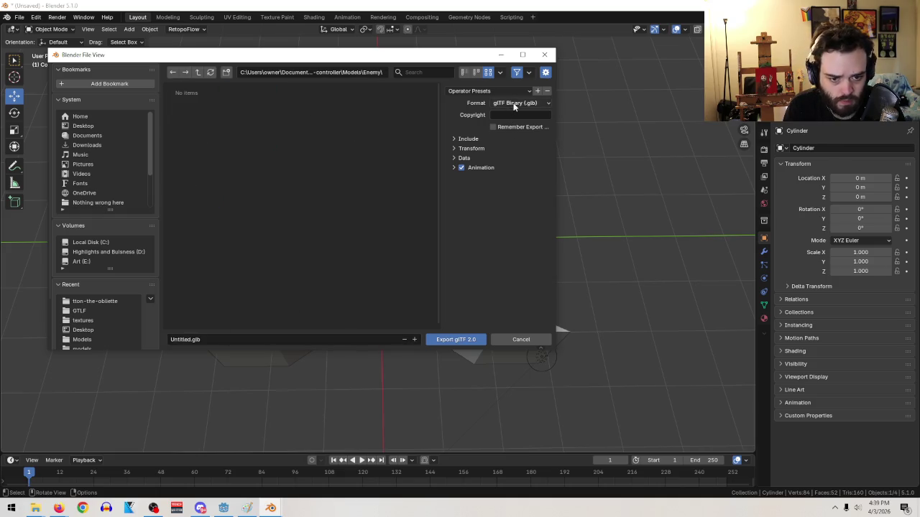
pyautogui.click(514, 104)
pyautogui.click(512, 125)
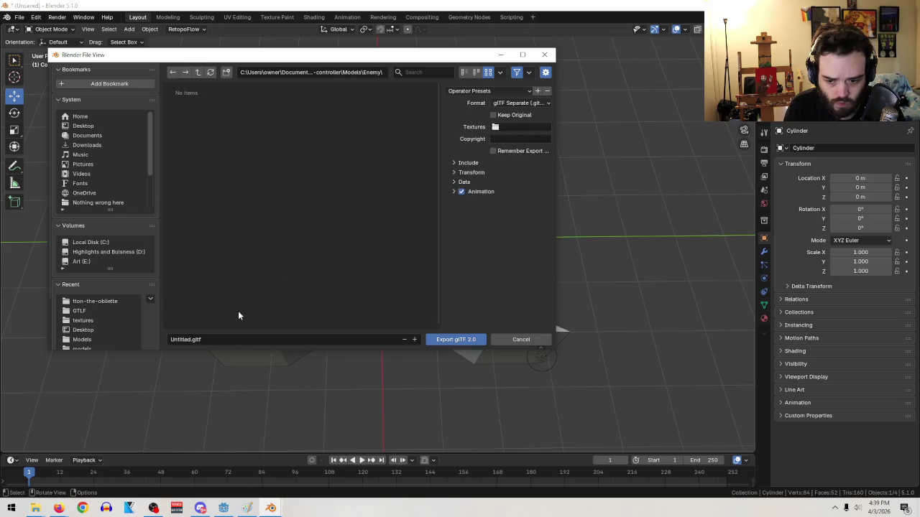
pyautogui.click(218, 339)
pyautogui.click(191, 339)
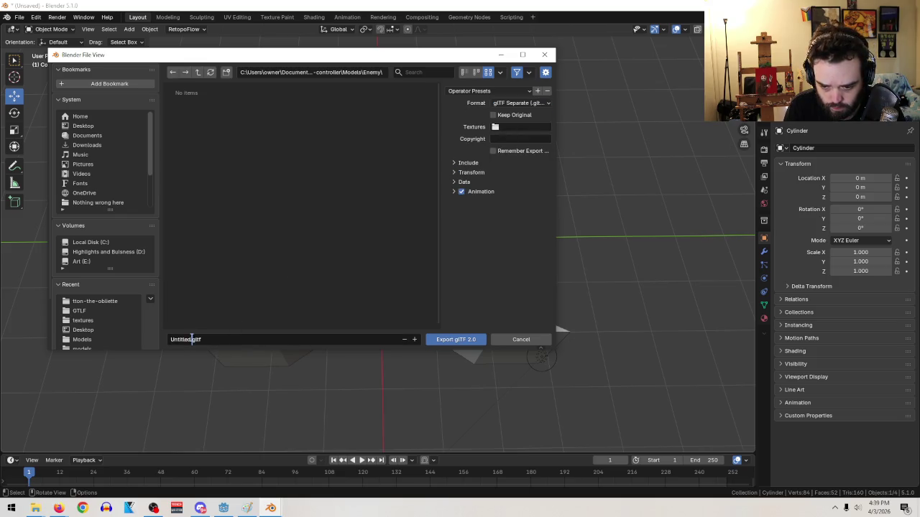
pyautogui.moveTo(189, 339); pyautogui.dragTo(113, 333)
pyautogui.write('6thse')
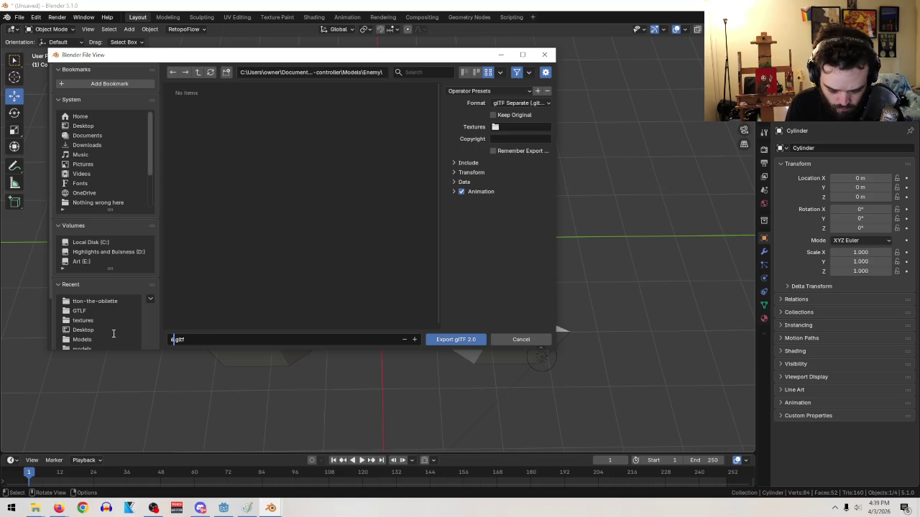
pyautogui.write('nse')
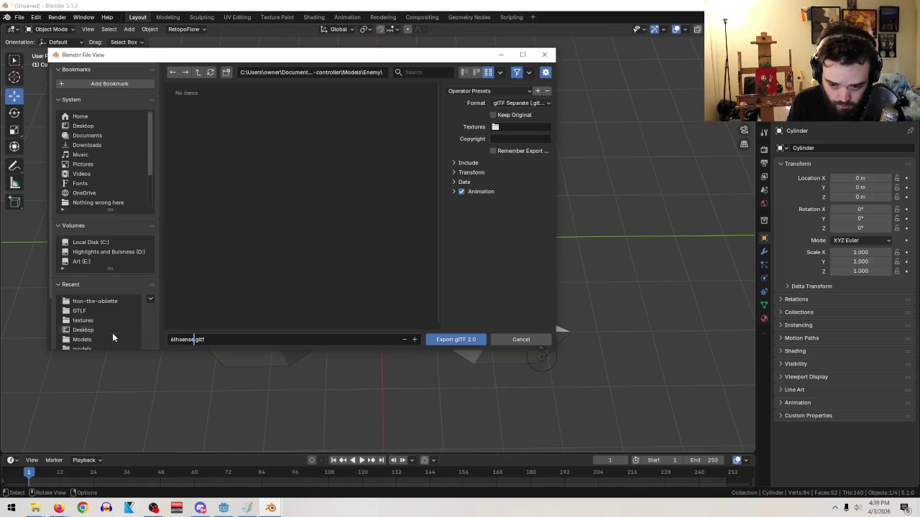
pyautogui.click(468, 340)
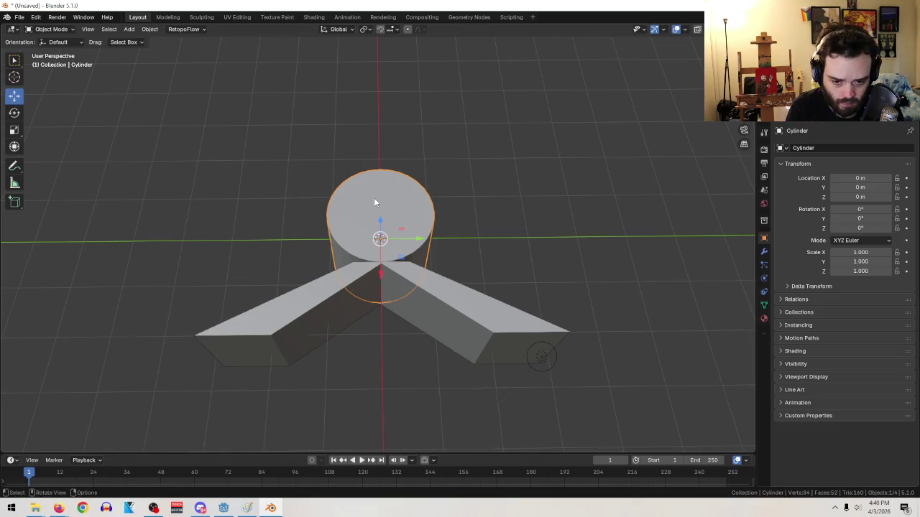
# - Delete the cylinder, re-export overwriting 6thsense.gltf, and return to Godot
pyautogui.press('Delete')
pyautogui.click(19, 16)
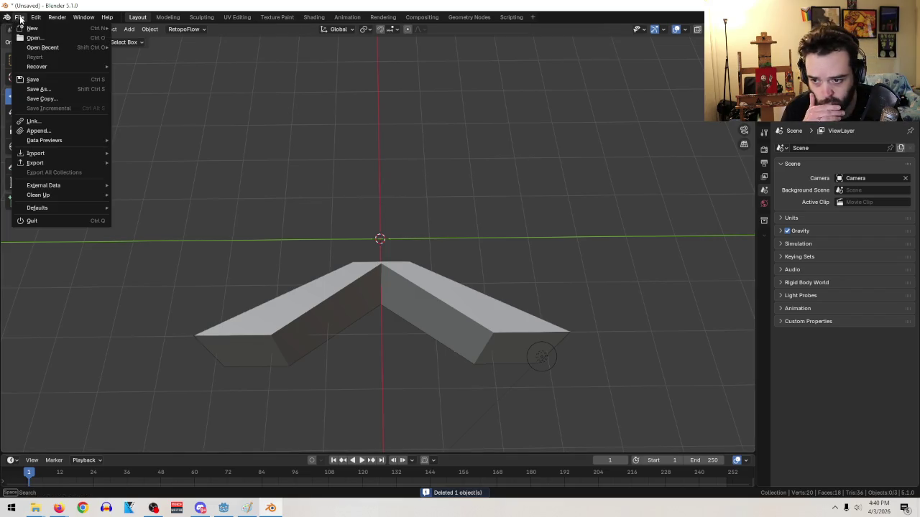
pyautogui.moveTo(59, 168)
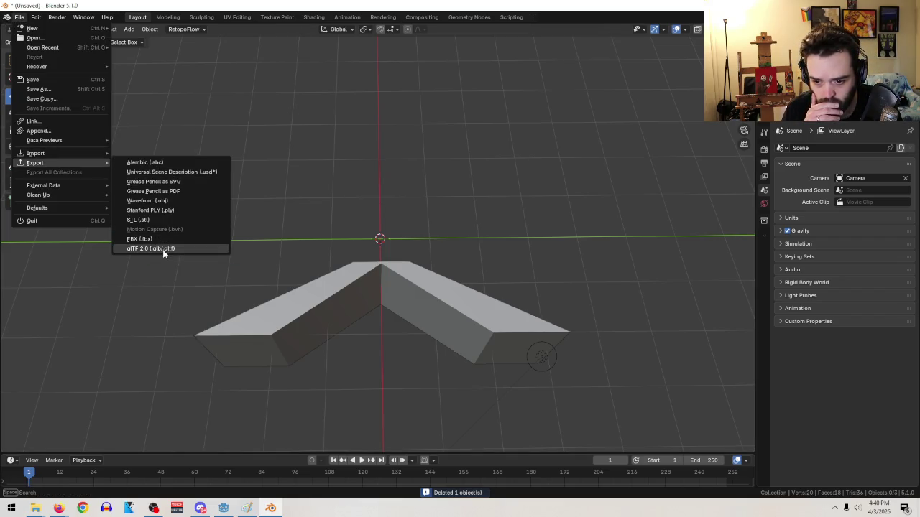
pyautogui.click(163, 249)
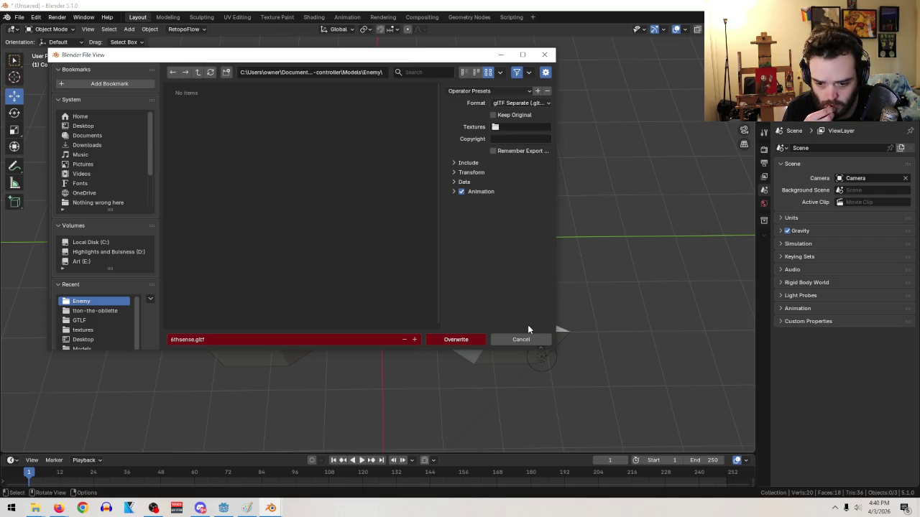
pyautogui.click(464, 340)
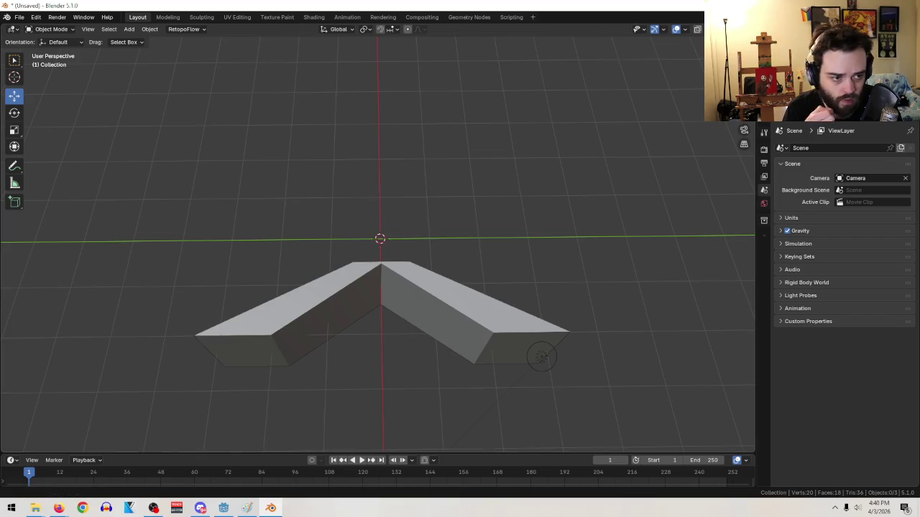
pyautogui.press('super+d')
pyautogui.click(224, 509)
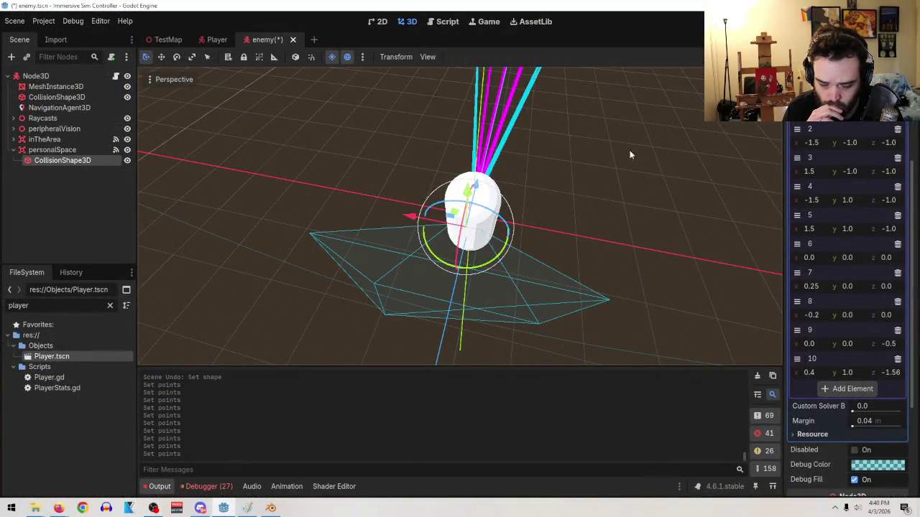
# - Clear personalSpace's collision Shape to empty in the Inspector
pyautogui.scroll(3, 864, 165)
pyautogui.click(840, 140)
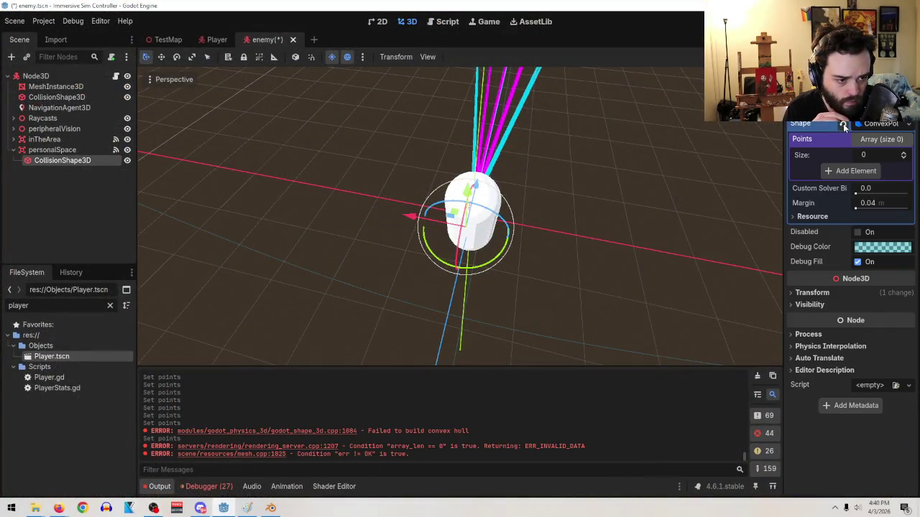
pyautogui.click(841, 123)
pyautogui.click(868, 125)
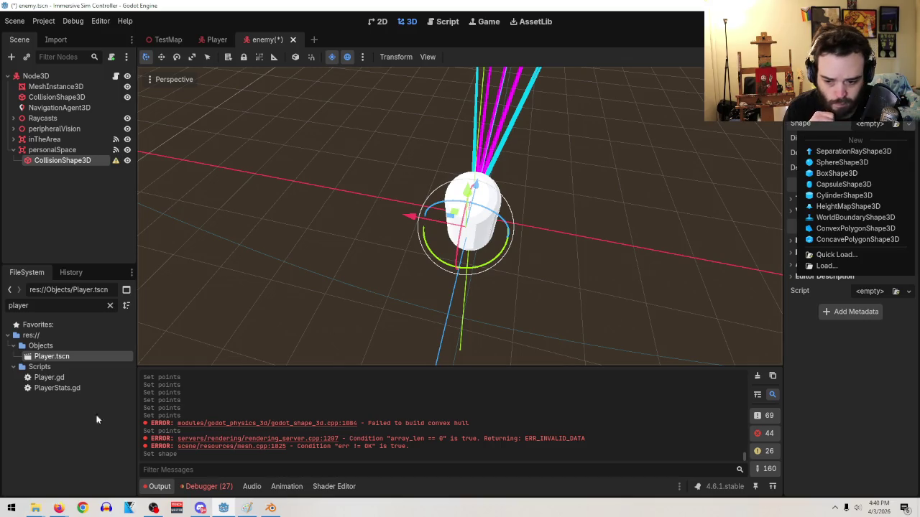
pyautogui.press('Escape')
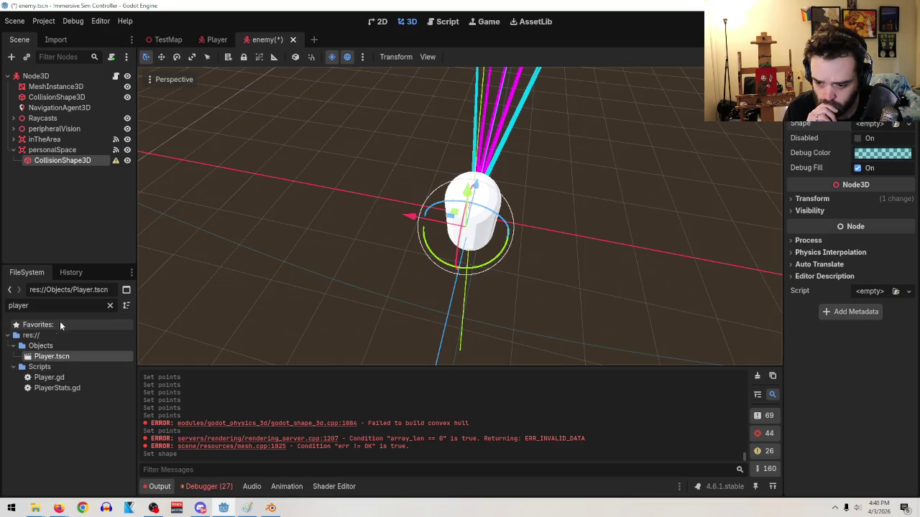
# - Clear the file tree filter, reveal 6thsense.gltf under Enemy, and try dropping it onto Shape
pyautogui.click(109, 305)
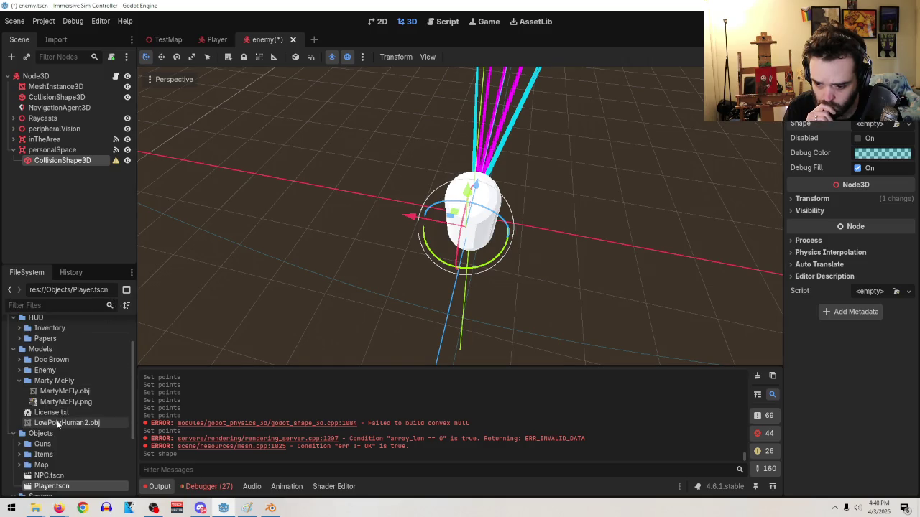
pyautogui.click(20, 370)
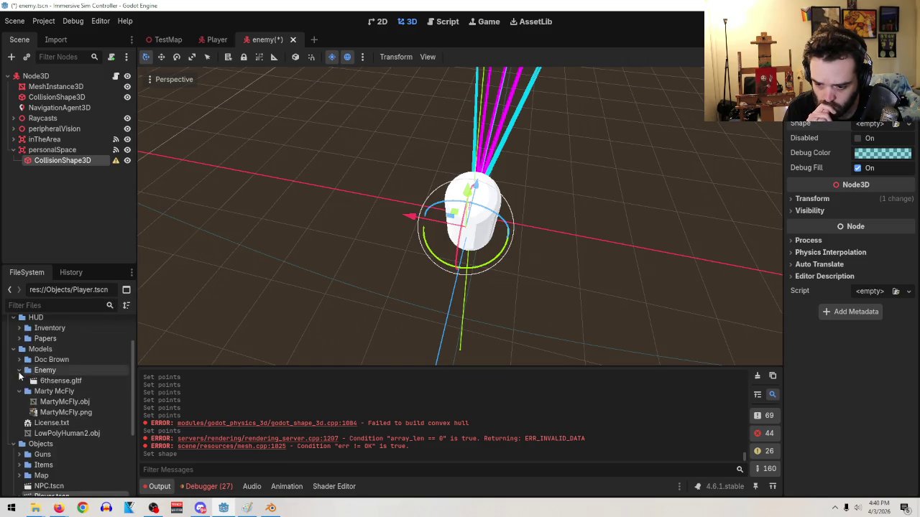
pyautogui.moveTo(54, 381)
pyautogui.mouseDown()
pyautogui.moveTo(850, 154)
pyautogui.moveTo(867, 122)
pyautogui.mouseUp()
pyautogui.click(869, 122)
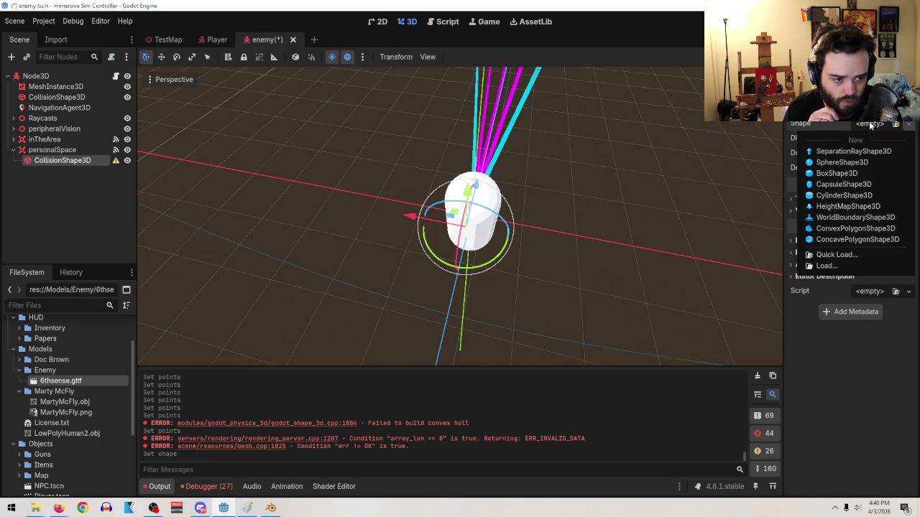
pyautogui.click(115, 381)
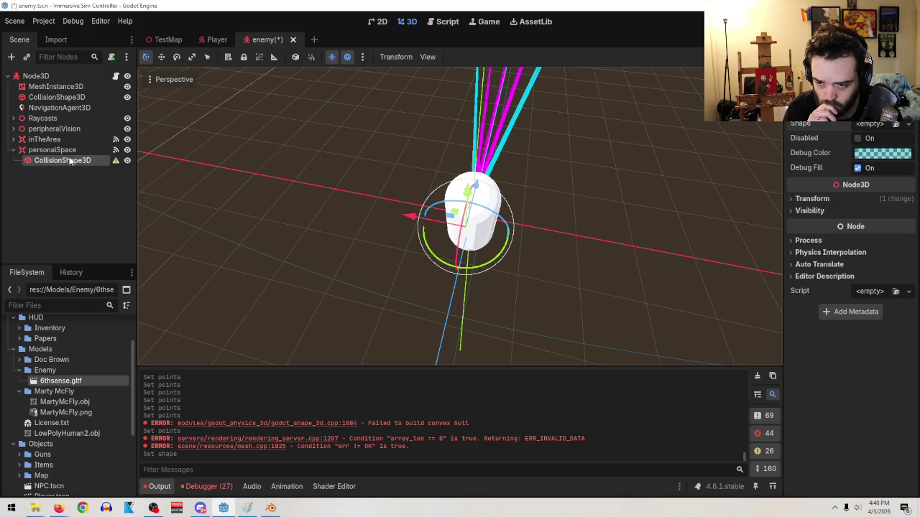
# - Choose Load for the Shape and browse to res://Models/Enemy
pyautogui.click(910, 125)
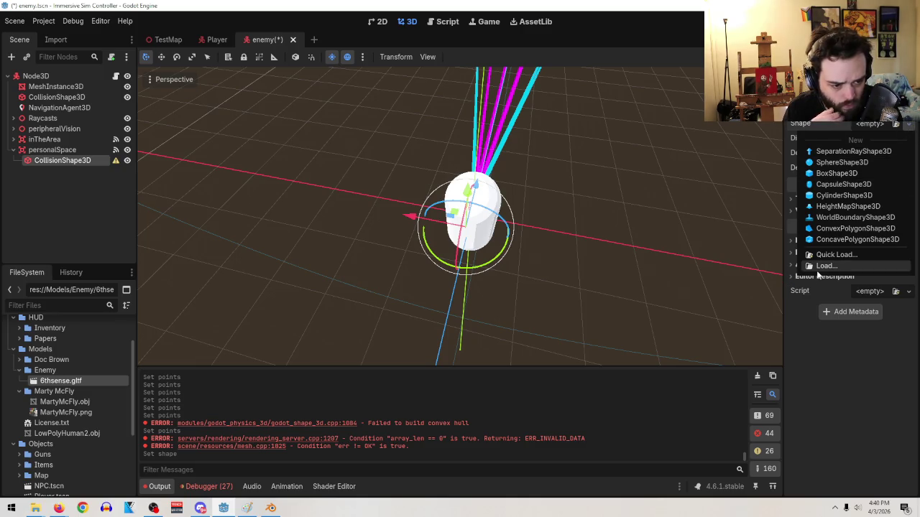
pyautogui.click(818, 275)
pyautogui.doubleClick(466, 152)
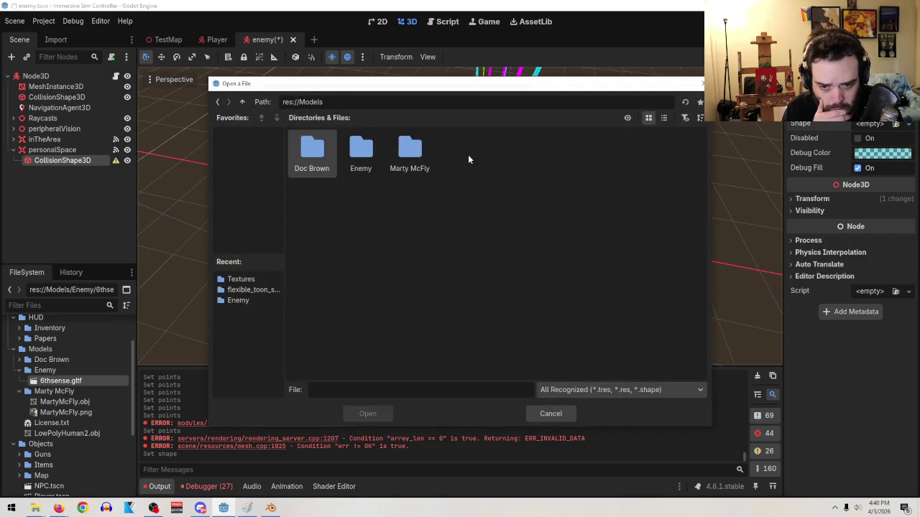
pyautogui.doubleClick(346, 152)
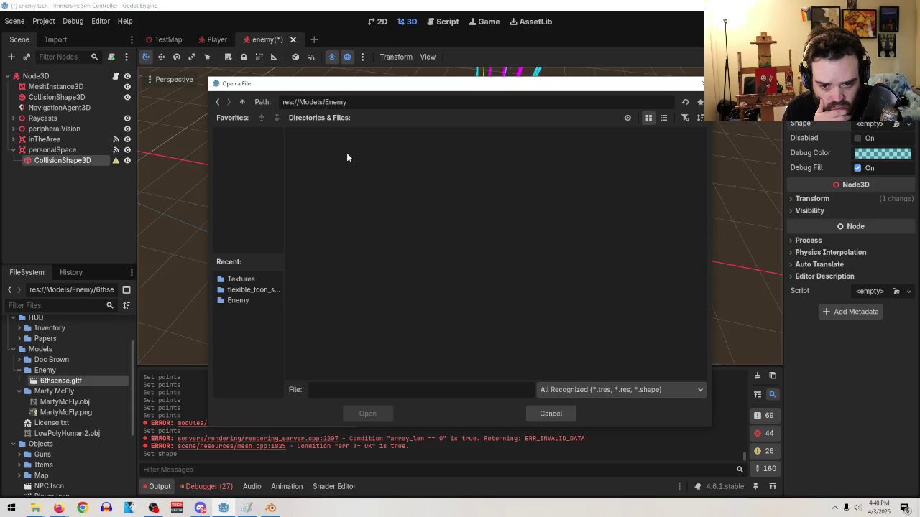
# - Cancel the file dialog, drop 6thsense.gltf into the scene, then delete that node and undo
pyautogui.click(558, 415)
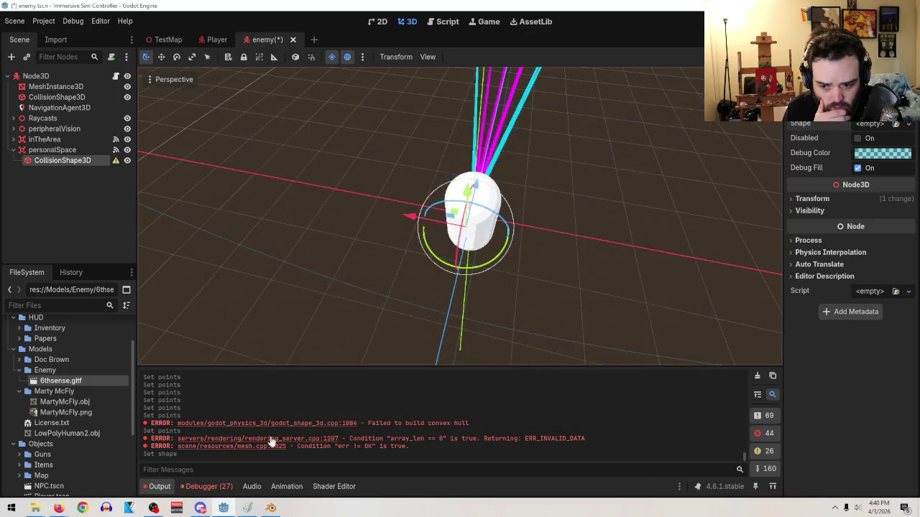
pyautogui.moveTo(71, 380)
pyautogui.mouseDown()
pyautogui.moveTo(422, 298)
pyautogui.moveTo(425, 279)
pyautogui.mouseUp()
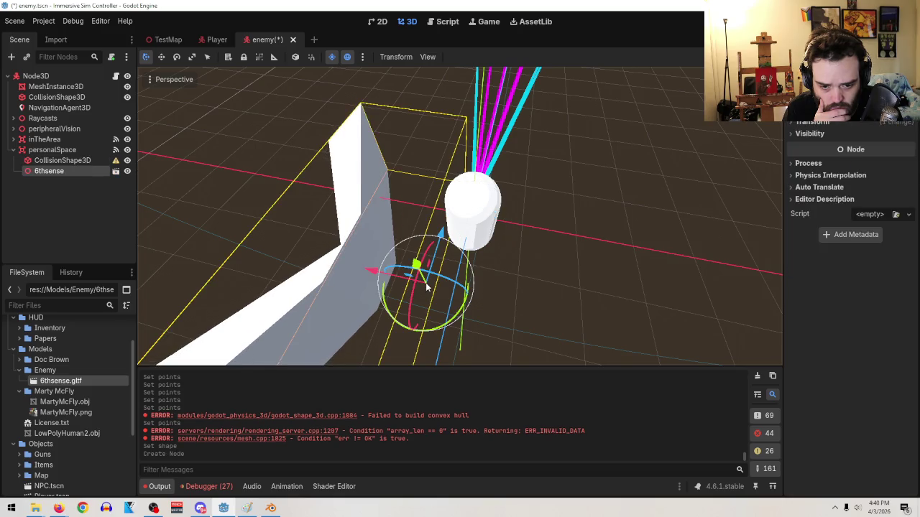
pyautogui.rightClick(58, 176)
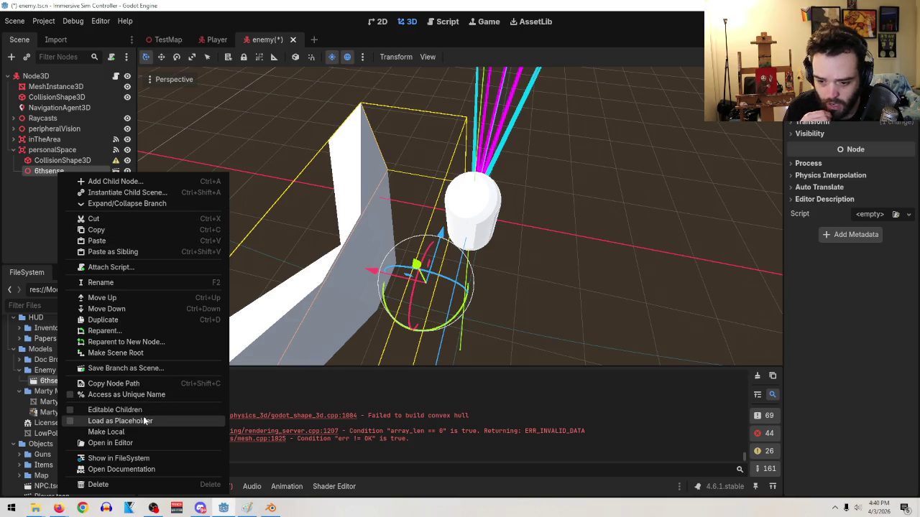
pyautogui.click(42, 234)
pyautogui.rightClick(47, 173)
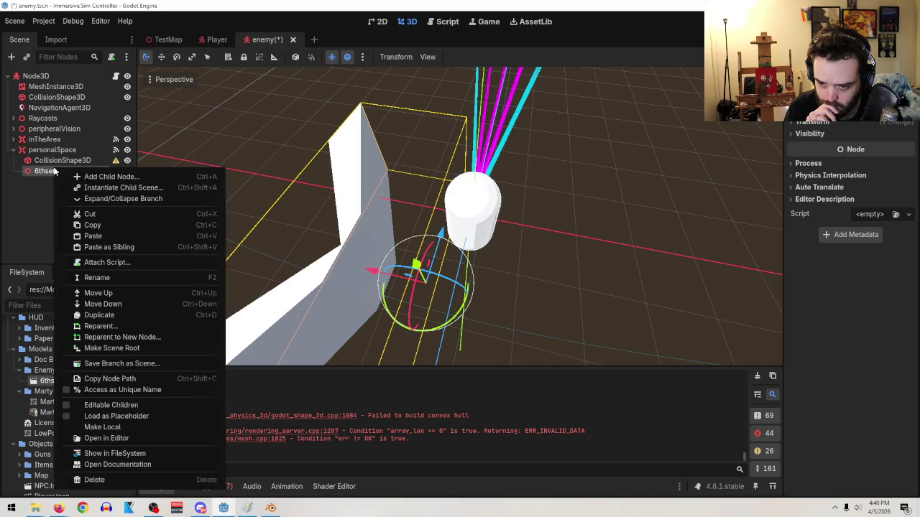
pyautogui.click(97, 479)
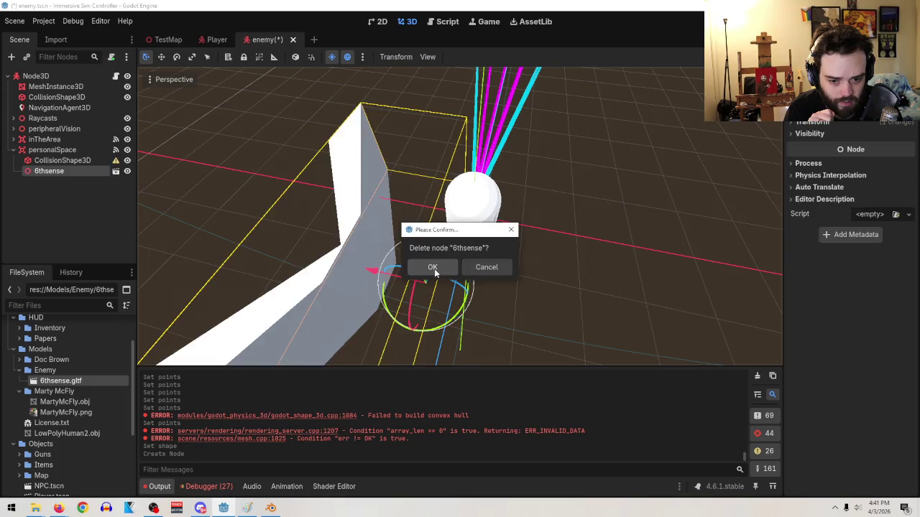
pyautogui.click(434, 267)
pyautogui.hotkey('ctrl', 'z')
pyautogui.hotkey('ctrl', 'z')
pyautogui.hotkey('ctrl', 'z')
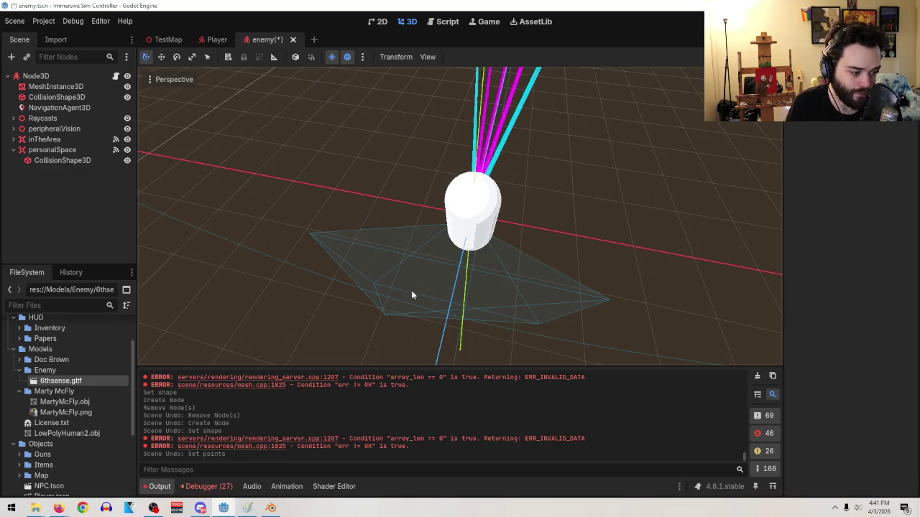
# - Select the collision shape, clear its Shape, then undo to recover the 11-point convex wedge
pyautogui.click(62, 160)
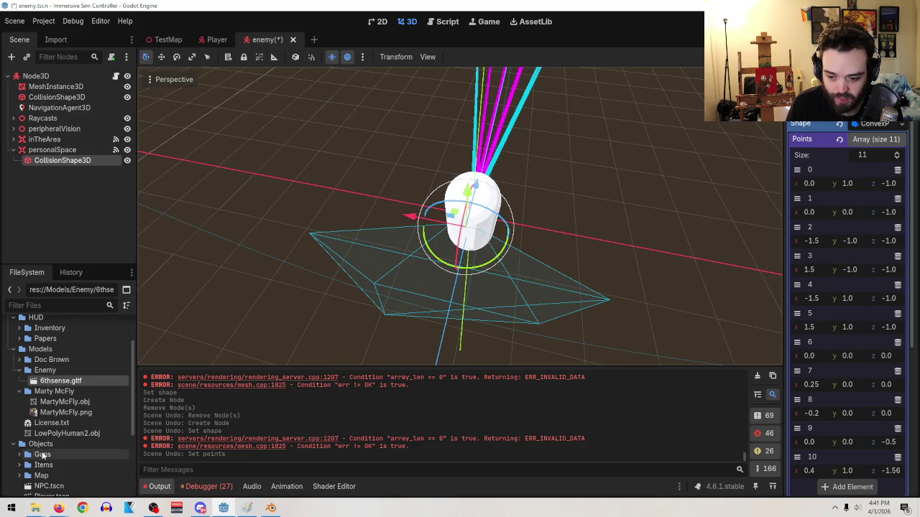
pyautogui.moveTo(65, 381)
pyautogui.mouseDown()
pyautogui.moveTo(659, 306)
pyautogui.moveTo(883, 199)
pyautogui.moveTo(870, 124)
pyautogui.mouseUp()
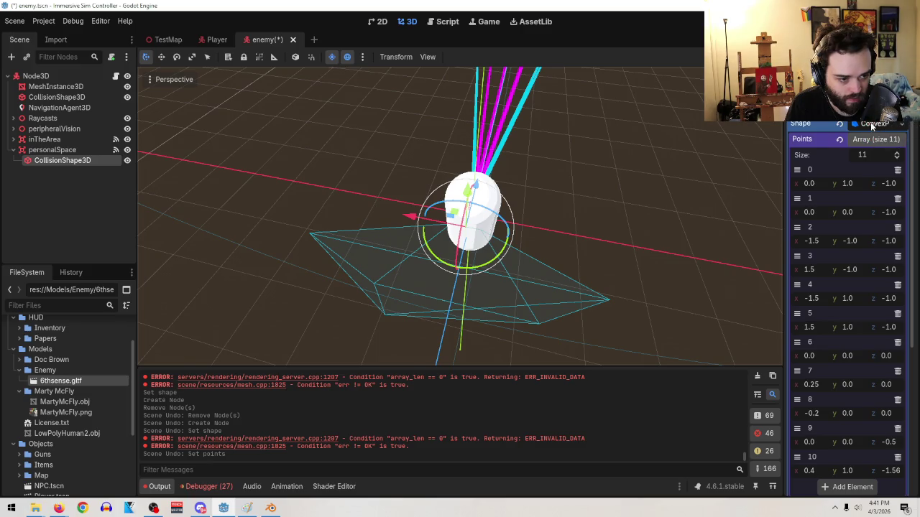
pyautogui.click(872, 125)
pyautogui.click(872, 125)
pyautogui.click(842, 123)
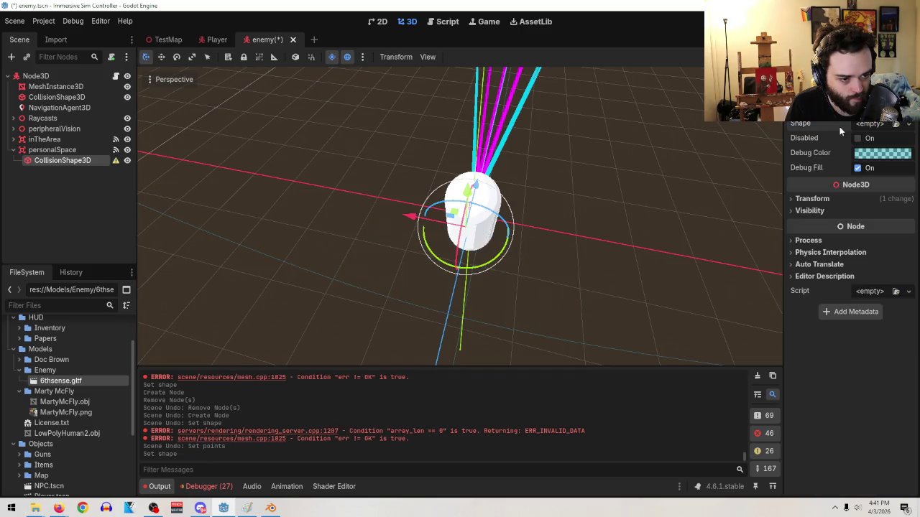
pyautogui.click(871, 125)
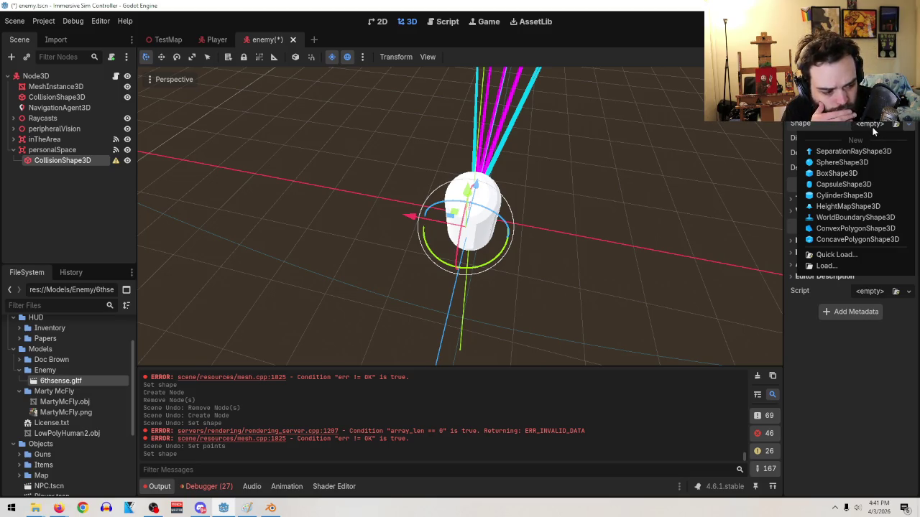
pyautogui.press('Escape')
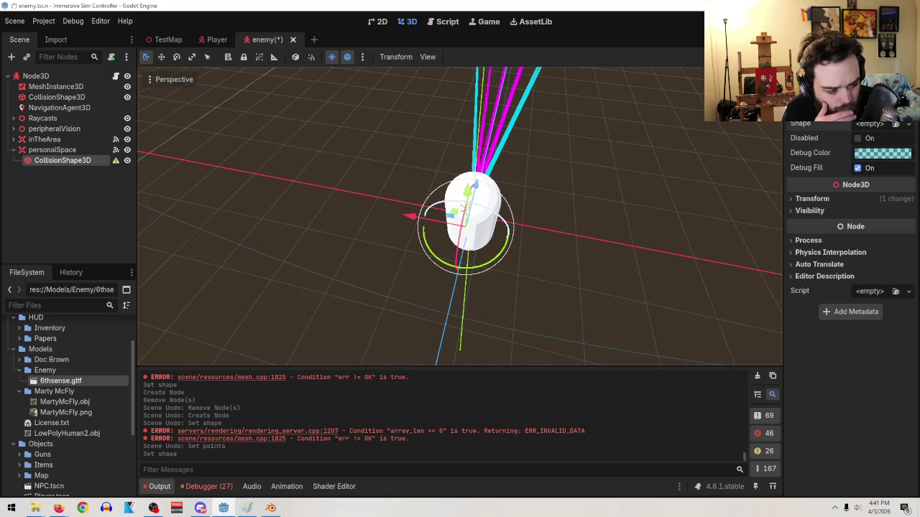
pyautogui.hotkey('ctrl', 'z')
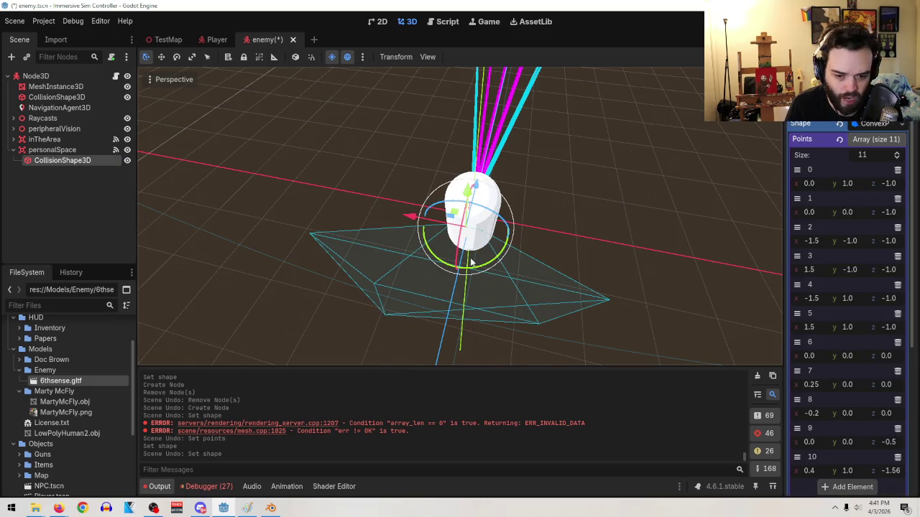
pyautogui.rightClick(90, 161)
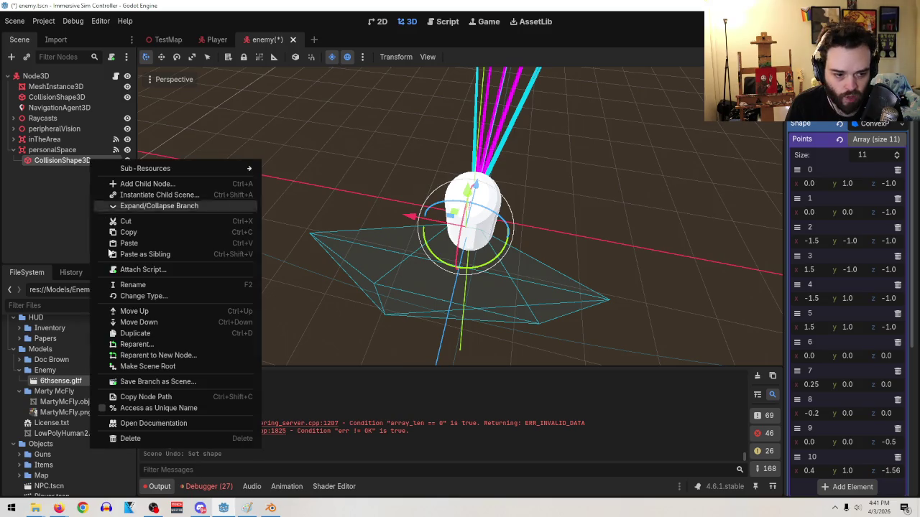
# - Delete personalSpace's CollisionShape3D, add a new one, then delete that too
pyautogui.click(141, 438)
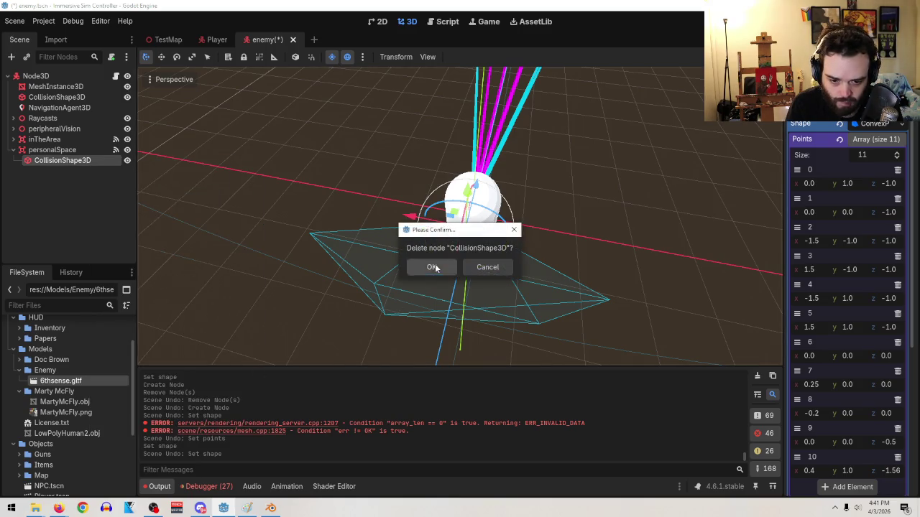
pyautogui.click(433, 268)
pyautogui.rightClick(74, 150)
pyautogui.click(108, 157)
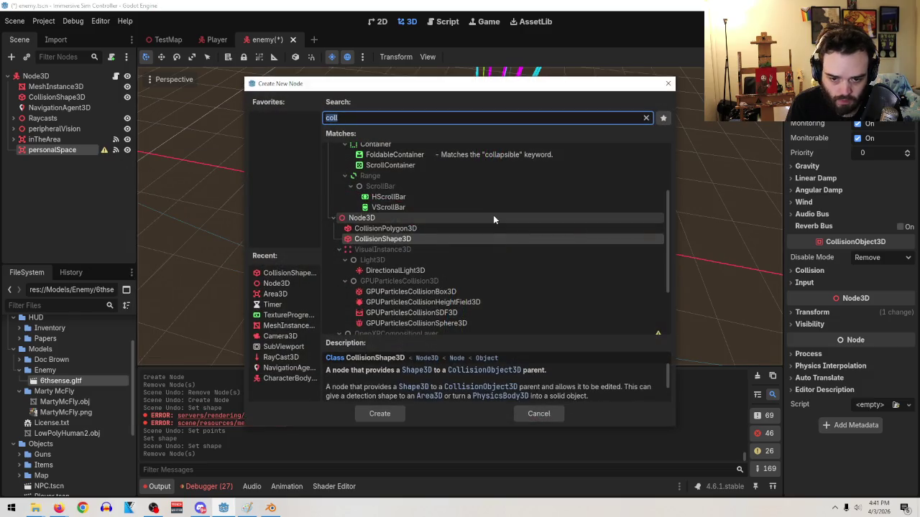
pyautogui.doubleClick(370, 240)
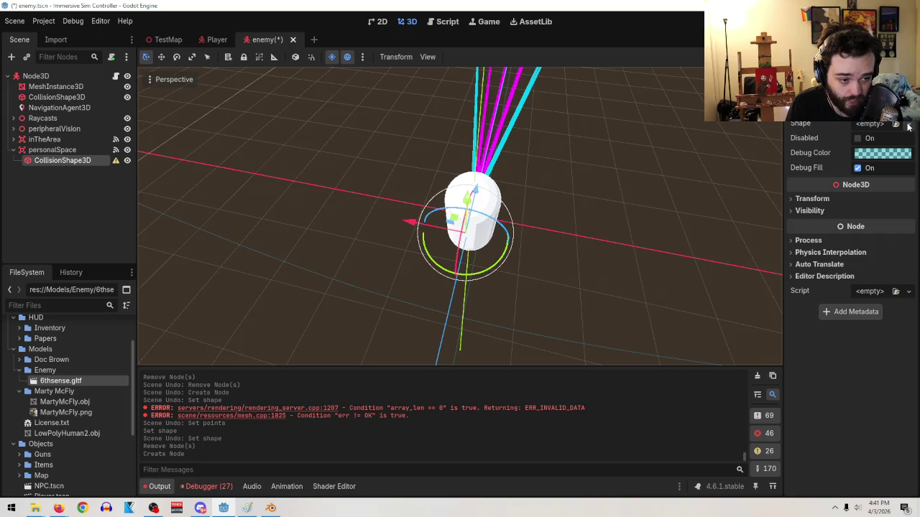
pyautogui.rightClick(63, 161)
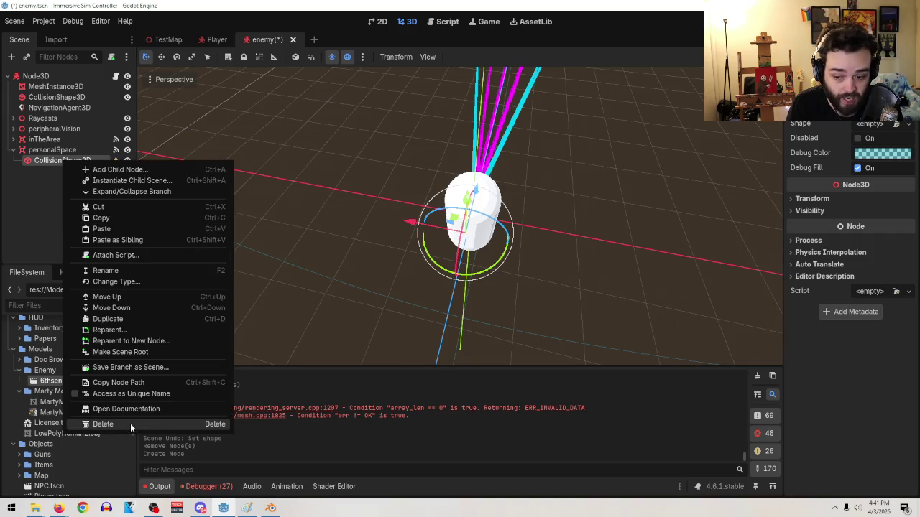
pyautogui.click(130, 423)
pyautogui.click(431, 267)
# - Add a CollisionPolygon3D child under personalSpace via the 'coll' search
pyautogui.rightClick(63, 152)
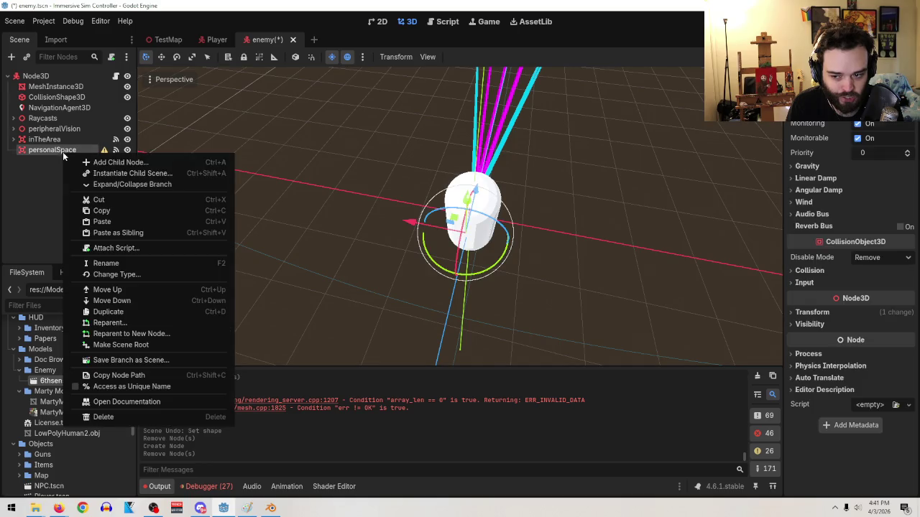
pyautogui.click(100, 162)
pyautogui.write('c')
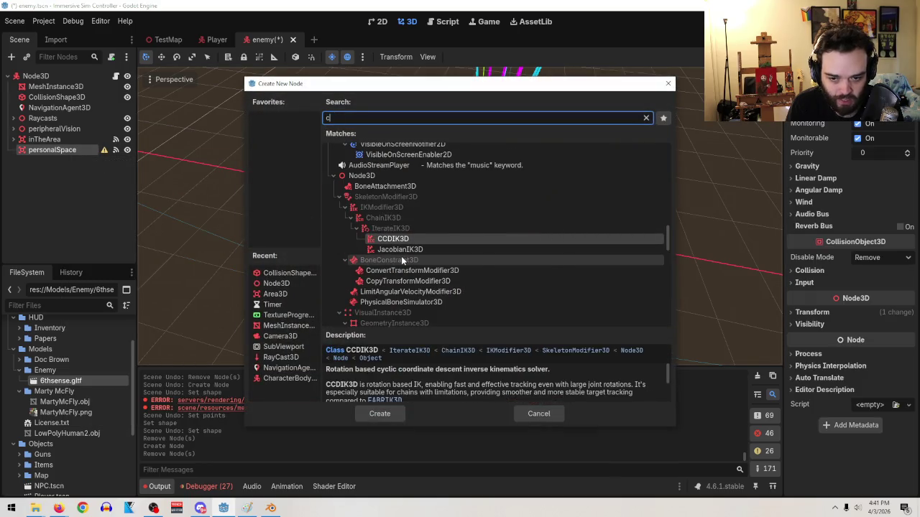
pyautogui.write('oll')
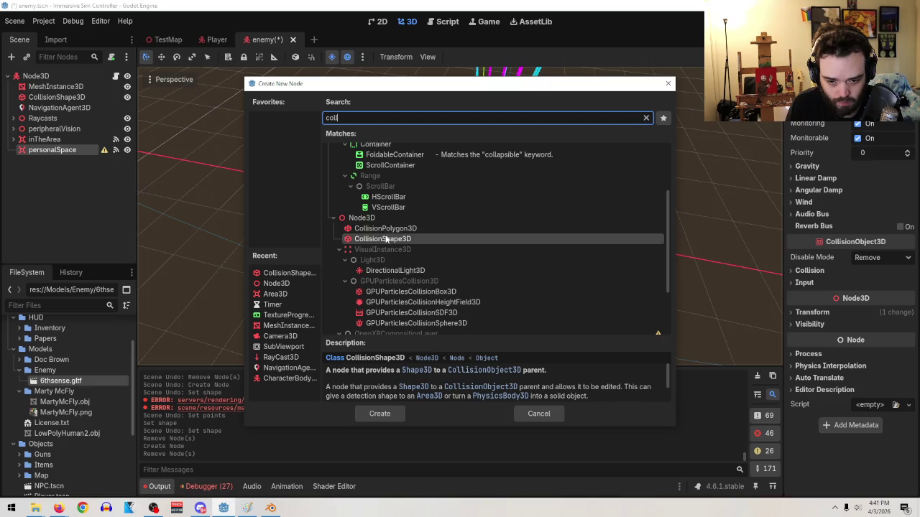
pyautogui.doubleClick(385, 231)
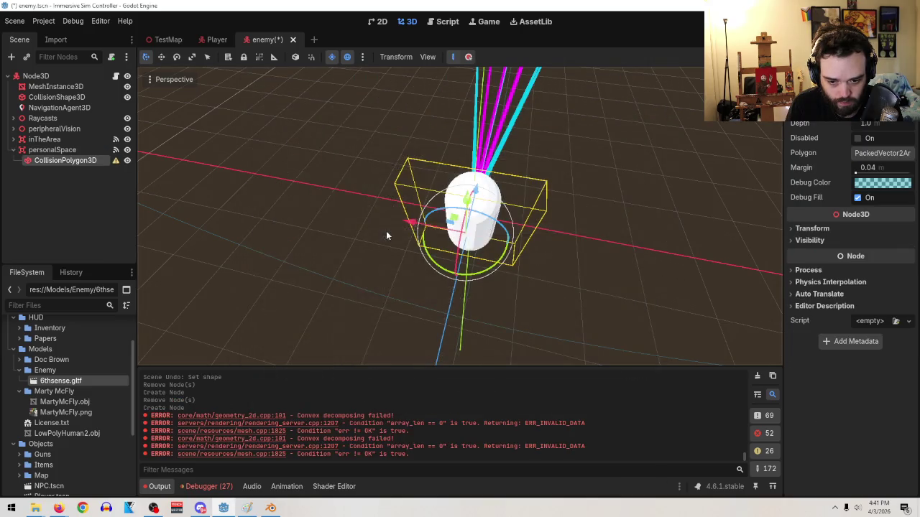
# - Add two polygon points and try dragging point 0's x value up to 0.51
pyautogui.click(868, 156)
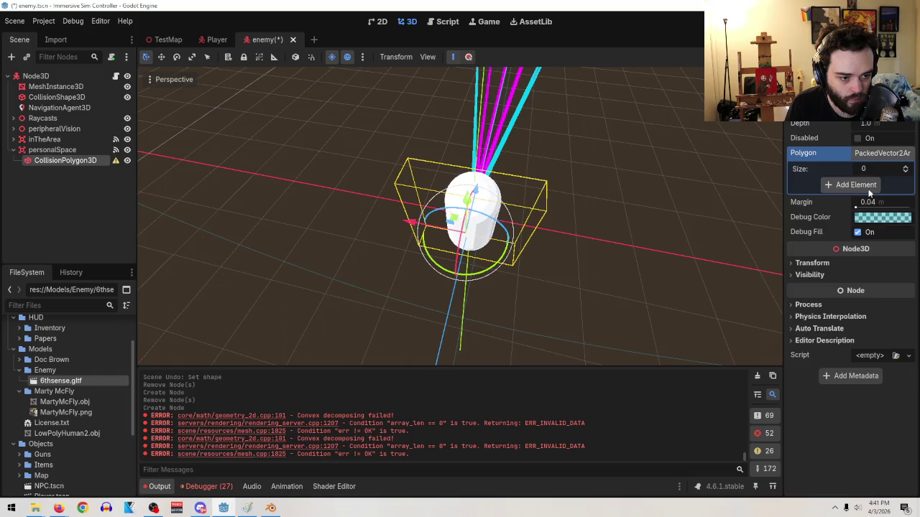
pyautogui.click(869, 183)
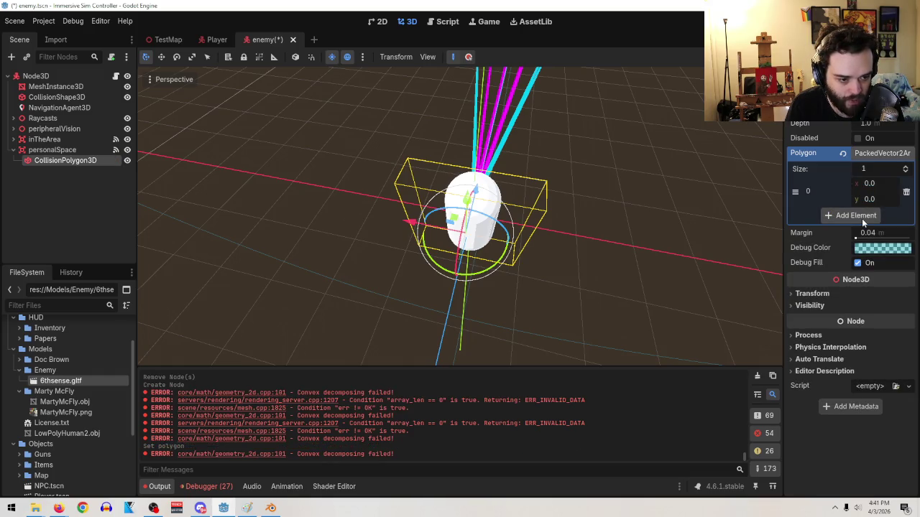
pyautogui.click(862, 218)
pyautogui.scroll(5, 531, 276)
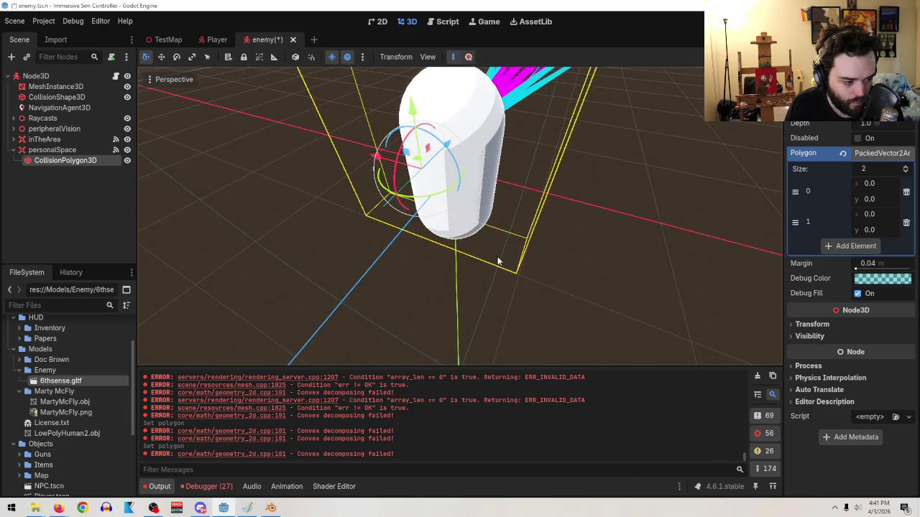
pyautogui.moveTo(498, 260)
pyautogui.mouseDown()
pyautogui.moveTo(516, 285)
pyautogui.moveTo(496, 273)
pyautogui.mouseUp()
pyautogui.moveTo(870, 182); pyautogui.dragTo(876, 201)
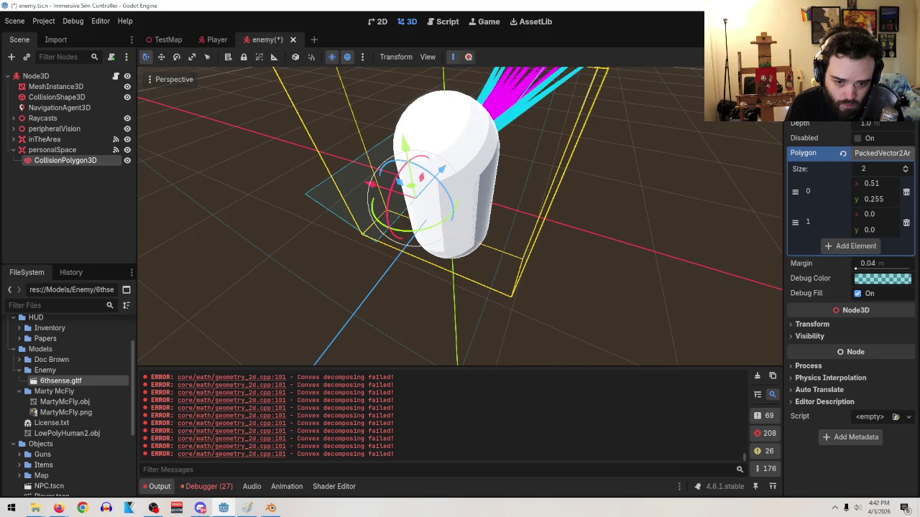
pyautogui.moveTo(869, 199); pyautogui.dragTo(869, 199)
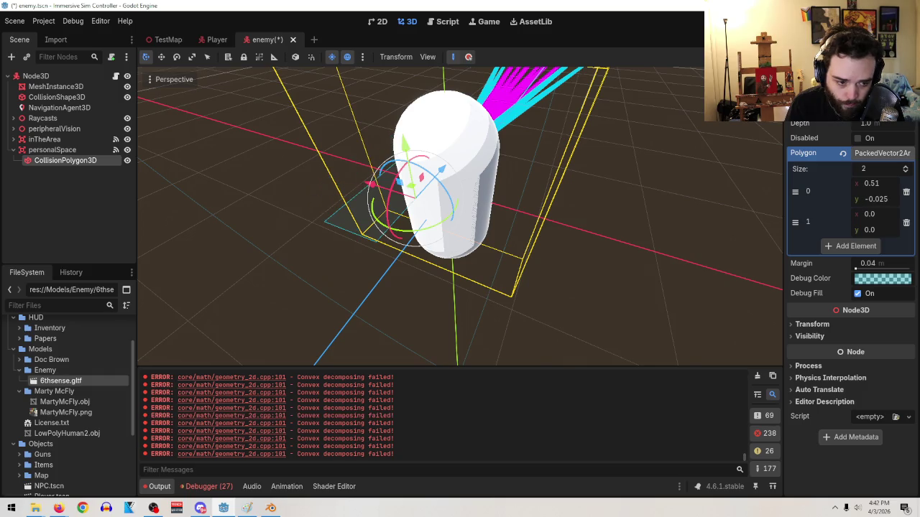
pyautogui.hotkey('ctrl', 'z')
# - Reset to two points, set point 0's x to 1.0, and shorten Depth to 0.84
pyautogui.click(842, 153)
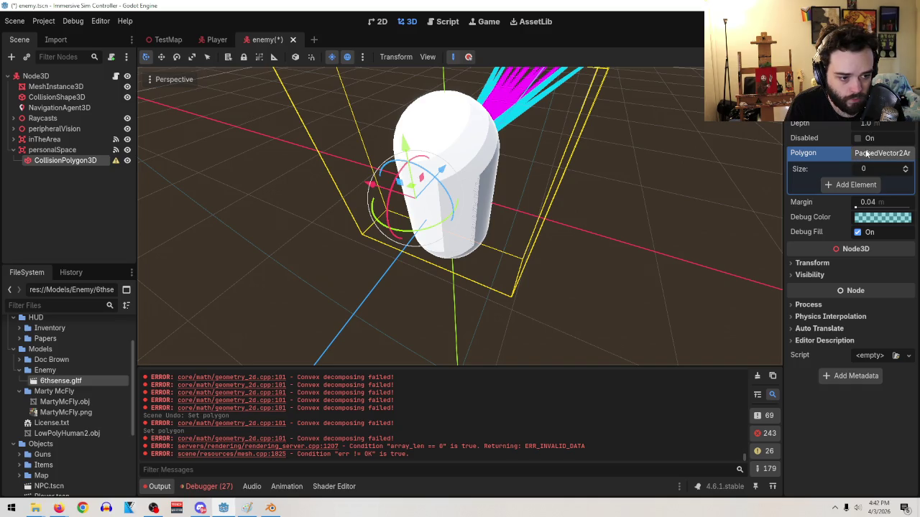
pyautogui.click(906, 166)
pyautogui.click(906, 167)
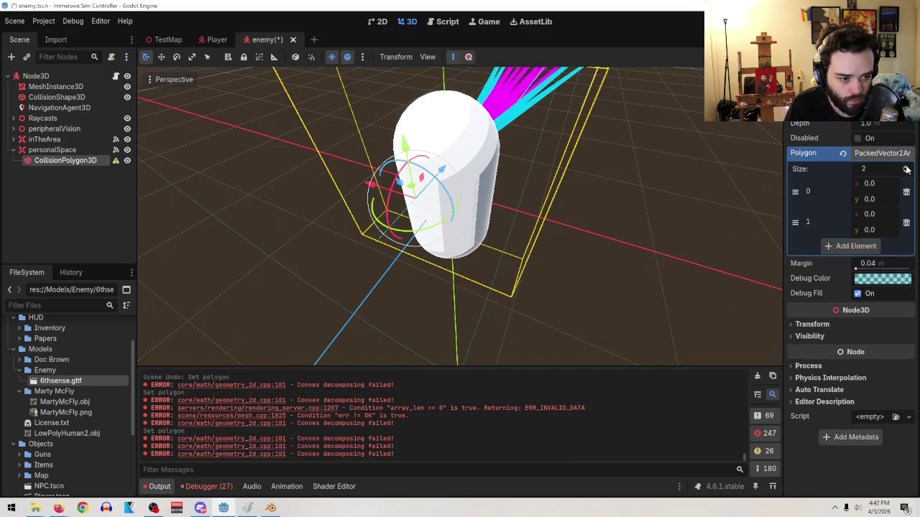
pyautogui.click(867, 184)
pyautogui.write('1')
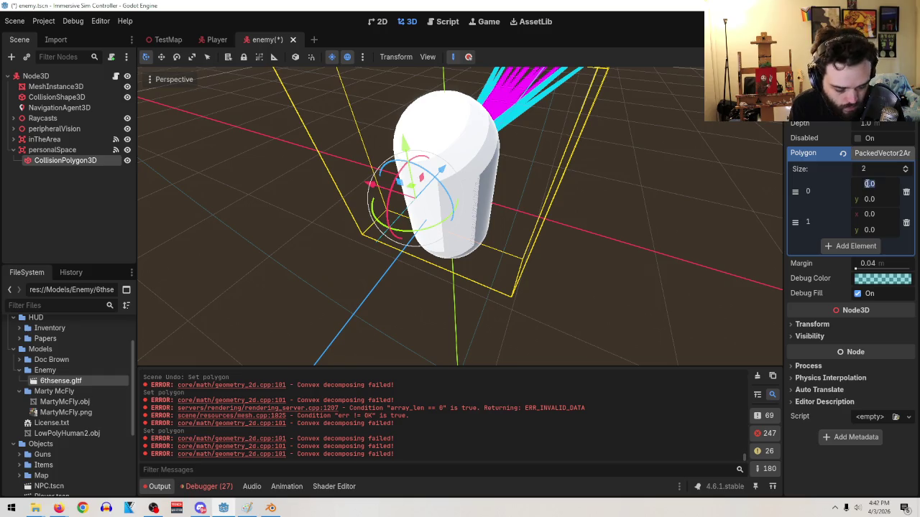
pyautogui.press('Return')
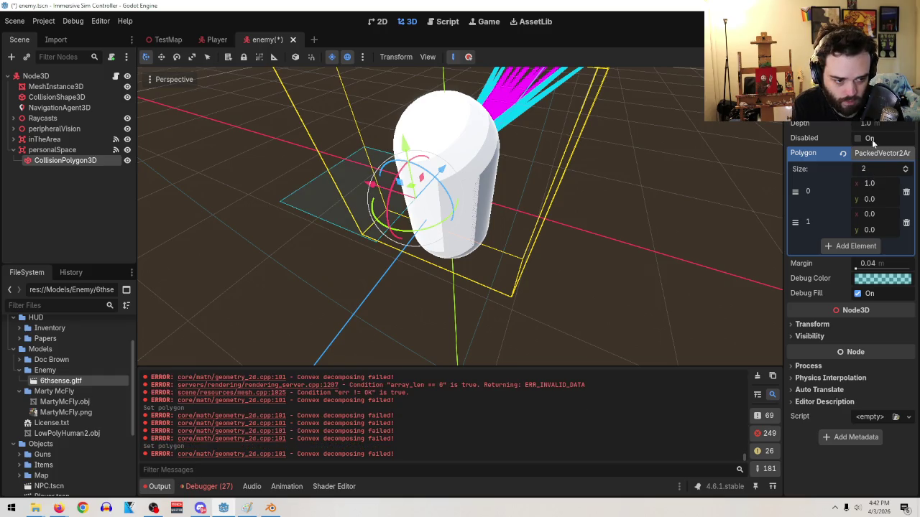
pyautogui.moveTo(260, 134)
pyautogui.mouseDown()
pyautogui.moveTo(339, 158)
pyautogui.moveTo(359, 151)
pyautogui.mouseUp()
pyautogui.moveTo(870, 183); pyautogui.dragTo(878, 183)
pyautogui.hotkey('ctrl', 'z')
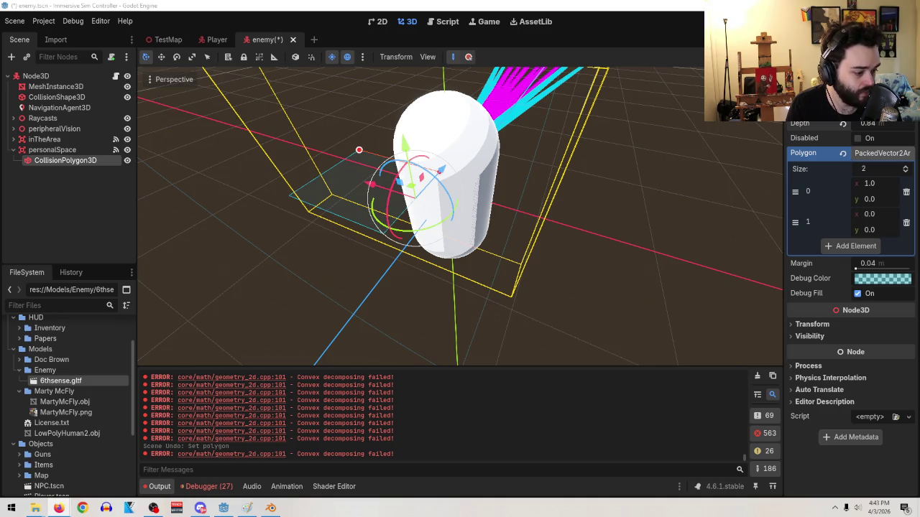
# - Delete the old CollisionPolygon3D node from personalSpace
pyautogui.press('f')
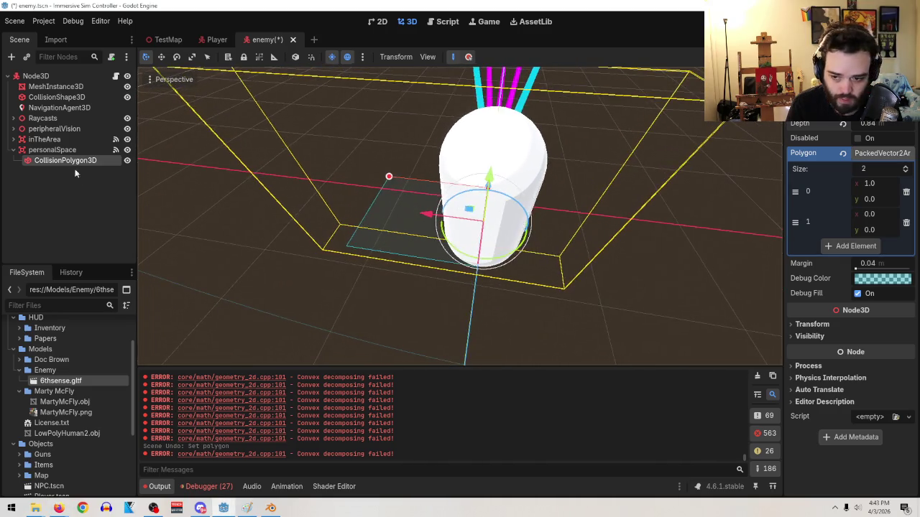
pyautogui.rightClick(67, 160)
pyautogui.press('Up')
pyautogui.press('Return')
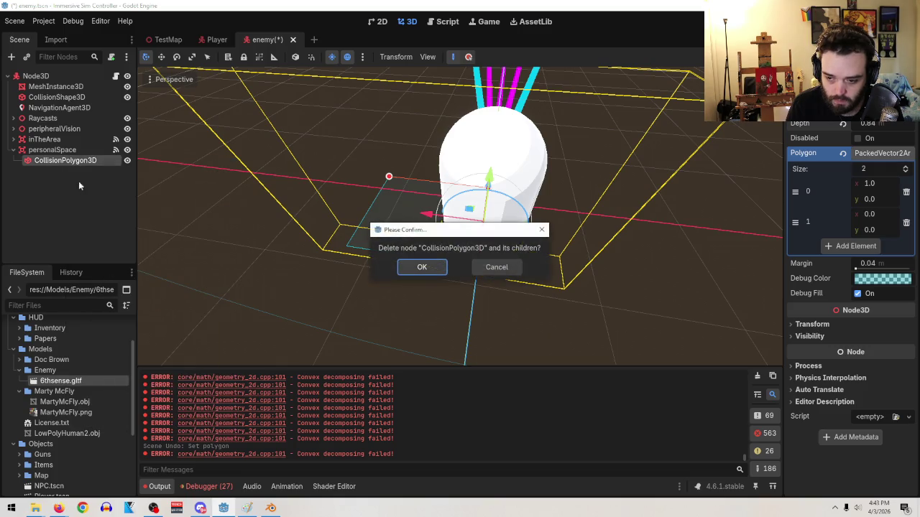
pyautogui.click(429, 269)
# - Add a CollisionShape3D child to personalSpace and give it a ConcavePolygonShape3D
pyautogui.click(51, 149)
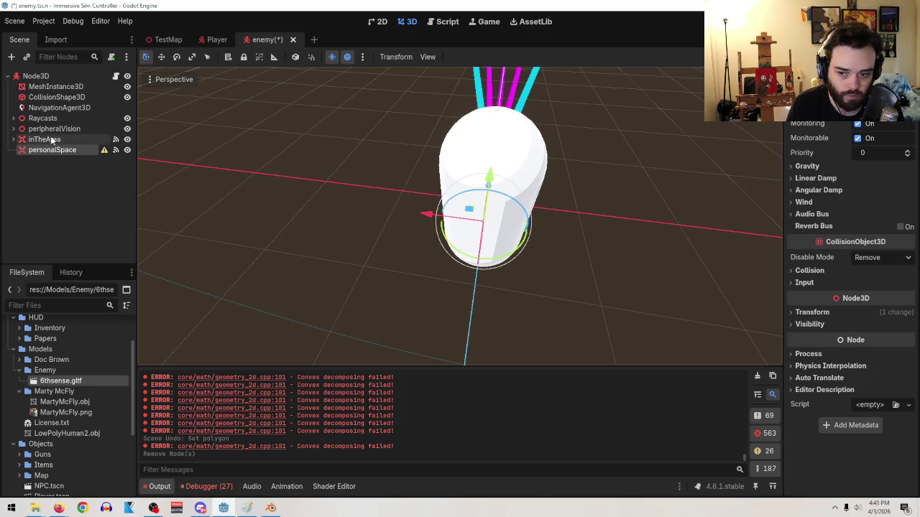
pyautogui.rightClick(43, 150)
pyautogui.click(69, 161)
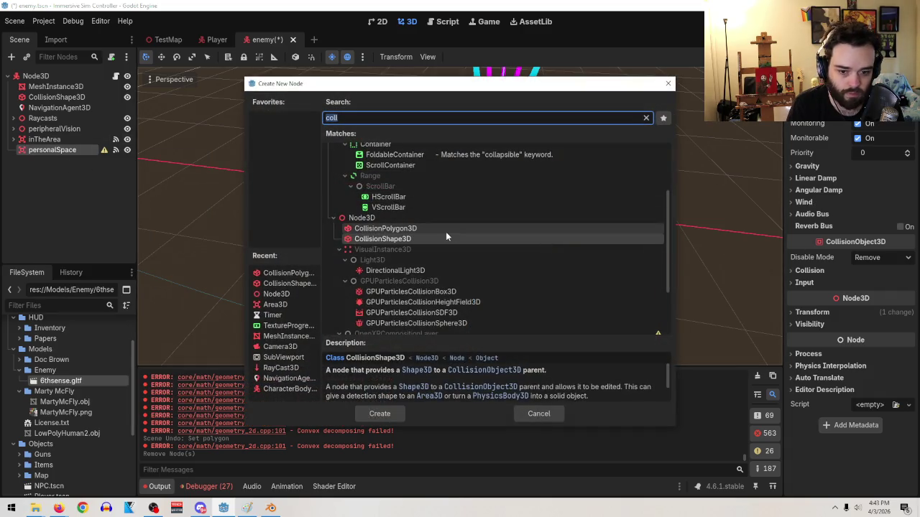
pyautogui.doubleClick(410, 238)
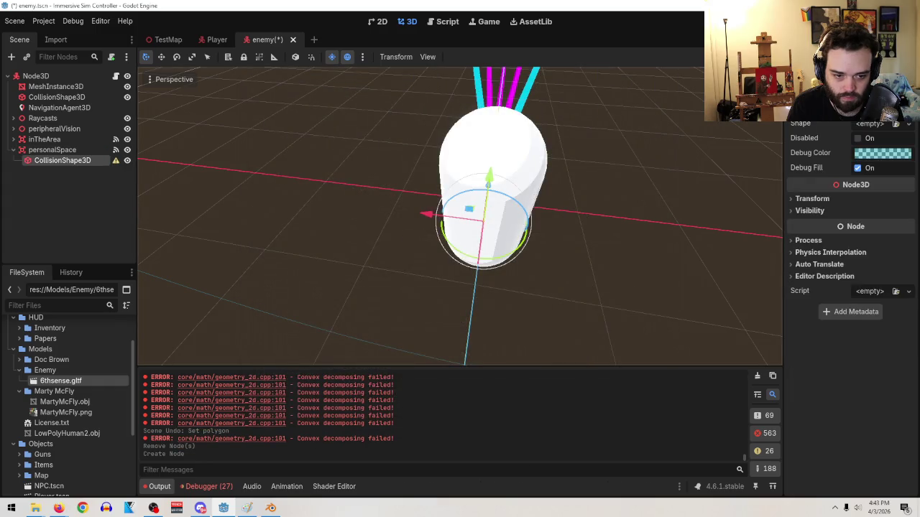
pyautogui.click(872, 124)
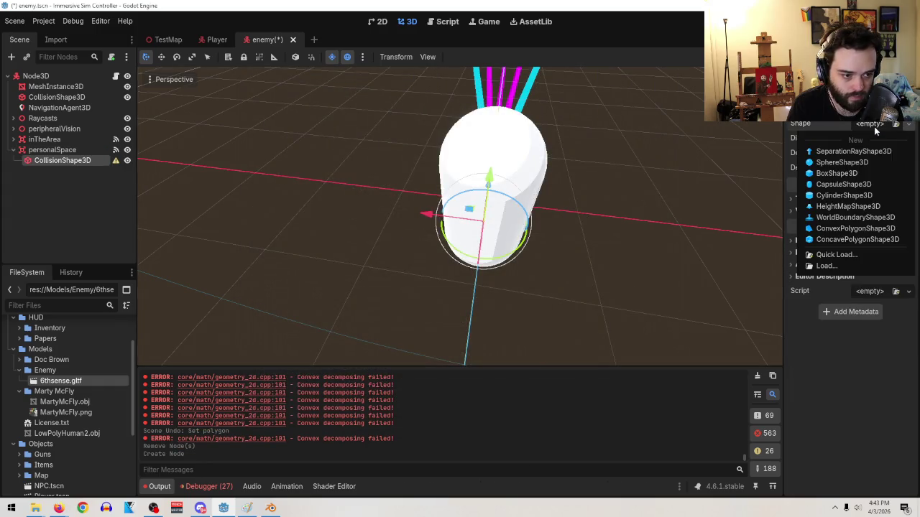
pyautogui.click(870, 240)
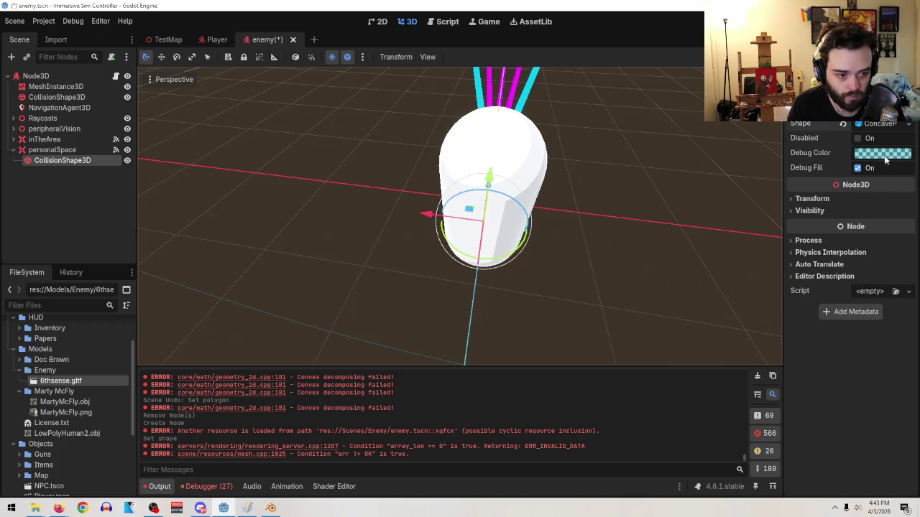
# - Expand and inspect the concave shape's properties in the Inspector, then collapse them
pyautogui.click(880, 125)
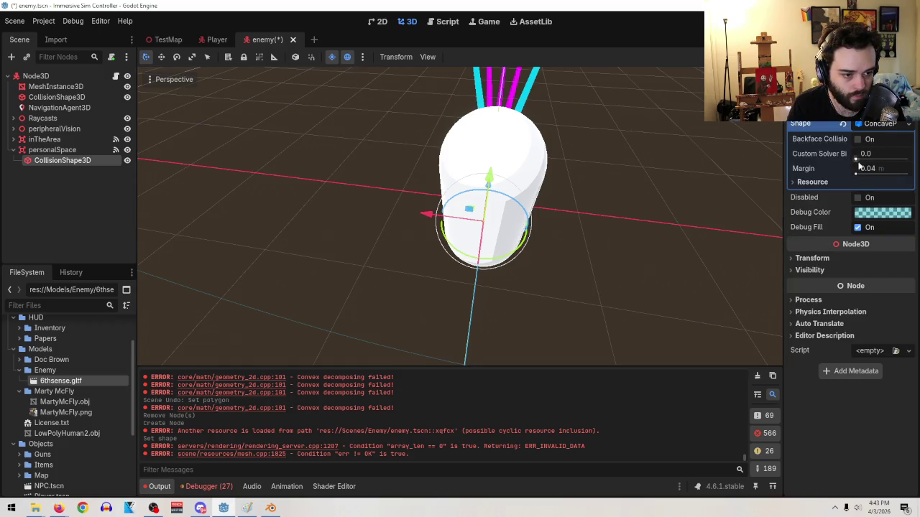
pyautogui.click(880, 124)
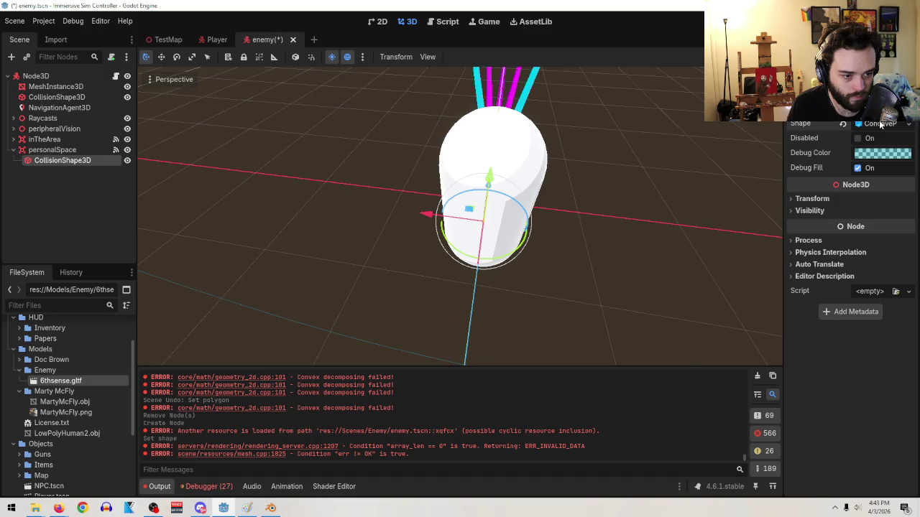
pyautogui.click(885, 125)
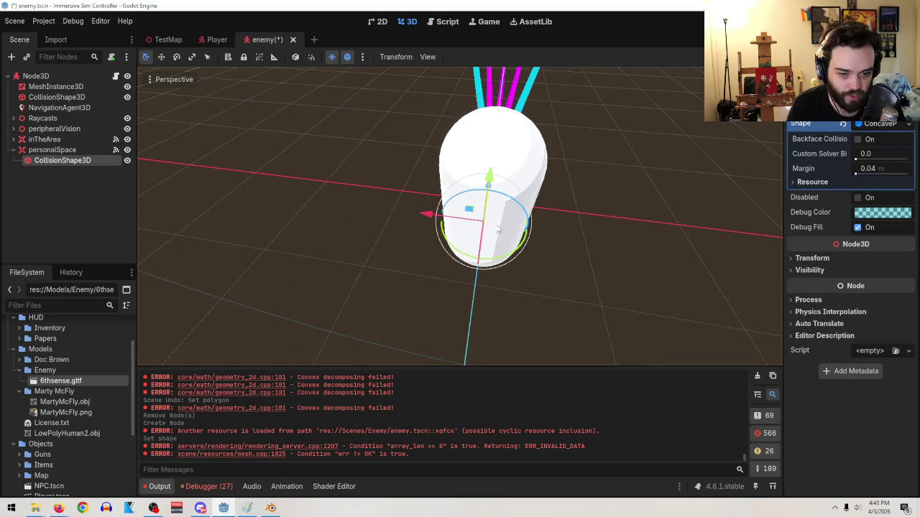
pyautogui.click(878, 125)
pyautogui.click(877, 126)
pyautogui.click(812, 183)
pyautogui.click(813, 183)
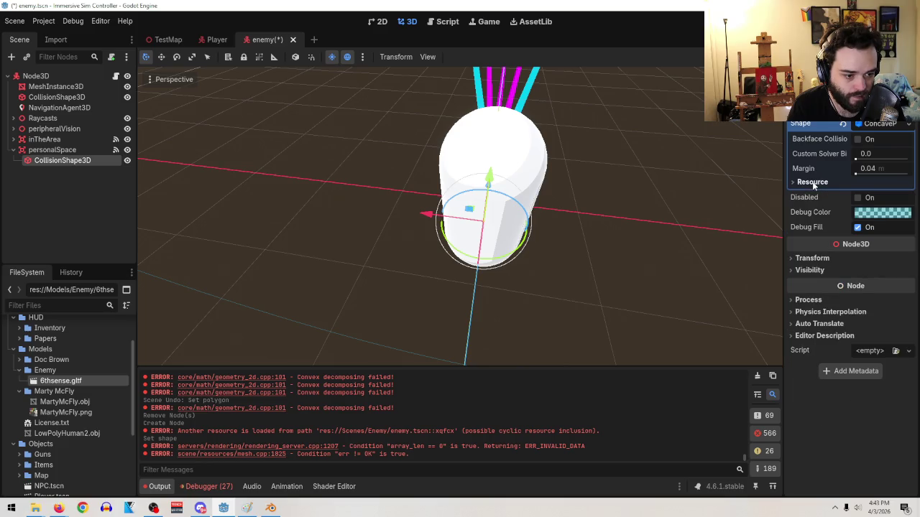
pyautogui.click(878, 125)
# - Replace it with a new ConvexPolygonShape3D and add blank entries to its Points array
pyautogui.click(910, 124)
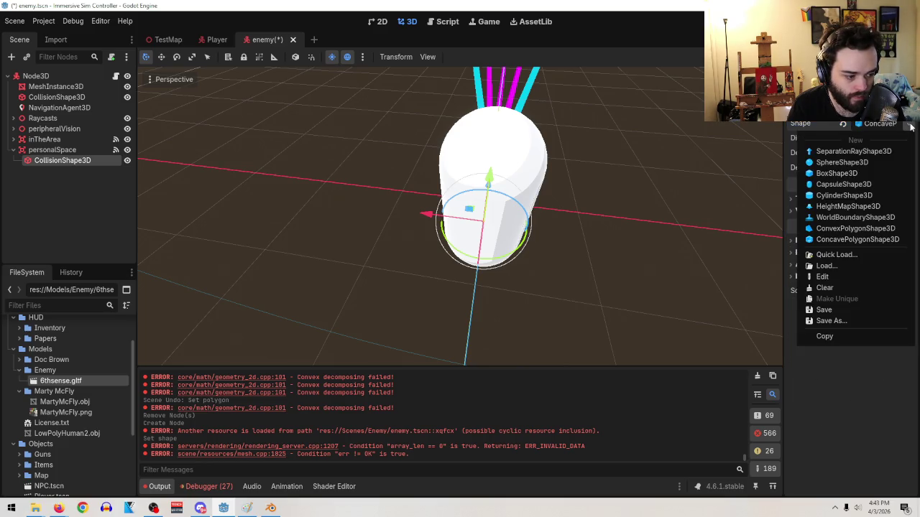
pyautogui.press('XF86AudioLowerVolume')
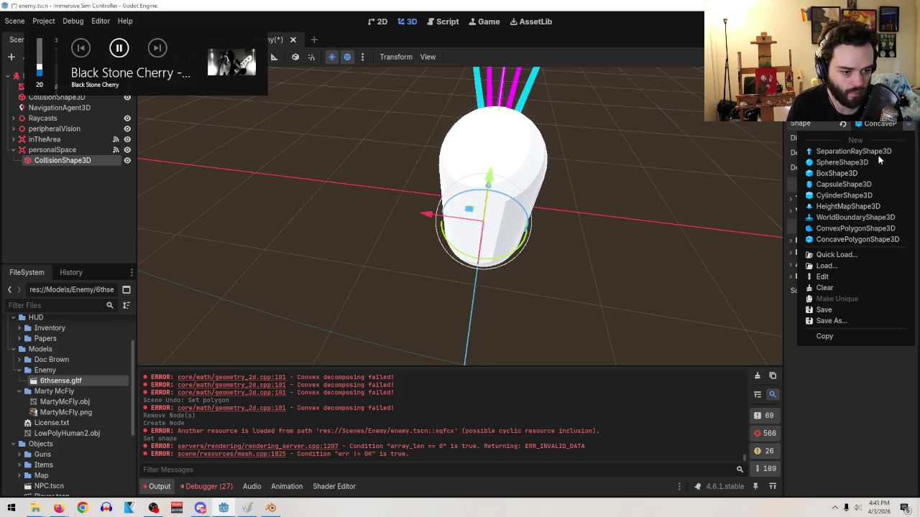
pyautogui.click(866, 227)
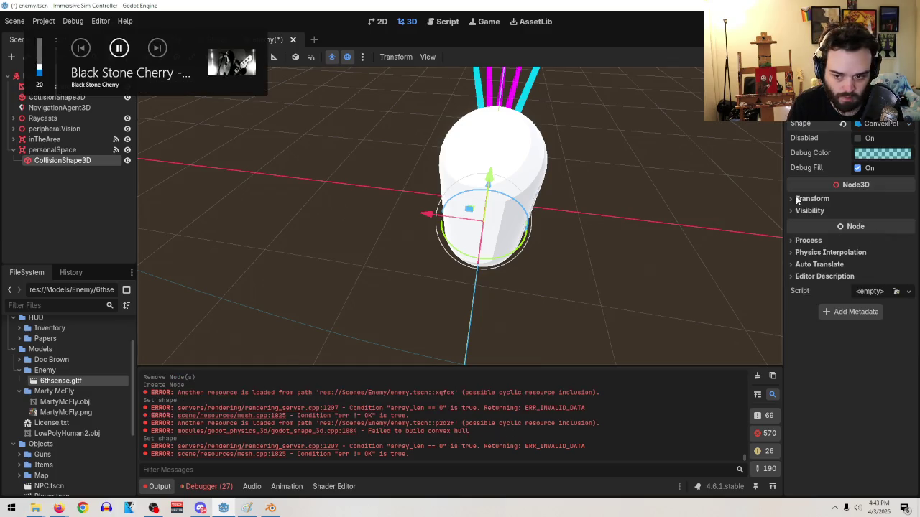
pyautogui.click(883, 126)
pyautogui.click(888, 139)
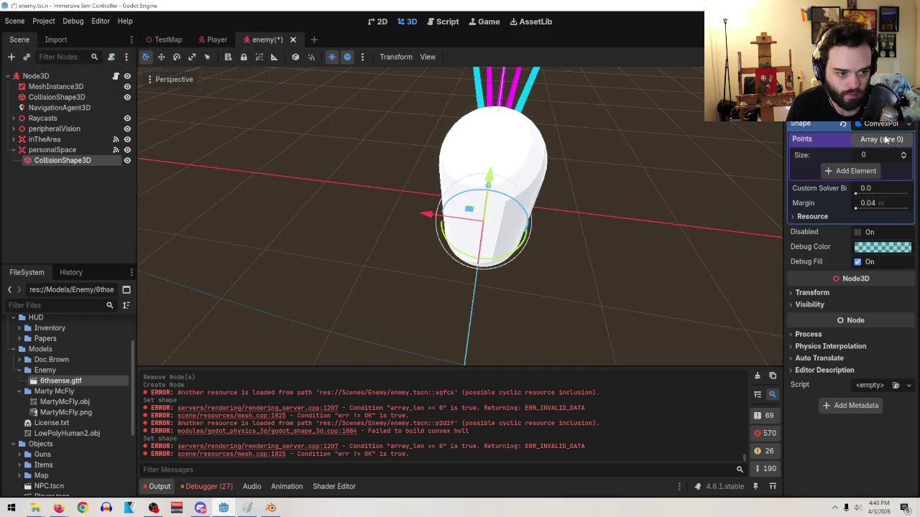
pyautogui.click(901, 154)
pyautogui.click(901, 154)
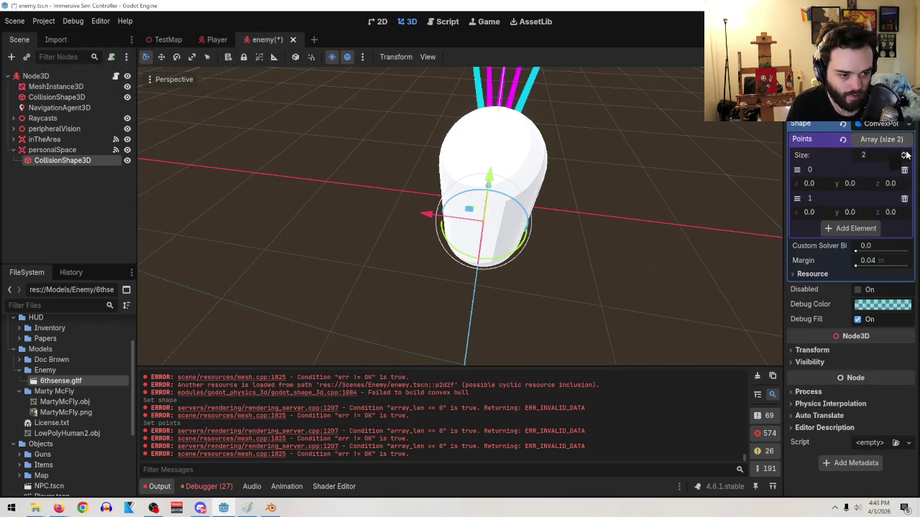
pyautogui.click(901, 154)
# - Grow the Points array to four entries and set point 0 to x 1.0, z 1.0
pyautogui.click(896, 154)
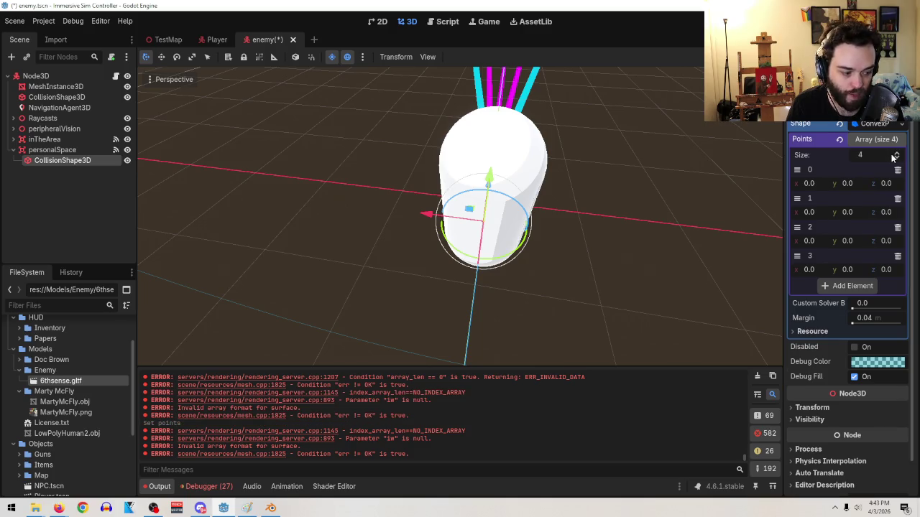
pyautogui.moveTo(811, 185); pyautogui.dragTo(819, 185)
pyautogui.moveTo(827, 217); pyautogui.dragTo(829, 217)
pyautogui.hotkey('ctrl', 'z')
pyautogui.click(821, 185)
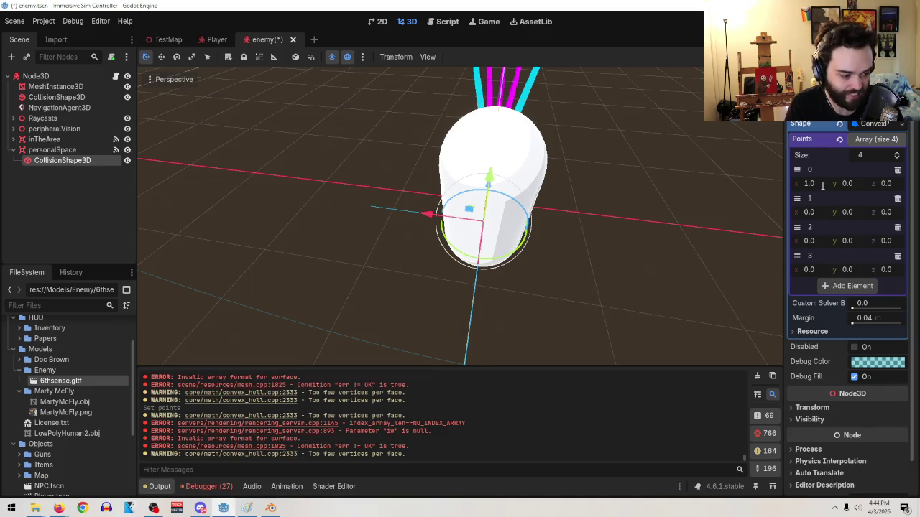
pyautogui.moveTo(891, 185); pyautogui.dragTo(876, 184)
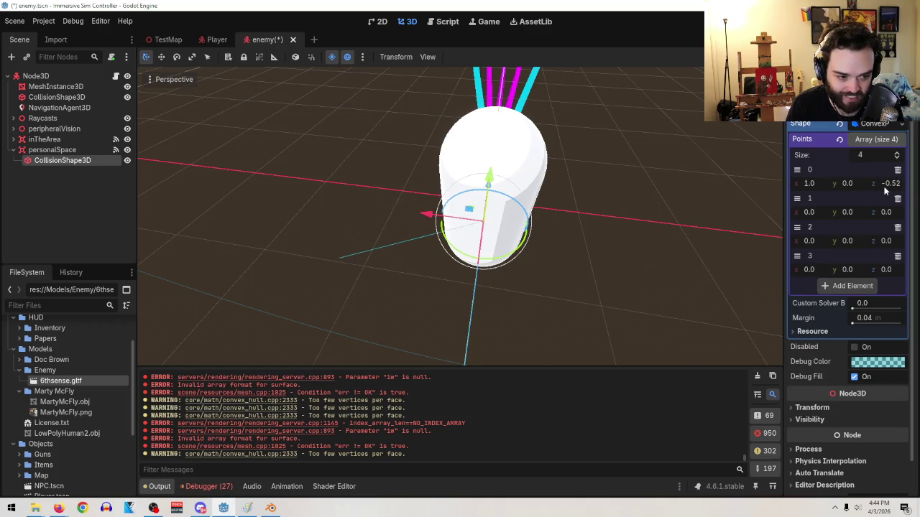
pyautogui.press('BackSpace')
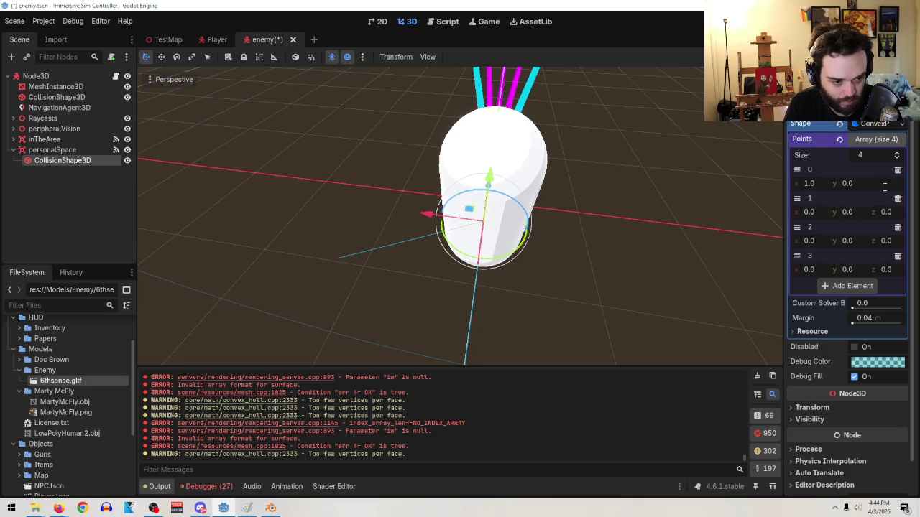
pyautogui.write('1')
pyautogui.press('Return')
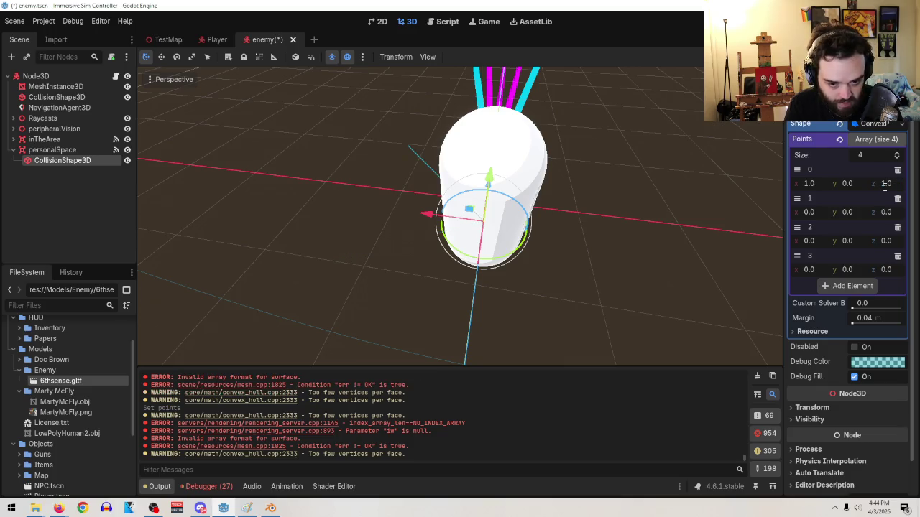
pyautogui.click(98, 149)
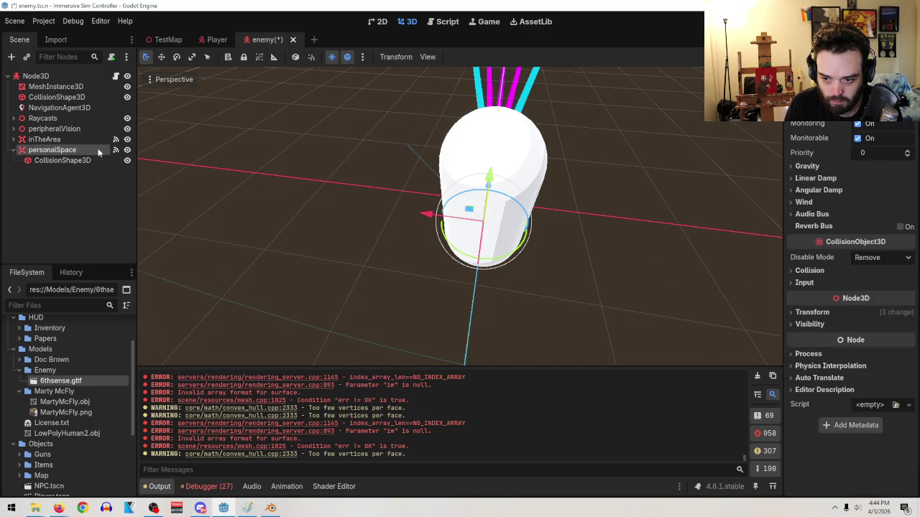
# - Rotate and shift the personalSpace area around the capsule with the gizmo
pyautogui.moveTo(512, 255); pyautogui.dragTo(412, 231)
pyautogui.moveTo(429, 193); pyautogui.dragTo(431, 194)
pyautogui.click(39, 163)
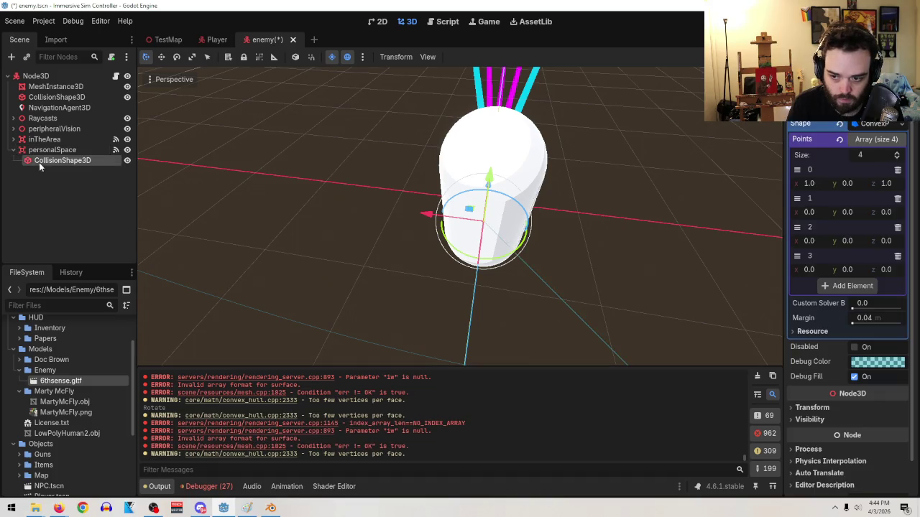
pyautogui.moveTo(570, 269)
pyautogui.mouseDown()
pyautogui.moveTo(486, 223)
pyautogui.moveTo(542, 242)
pyautogui.moveTo(561, 264)
pyautogui.mouseUp()
pyautogui.click(52, 149)
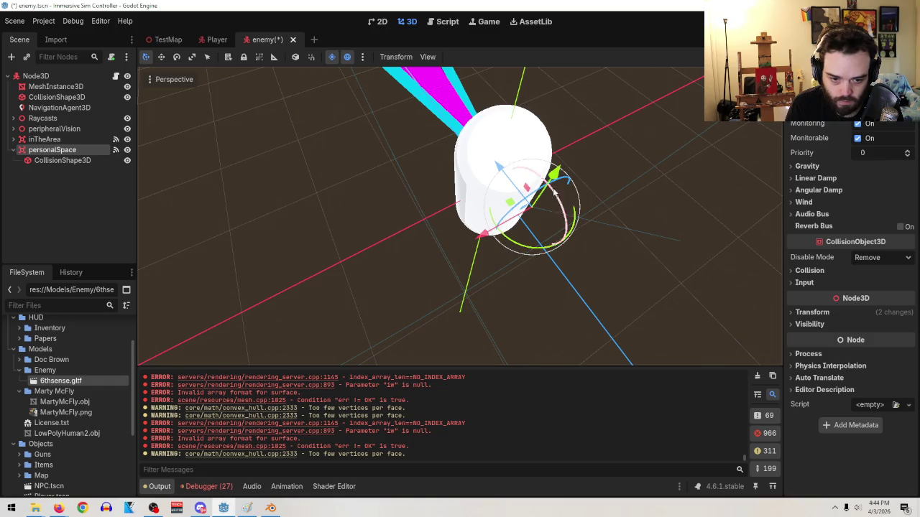
pyautogui.moveTo(501, 167); pyautogui.dragTo(589, 215)
pyautogui.moveTo(646, 238)
pyautogui.mouseDown()
pyautogui.moveTo(697, 195)
pyautogui.moveTo(654, 219)
pyautogui.moveTo(445, 202)
pyautogui.mouseUp()
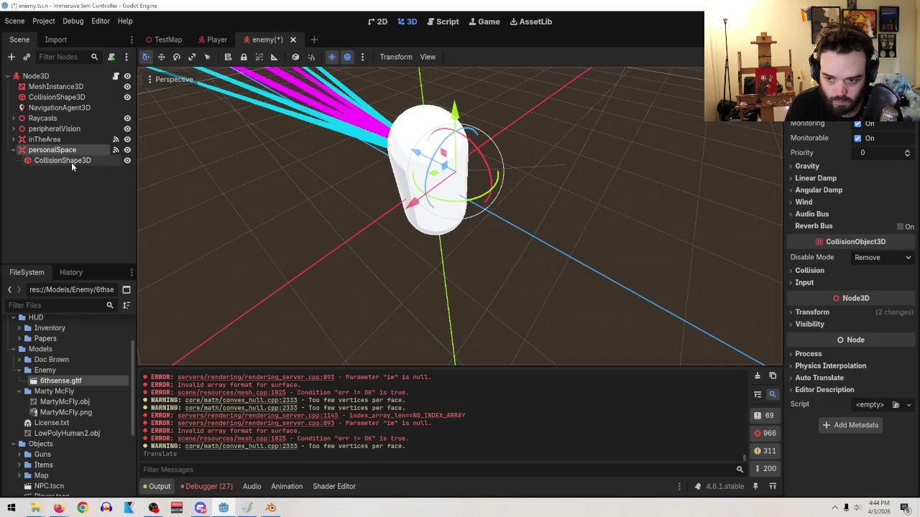
# - Reselect the CollisionShape3D and drag point 0's z out to about 1.4
pyautogui.click(71, 161)
pyautogui.moveTo(471, 230); pyautogui.dragTo(546, 292)
pyautogui.scroll(-3, 546, 292)
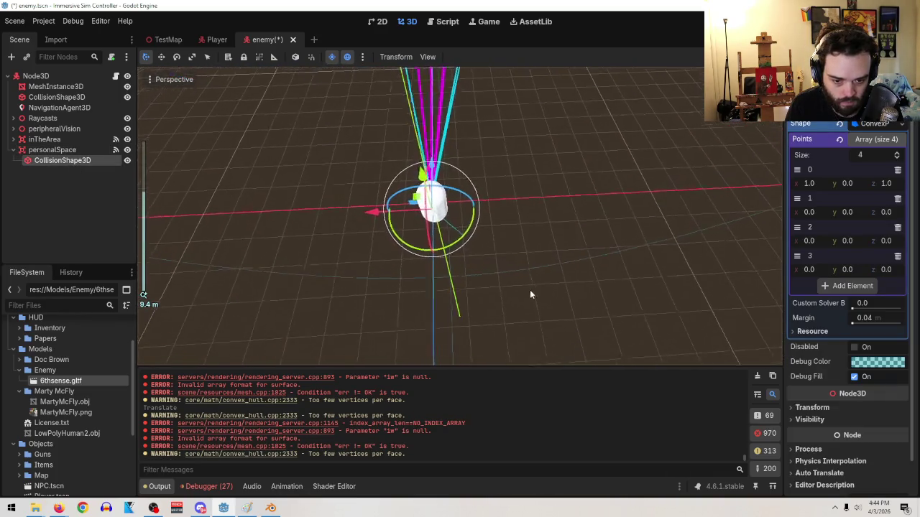
pyautogui.scroll(2, 461, 287)
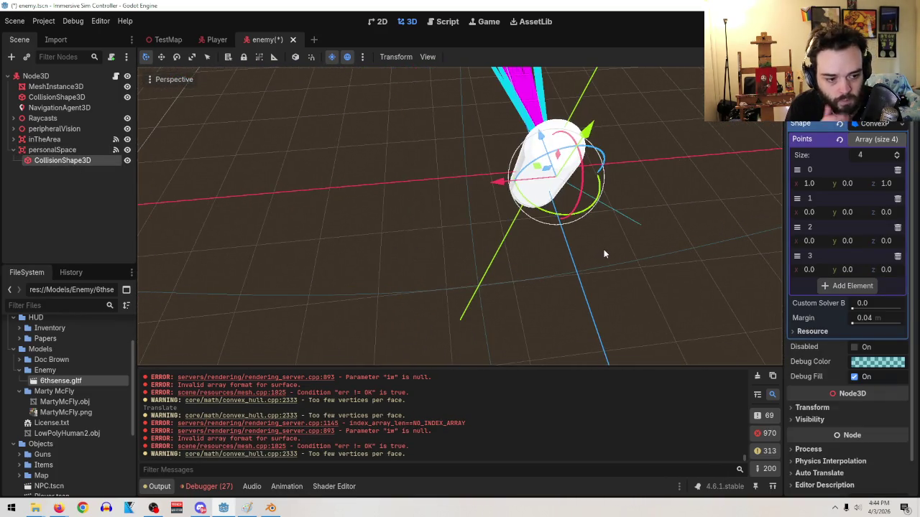
pyautogui.moveTo(604, 253); pyautogui.dragTo(589, 256)
pyautogui.moveTo(881, 183)
pyautogui.mouseDown()
pyautogui.moveTo(905, 183)
pyautogui.moveTo(894, 184)
pyautogui.mouseUp()
# - Reset point 0's z to 1.0 and set point 1 to x -1.0, z 1.0
pyautogui.click(889, 184)
pyautogui.write('1')
pyautogui.press('Return')
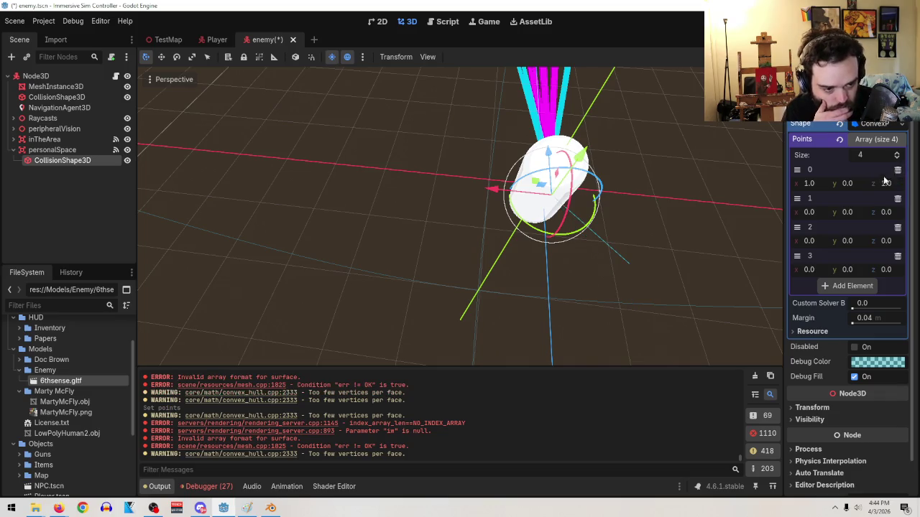
pyautogui.click(813, 214)
pyautogui.write('-1')
pyautogui.press('Return')
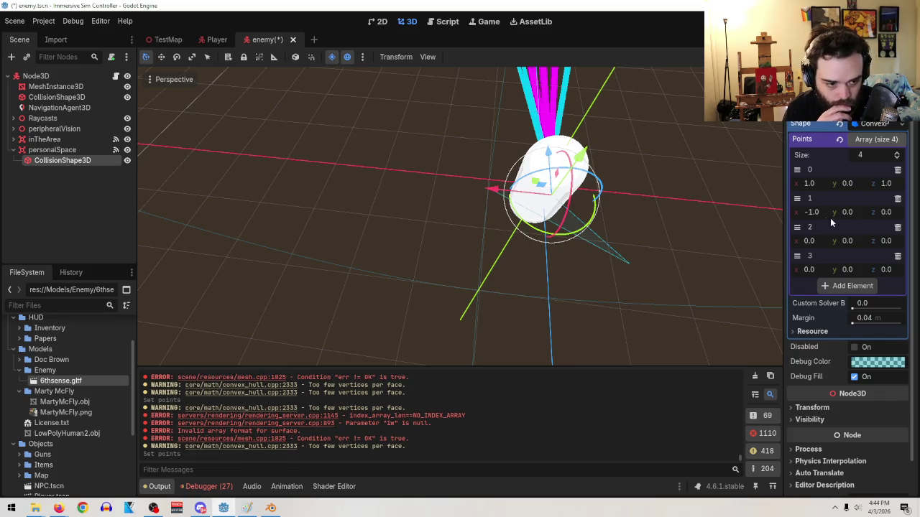
pyautogui.click(890, 213)
pyautogui.write('1')
pyautogui.press('Return')
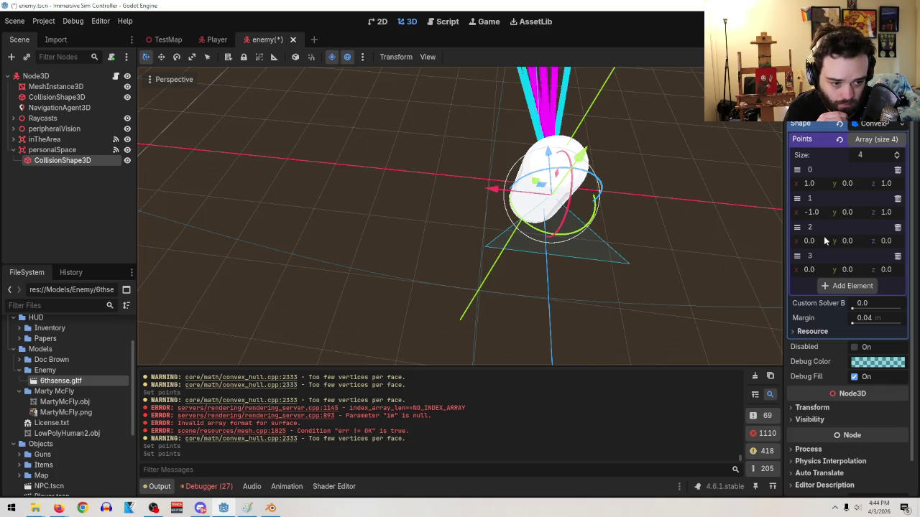
# - Set point 2's x to 1.0 and point 3's x to -1.0
pyautogui.moveTo(820, 241); pyautogui.dragTo(896, 241)
pyautogui.hotkey('ctrl', 'z')
pyautogui.hotkey('ctrl', 'z')
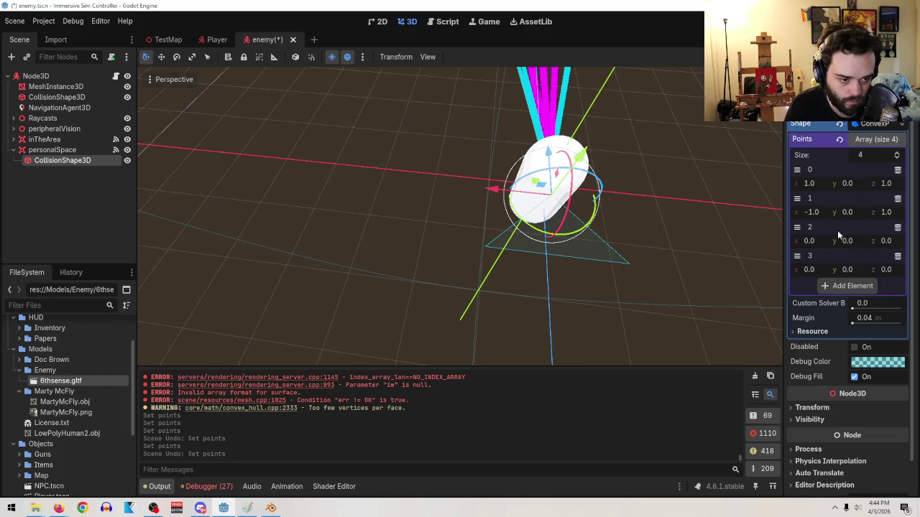
pyautogui.click(809, 240)
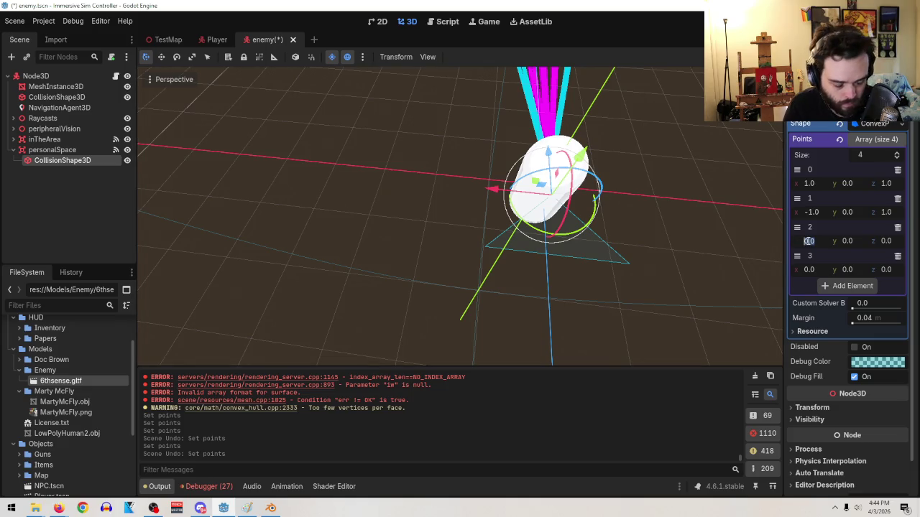
pyautogui.write('1')
pyautogui.press('Return')
pyautogui.click(812, 269)
pyautogui.write('-1')
pyautogui.press('Return')
# - Set point 3's z and y to 1.0, and point 2's y to 1.0
pyautogui.click(887, 270)
pyautogui.write('1')
pyautogui.press('Return')
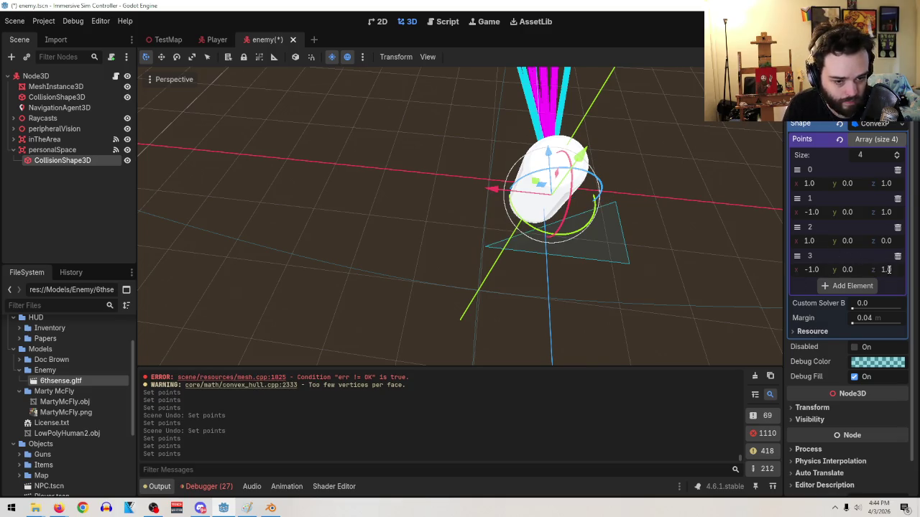
pyautogui.click(847, 270)
pyautogui.write('1')
pyautogui.press('Return')
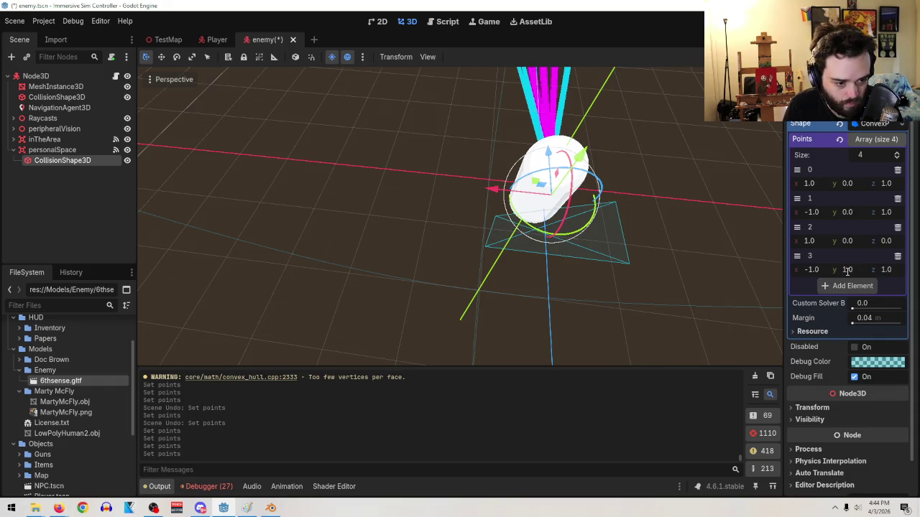
pyautogui.click(855, 242)
pyautogui.write('1')
pyautogui.press('Return')
# - Orbit to check the slab and re-enter 1.0 for point 3's z
pyautogui.moveTo(632, 215)
pyautogui.mouseDown()
pyautogui.moveTo(603, 203)
pyautogui.moveTo(575, 173)
pyautogui.moveTo(574, 190)
pyautogui.mouseUp()
pyautogui.scroll(4, 555, 289)
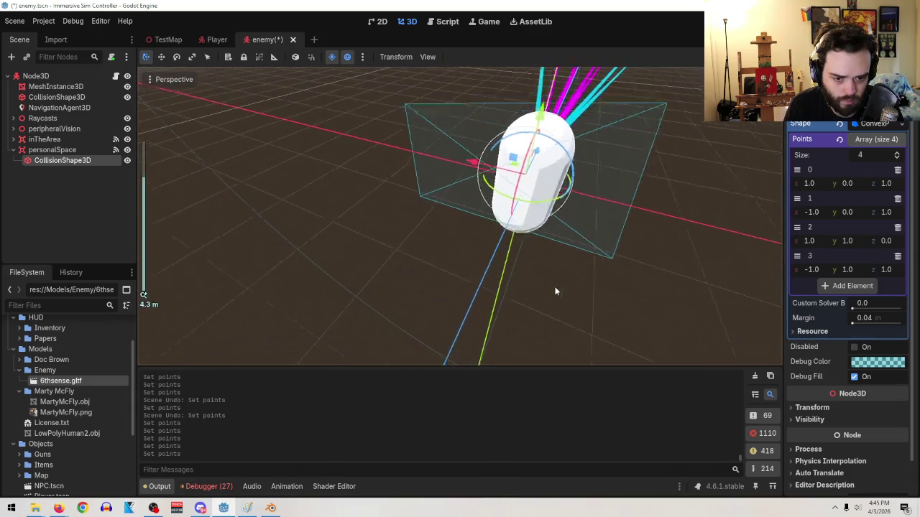
pyautogui.moveTo(546, 283)
pyautogui.mouseDown()
pyautogui.moveTo(447, 309)
pyautogui.moveTo(490, 291)
pyautogui.moveTo(632, 277)
pyautogui.mouseUp()
pyautogui.moveTo(808, 270); pyautogui.dragTo(815, 270)
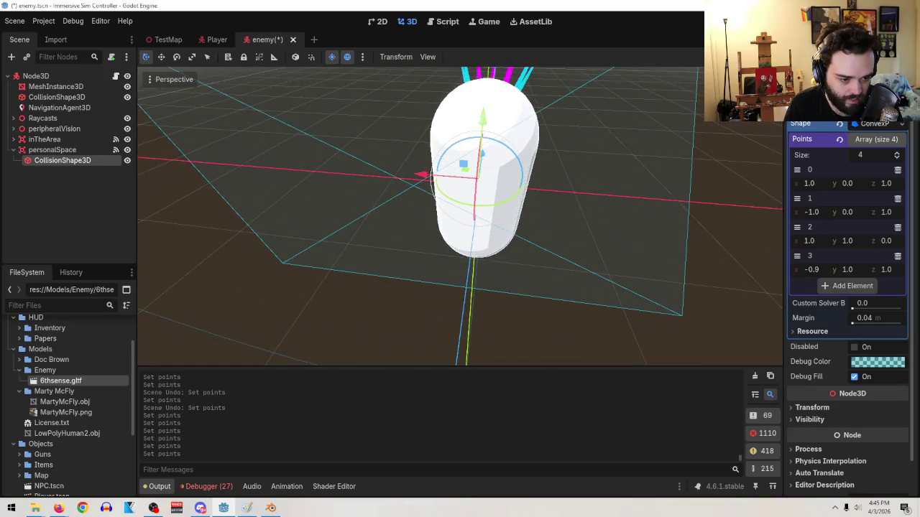
pyautogui.hotkey('ctrl', 'z')
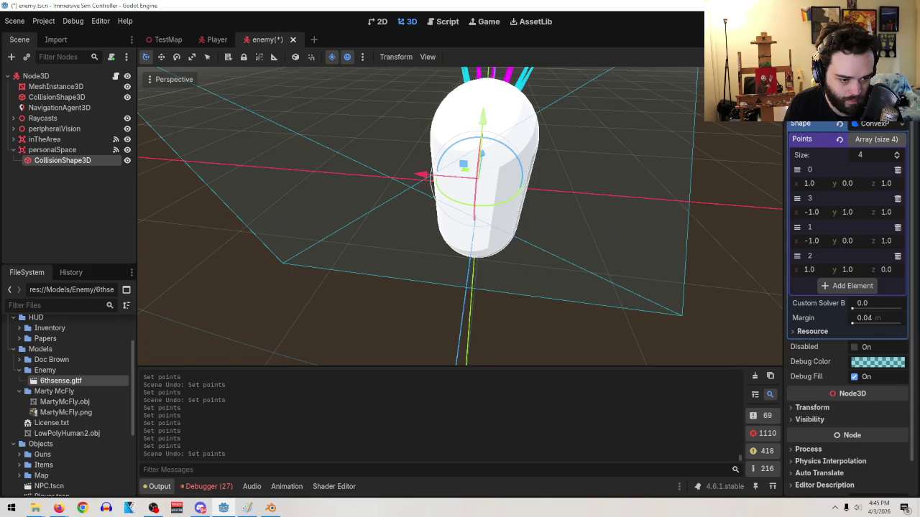
pyautogui.scroll(-5, 724, 202)
pyautogui.scroll(2, 570, 248)
pyautogui.moveTo(569, 248)
pyautogui.mouseDown()
pyautogui.moveTo(590, 261)
pyautogui.moveTo(589, 216)
pyautogui.moveTo(562, 238)
pyautogui.moveTo(566, 214)
pyautogui.moveTo(562, 254)
pyautogui.mouseUp()
pyautogui.scroll(2, 562, 259)
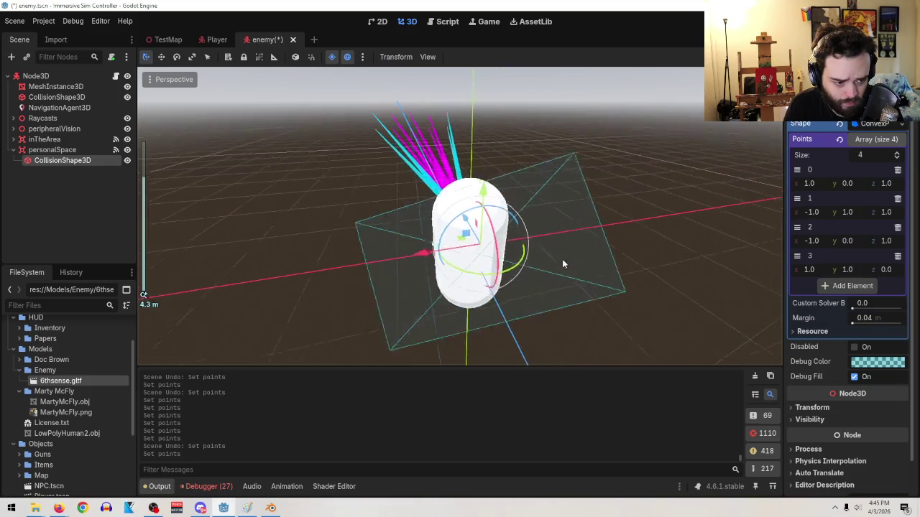
pyautogui.click(891, 271)
pyautogui.write('1')
pyautogui.press('Return')
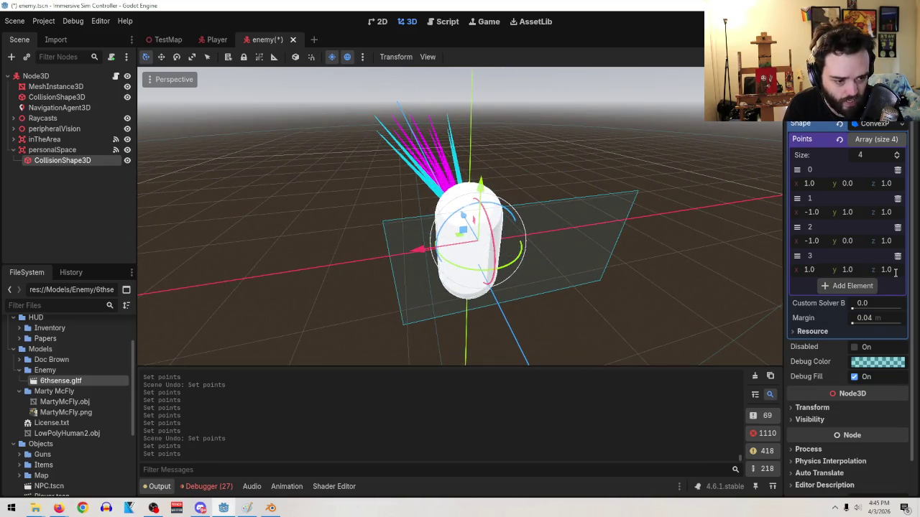
pyautogui.moveTo(560, 257)
pyautogui.mouseDown()
pyautogui.moveTo(616, 263)
pyautogui.moveTo(612, 205)
pyautogui.moveTo(632, 216)
pyautogui.moveTo(643, 240)
pyautogui.moveTo(616, 252)
pyautogui.mouseUp()
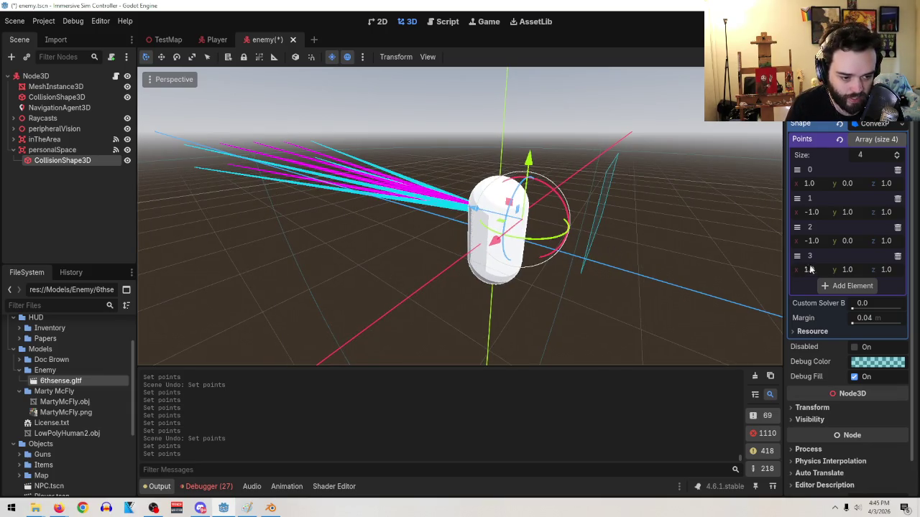
pyautogui.moveTo(891, 242)
pyautogui.mouseDown()
pyautogui.moveTo(913, 242)
pyautogui.moveTo(819, 243)
pyautogui.mouseUp()
# - Undo the point 2 z change and add fifth and sixth points
pyautogui.moveTo(762, 242); pyautogui.dragTo(656, 241)
pyautogui.moveTo(733, 259); pyautogui.dragTo(679, 266)
pyautogui.hotkey('ctrl', 'z')
pyautogui.click(847, 285)
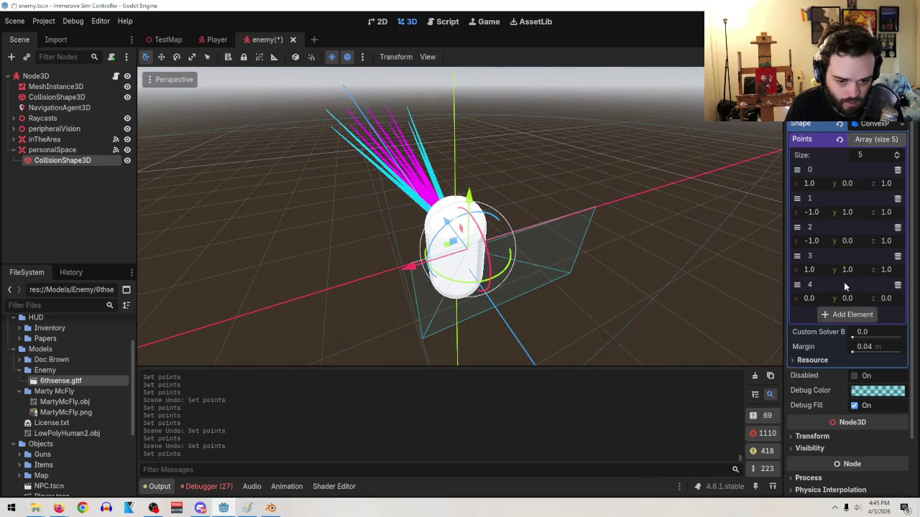
pyautogui.moveTo(686, 297); pyautogui.dragTo(611, 304)
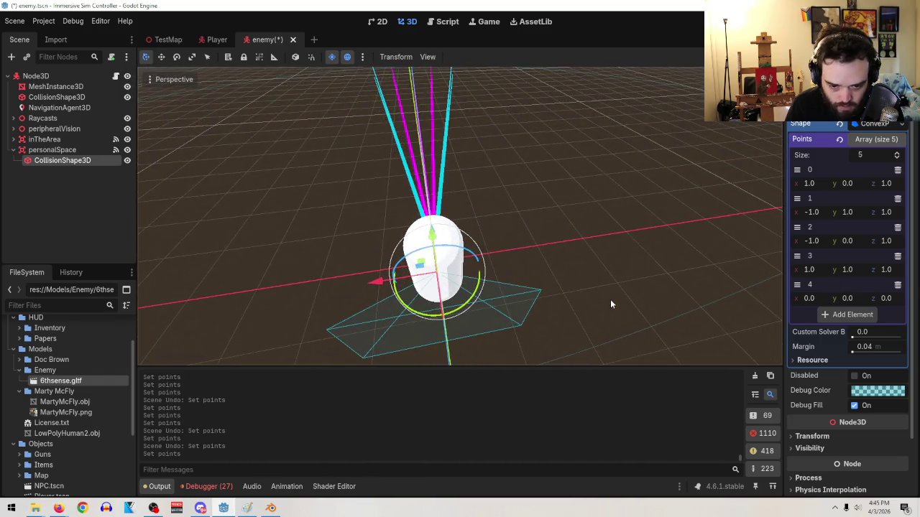
pyautogui.click(838, 314)
# - Set point 5's y to 1.0 and add a seventh point with y and z 1.0
pyautogui.moveTo(849, 327); pyautogui.dragTo(869, 326)
pyautogui.click(850, 328)
pyautogui.write('1')
pyautogui.press('Return')
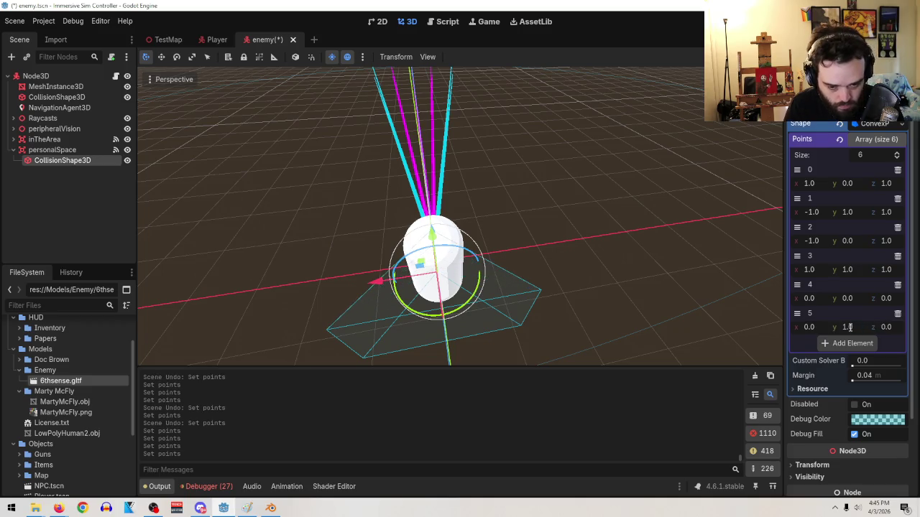
pyautogui.click(872, 343)
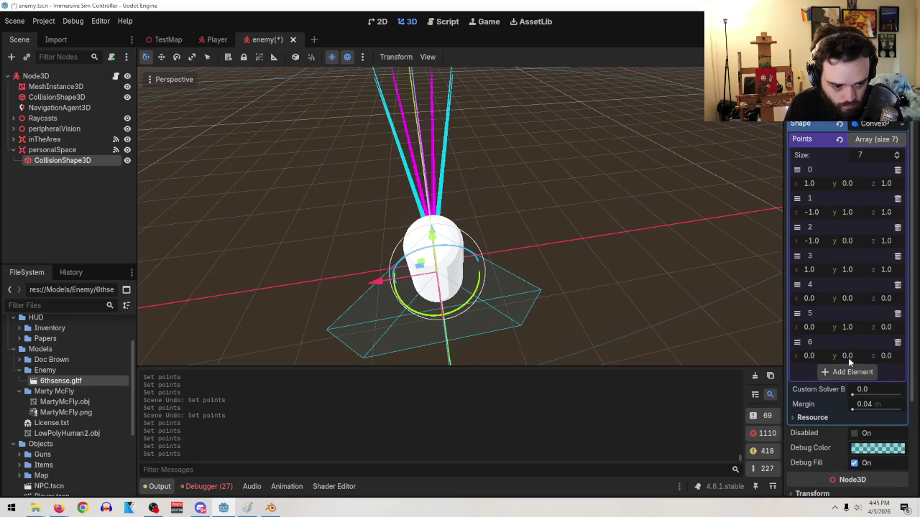
pyautogui.write('1')
pyautogui.press('Return')
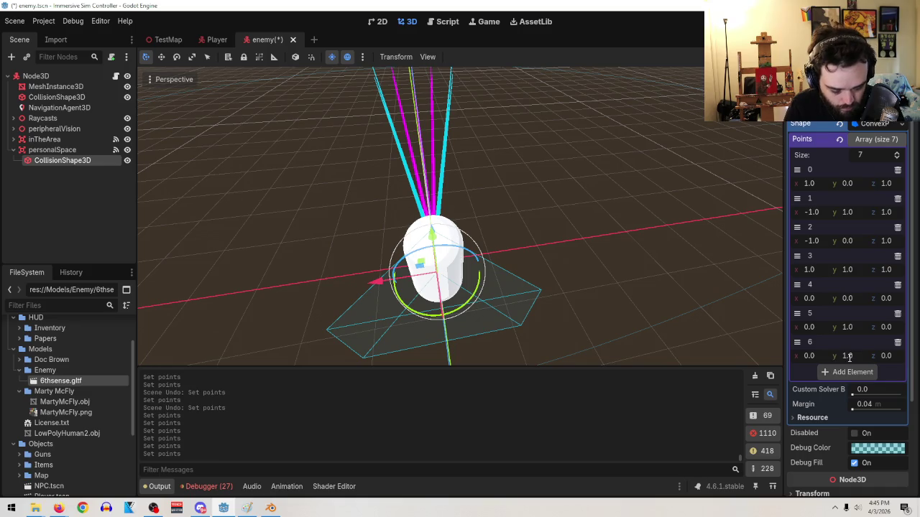
pyautogui.write('1')
pyautogui.press('Return')
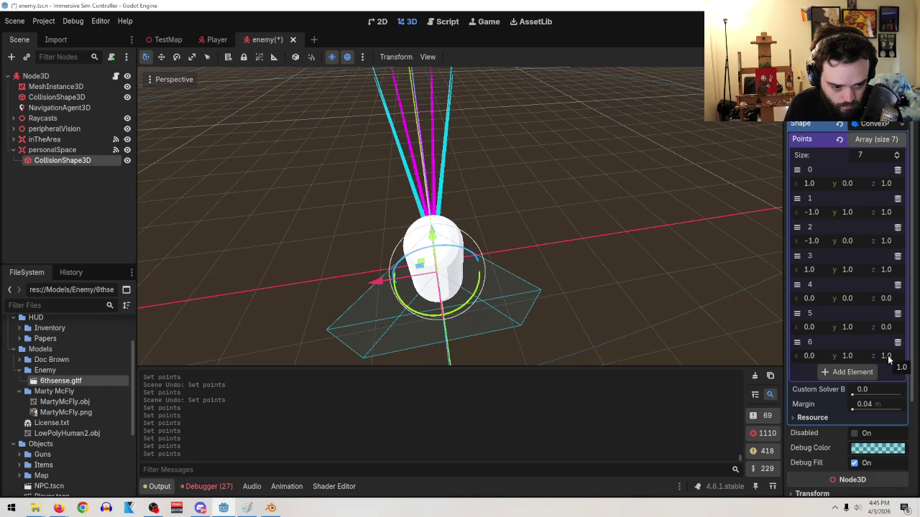
# - Tune point 6's z coordinate, settling it at about 0.36
pyautogui.moveTo(812, 356); pyautogui.dragTo(821, 356)
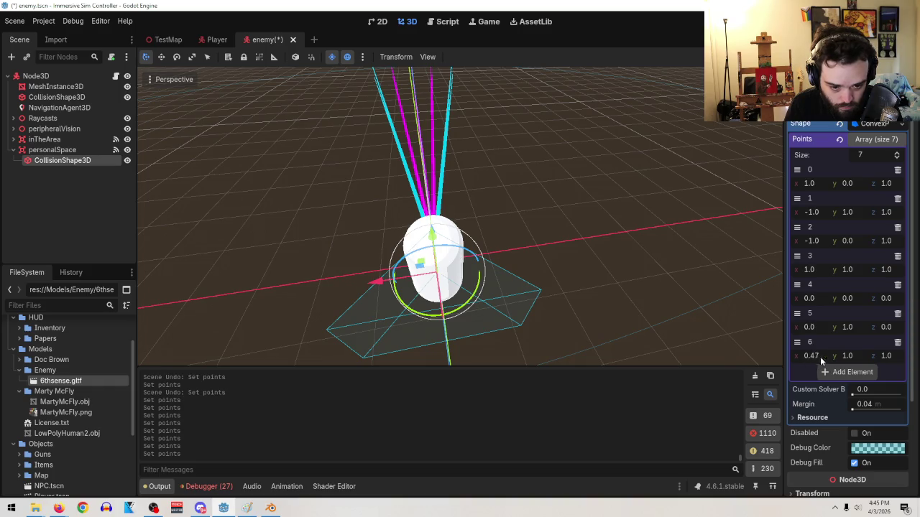
pyautogui.hotkey('ctrl', 'z')
pyautogui.moveTo(885, 355)
pyautogui.mouseDown()
pyautogui.moveTo(837, 356)
pyautogui.moveTo(896, 356)
pyautogui.moveTo(809, 355)
pyautogui.mouseUp()
pyautogui.moveTo(576, 277)
pyautogui.mouseDown()
pyautogui.moveTo(499, 309)
pyautogui.moveTo(620, 293)
pyautogui.mouseUp()
pyautogui.scroll(3, 582, 292)
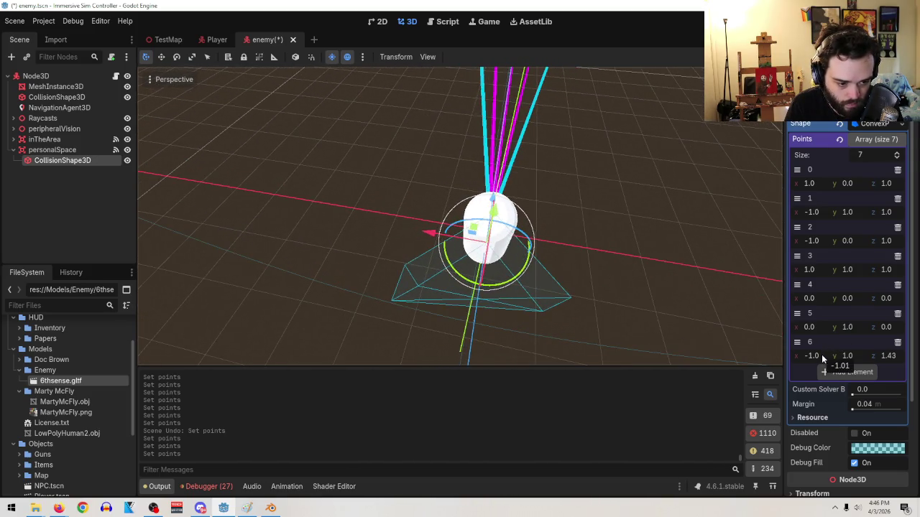
pyautogui.click(889, 356)
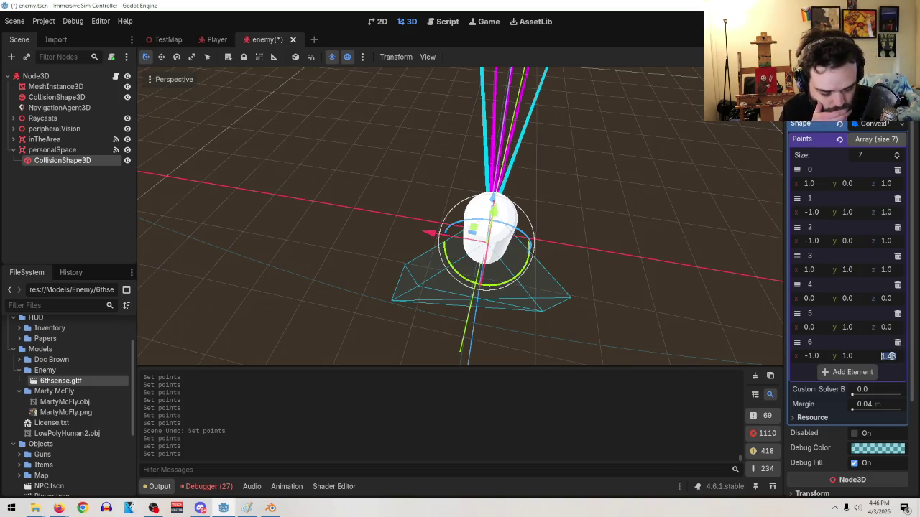
pyautogui.write('41')
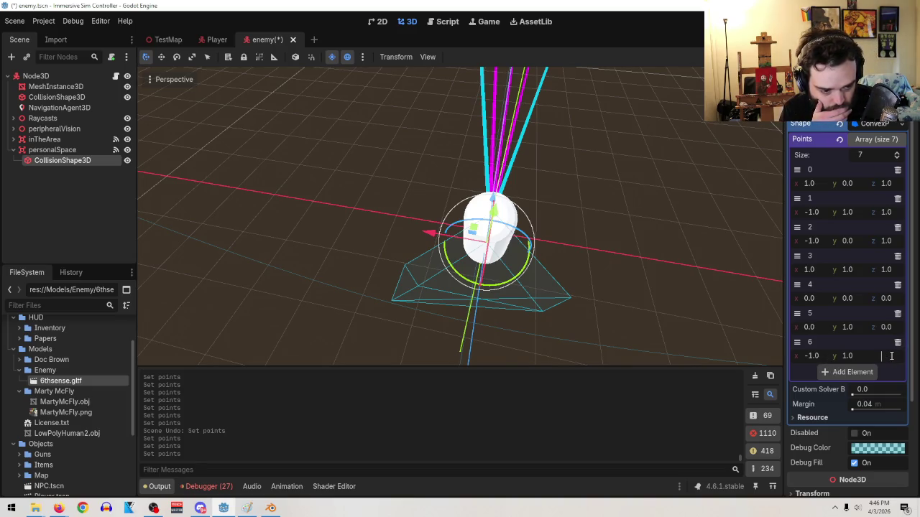
pyautogui.press('Return')
pyautogui.moveTo(891, 359); pyautogui.dragTo(859, 359)
pyautogui.click(889, 357)
pyautogui.write('1')
pyautogui.press('Return')
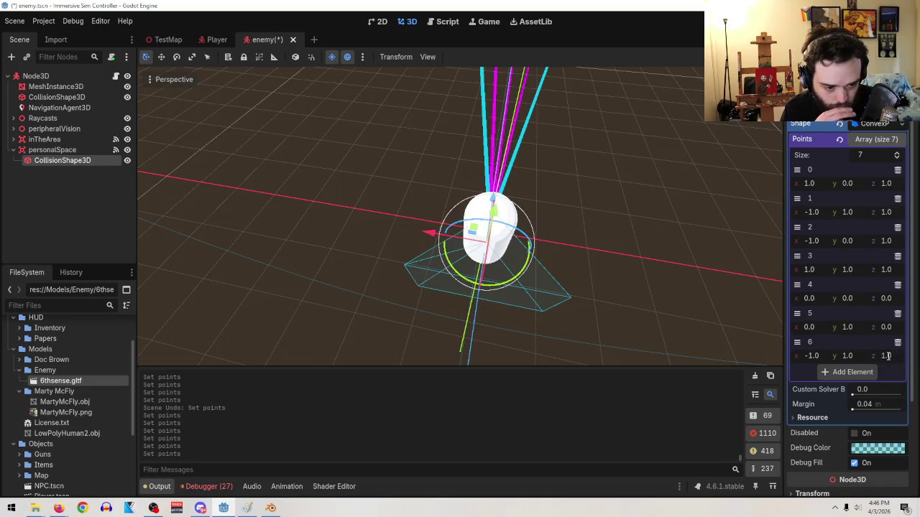
pyautogui.scroll(3, 533, 289)
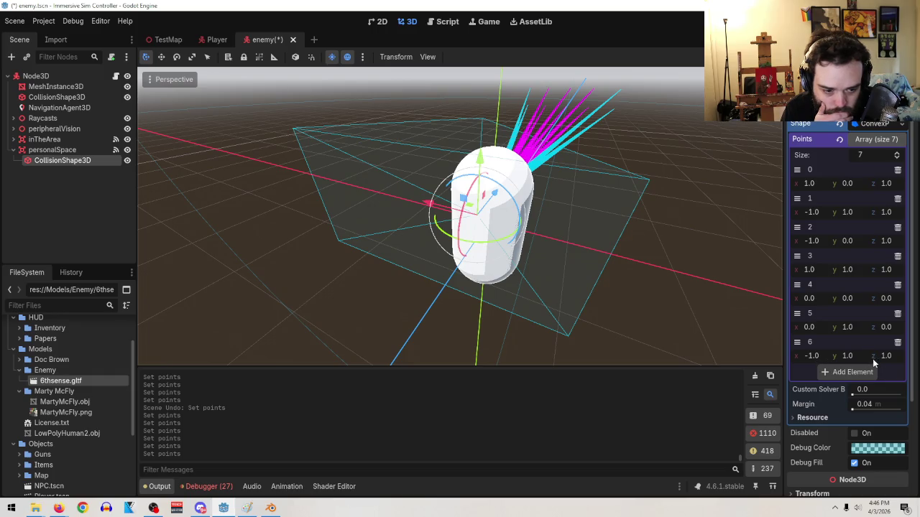
pyautogui.moveTo(886, 356)
pyautogui.mouseDown()
pyautogui.moveTo(849, 358)
pyautogui.moveTo(860, 358)
pyautogui.mouseUp()
# - Add an eighth point to the convex shape and set point 6's z to 0.5
pyautogui.click(869, 372)
pyautogui.click(888, 357)
pyautogui.press('BackSpace')
pyautogui.write('0.5')
pyautogui.press('Return')
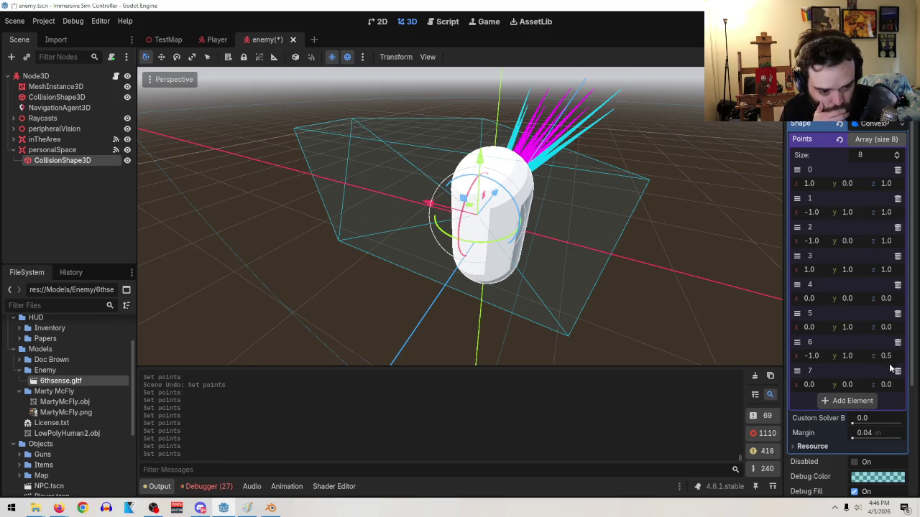
# - Set point 7 to (-1, 0, 0.5)
pyautogui.click(893, 385)
pyautogui.write('0.5')
pyautogui.press('Return')
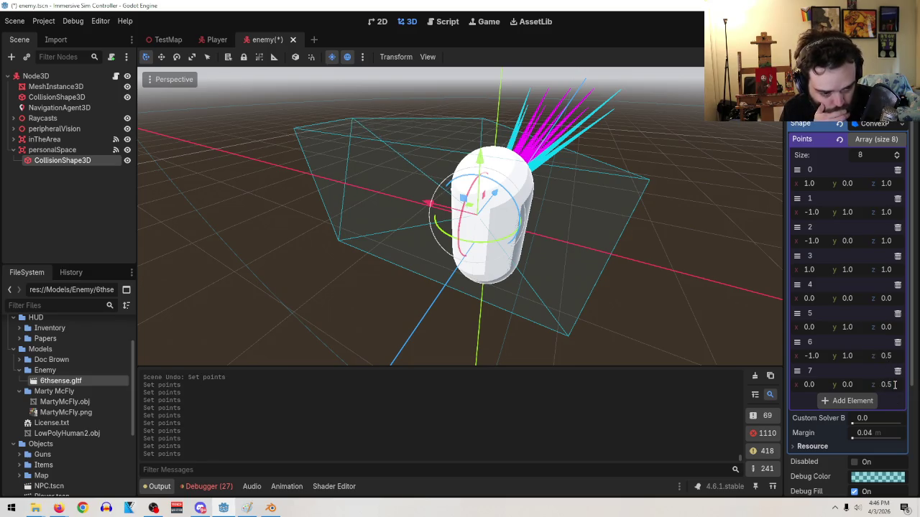
pyautogui.click(814, 383)
pyautogui.write('-1')
pyautogui.press('Return')
pyautogui.moveTo(577, 276); pyautogui.dragTo(611, 296)
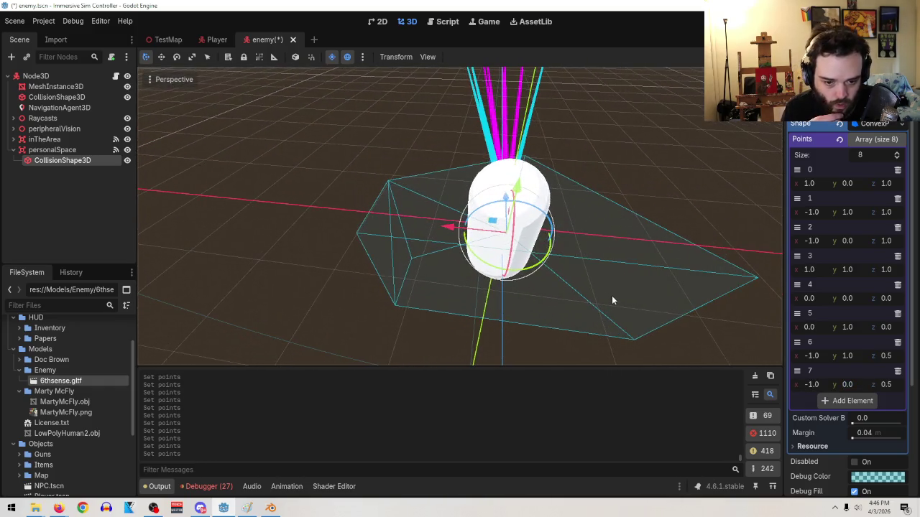
# - Add a ninth point at (1, 1, 0.5)
pyautogui.click(846, 400)
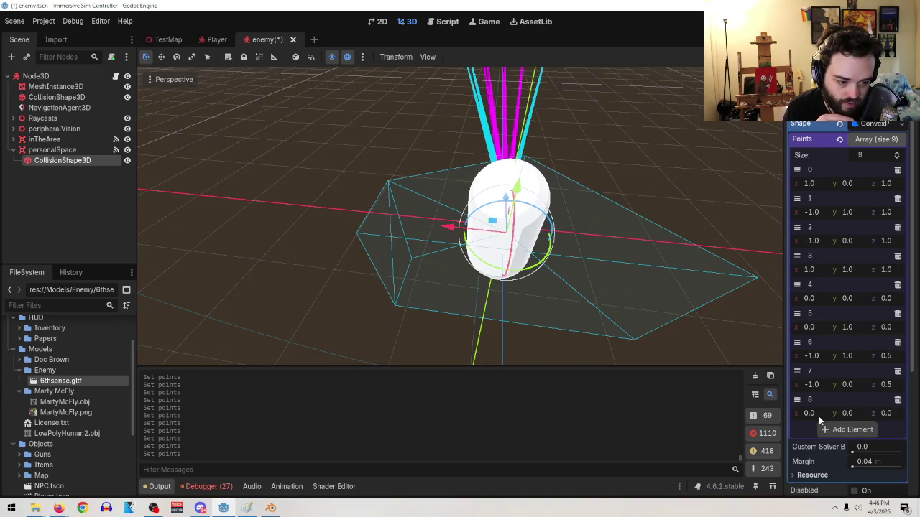
pyautogui.write('1')
pyautogui.press('Return')
pyautogui.click(862, 415)
pyautogui.write('1')
pyautogui.press('Return')
pyautogui.click(885, 414)
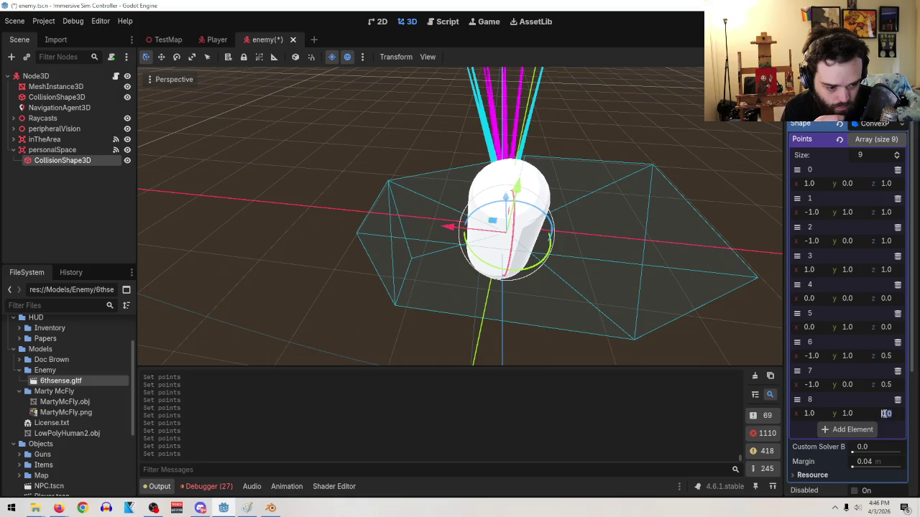
pyautogui.write('0.5')
pyautogui.press('Return')
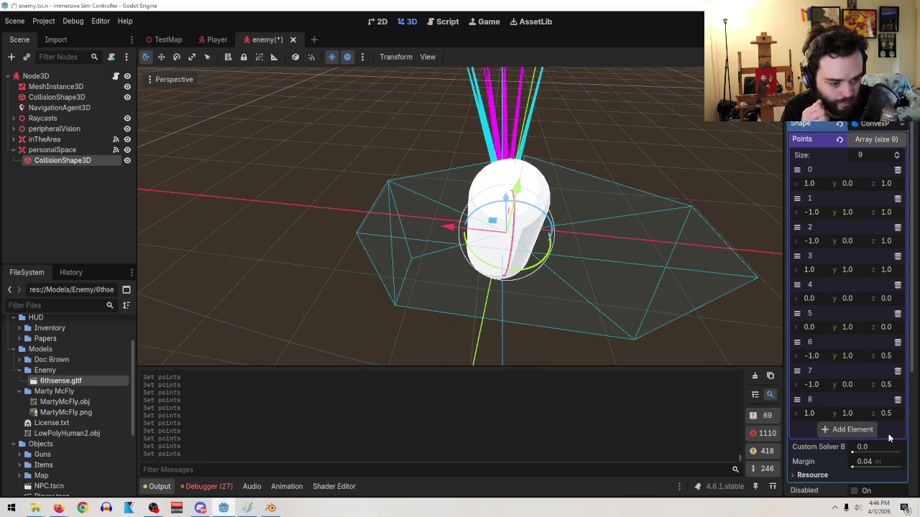
# - Add a tenth point at (1, 0, 0.5), correcting its y from 1 back to 0
pyautogui.click(874, 430)
pyautogui.write('1')
pyautogui.press('Return')
pyautogui.click(848, 443)
pyautogui.write('1')
pyautogui.press('Return')
pyautogui.click(853, 441)
pyautogui.write('0')
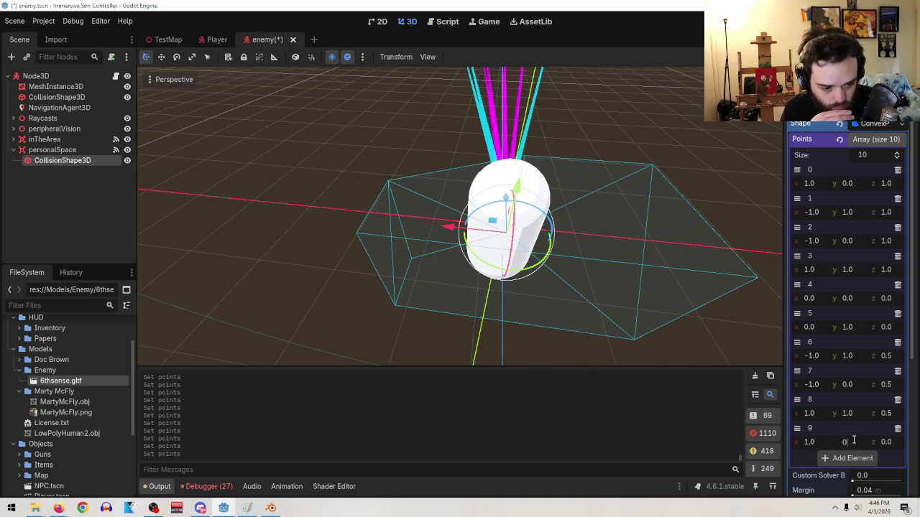
pyautogui.press('Return')
pyautogui.click(886, 442)
pyautogui.write('0.5')
pyautogui.press('Return')
# - Inspect the wedge, then trial-delete points 0, 1 and 2, undoing each deletion
pyautogui.moveTo(544, 303)
pyautogui.mouseDown()
pyautogui.moveTo(573, 352)
pyautogui.moveTo(565, 357)
pyautogui.moveTo(553, 292)
pyautogui.moveTo(528, 266)
pyautogui.mouseUp()
pyautogui.moveTo(568, 309)
pyautogui.mouseDown()
pyautogui.moveTo(525, 294)
pyautogui.moveTo(735, 325)
pyautogui.mouseUp()
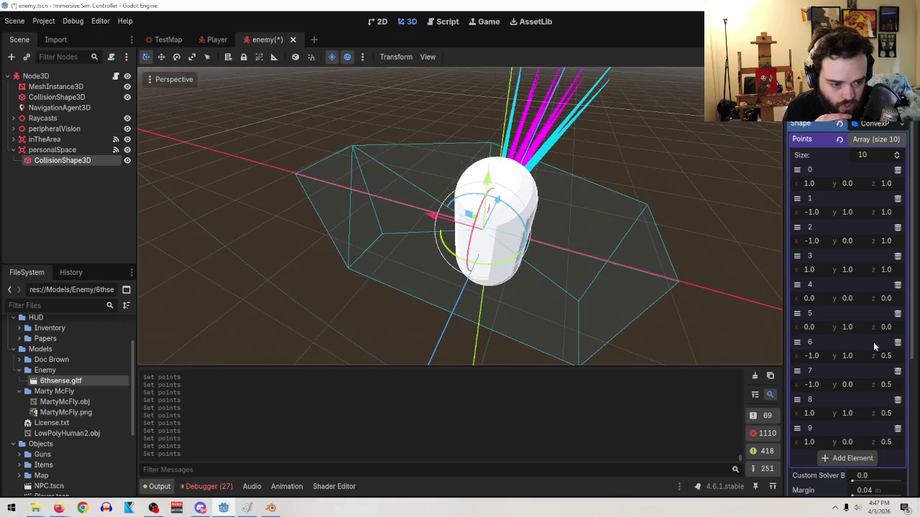
pyautogui.click(898, 169)
pyautogui.hotkey('ctrl', 'z')
pyautogui.click(898, 199)
pyautogui.hotkey('ctrl', 'z')
pyautogui.click(898, 227)
pyautogui.hotkey('ctrl', 'z')
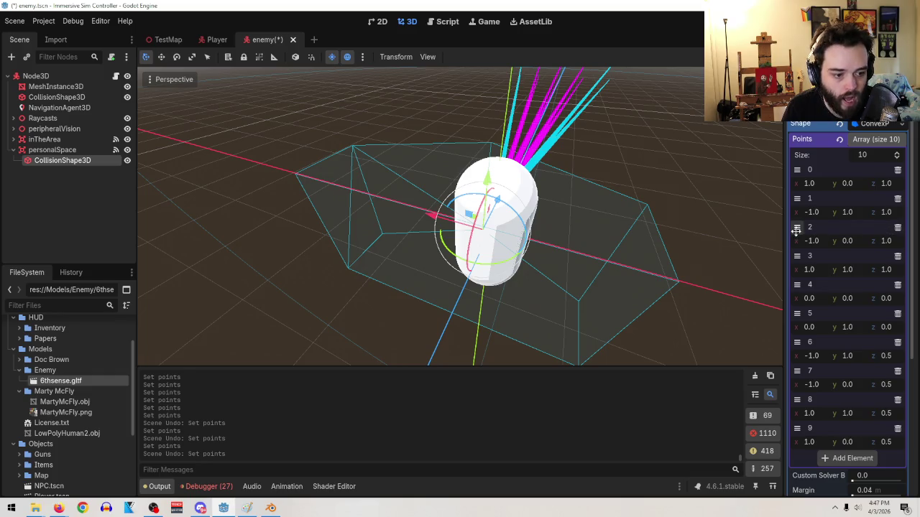
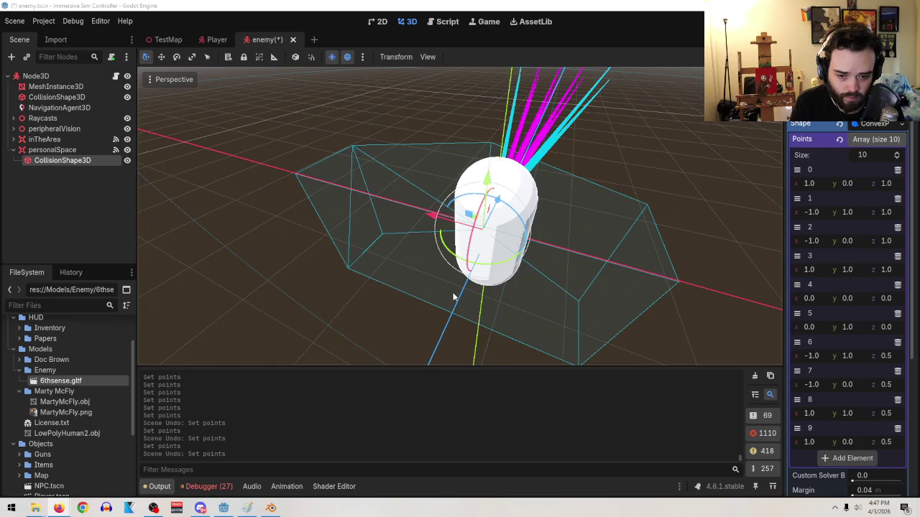
# - Add an 11th point to the shape and set point 10's z to 1.0
pyautogui.moveTo(455, 298); pyautogui.dragTo(479, 294)
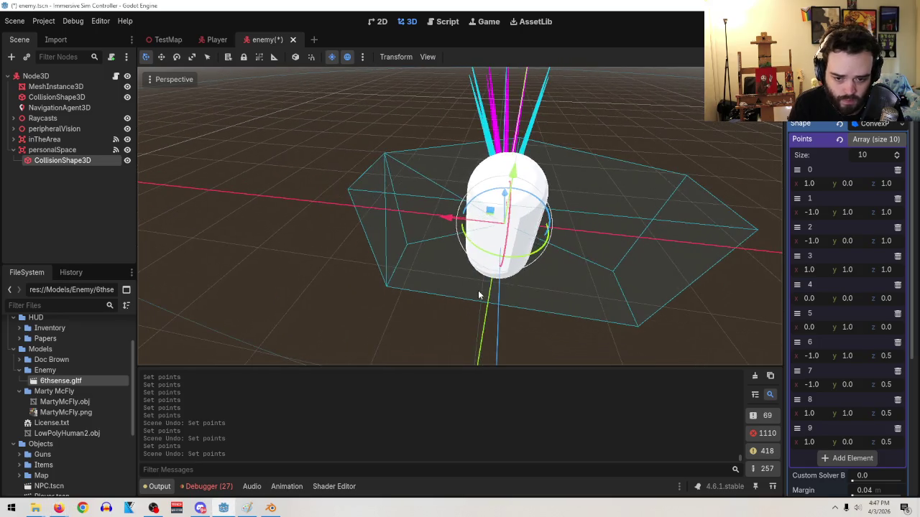
pyautogui.click(857, 453)
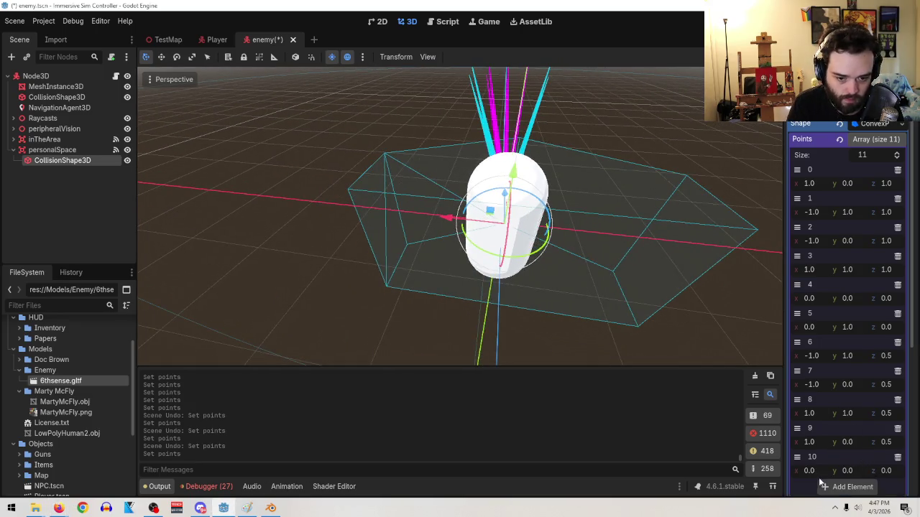
pyautogui.moveTo(810, 473)
pyautogui.mouseDown()
pyautogui.moveTo(895, 472)
pyautogui.moveTo(885, 472)
pyautogui.mouseUp()
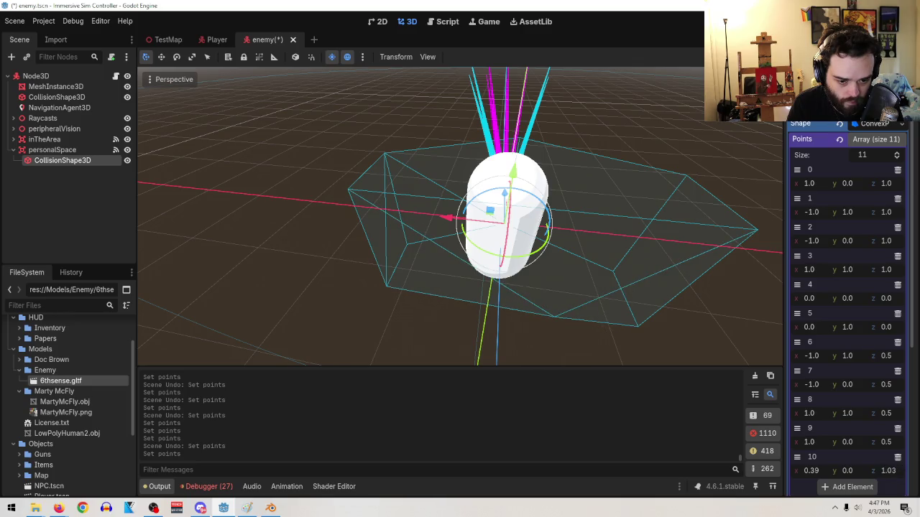
pyautogui.click(885, 472)
pyautogui.write('1')
pyautogui.press('Return')
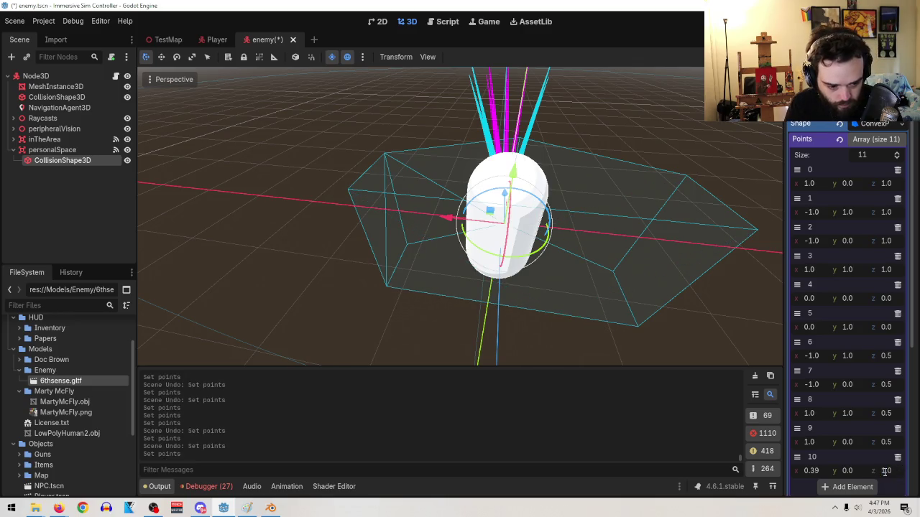
# - Add a 12th point and set point 10's x to 1.0
pyautogui.click(861, 488)
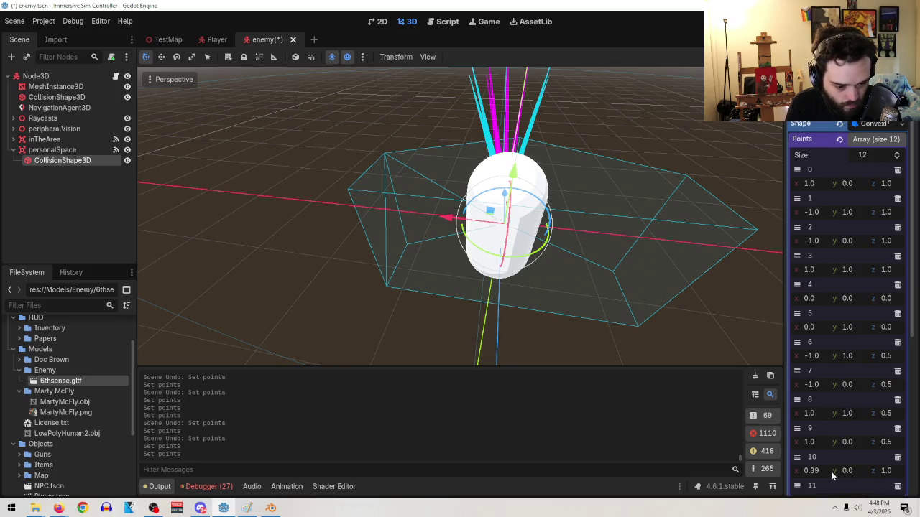
pyautogui.click(819, 471)
pyautogui.write('1')
pyautogui.press('Return')
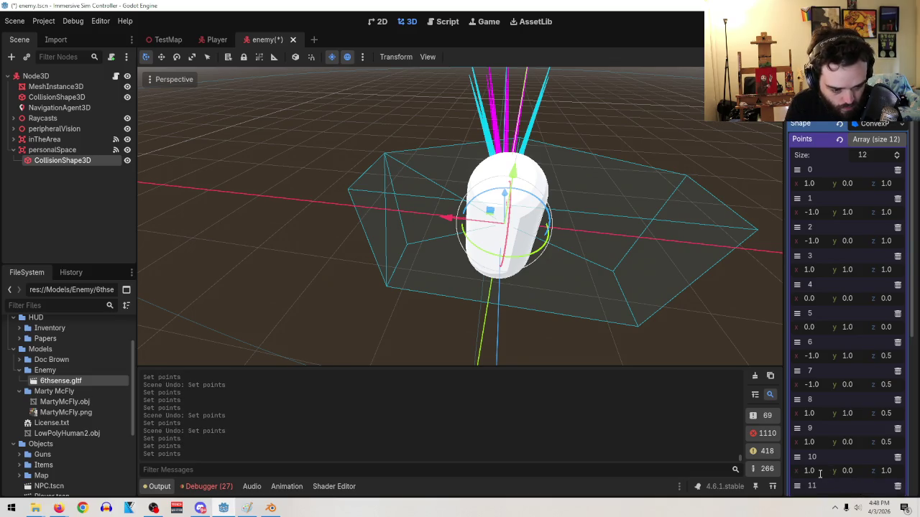
pyautogui.scroll(-3, 608, 276)
pyautogui.scroll(3, 645, 254)
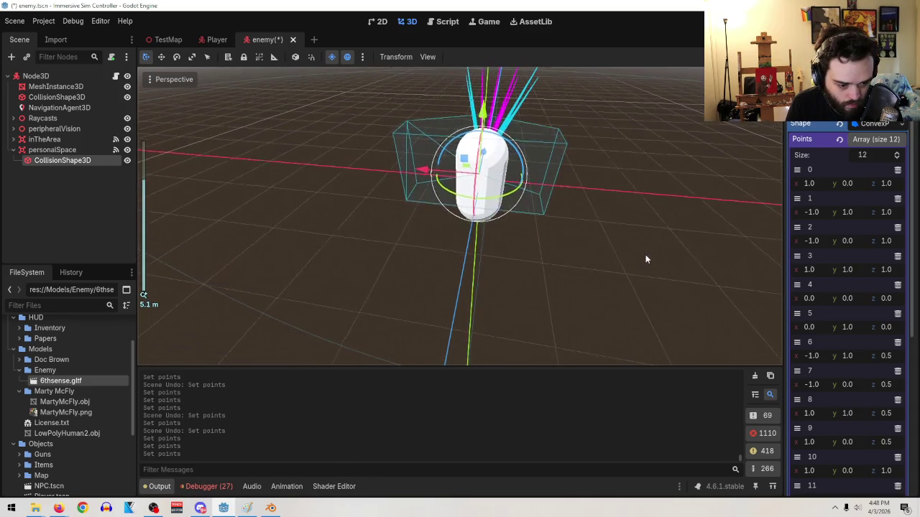
pyautogui.scroll(-3, 872, 422)
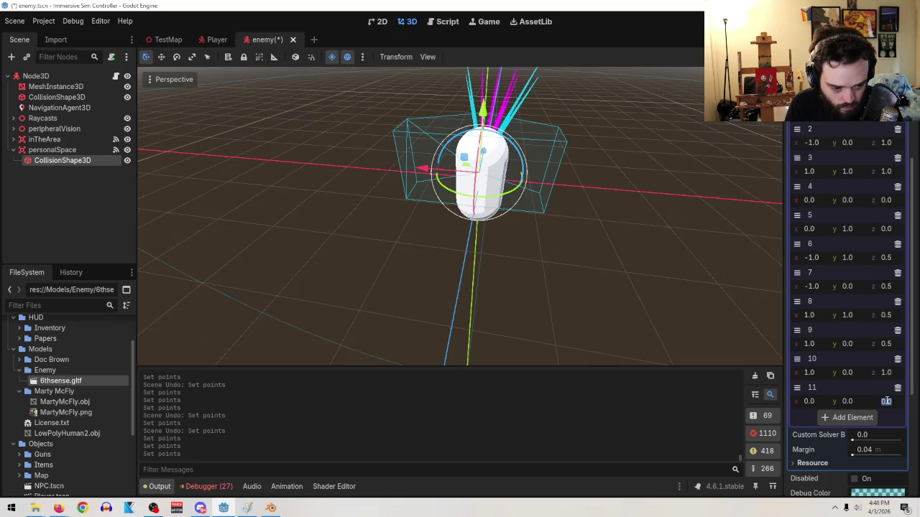
pyautogui.write('-1')
# - Try out values for point 11, such as x 1.0 and -1.0 and z near 1.15
pyautogui.press('Return')
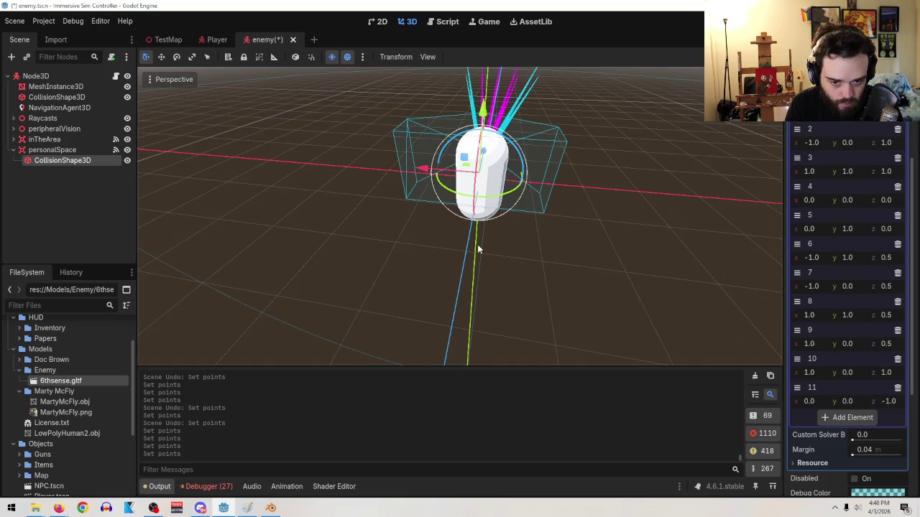
pyautogui.moveTo(478, 248); pyautogui.dragTo(511, 327)
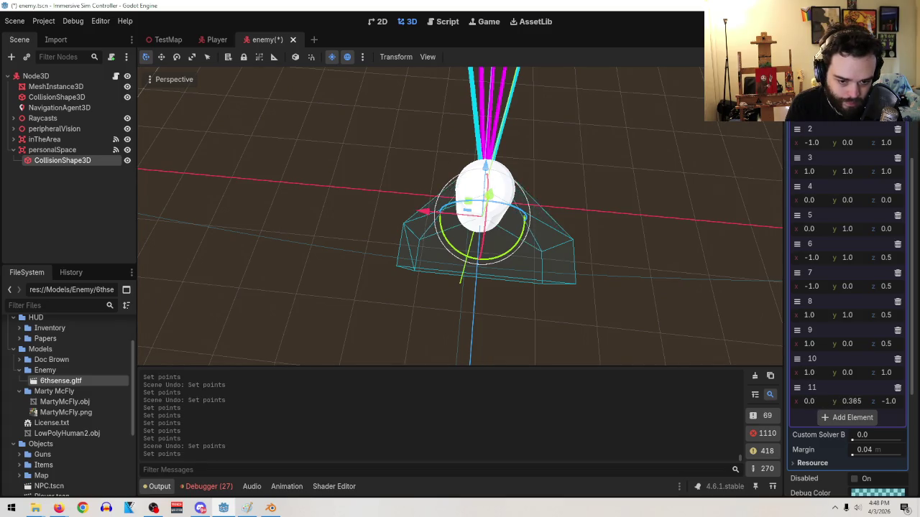
pyautogui.moveTo(888, 401); pyautogui.dragTo(891, 401)
pyautogui.write('0')
pyautogui.press('Return')
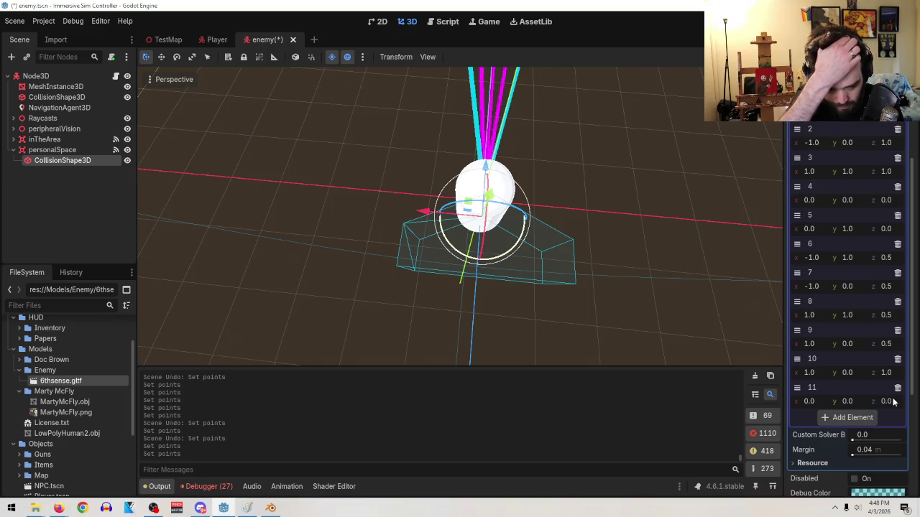
pyautogui.write('1')
pyautogui.press('Return')
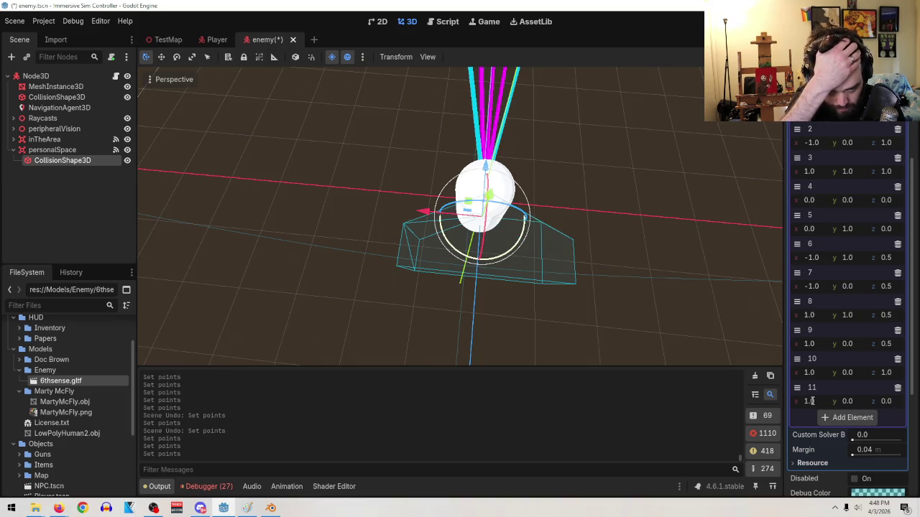
pyautogui.moveTo(812, 401); pyautogui.dragTo(797, 401)
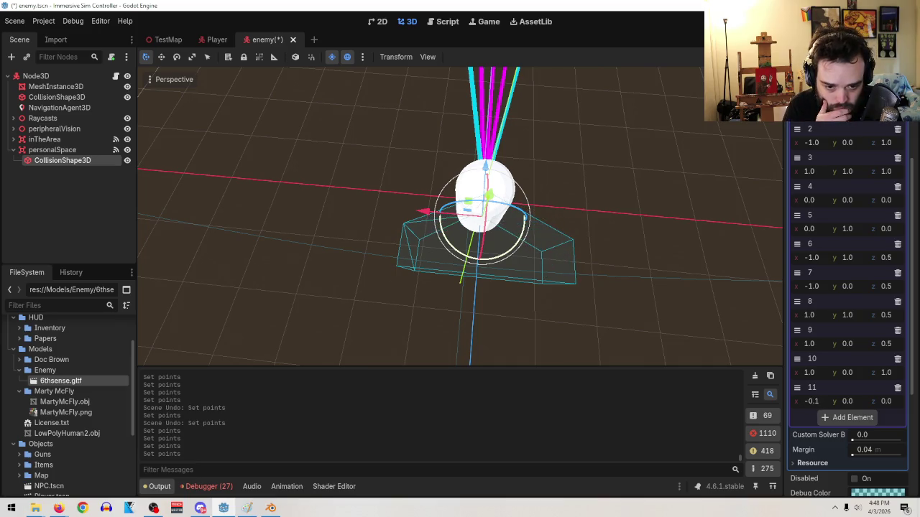
pyautogui.hotkey('ctrl', 'z')
pyautogui.moveTo(888, 401); pyautogui.dragTo(900, 401)
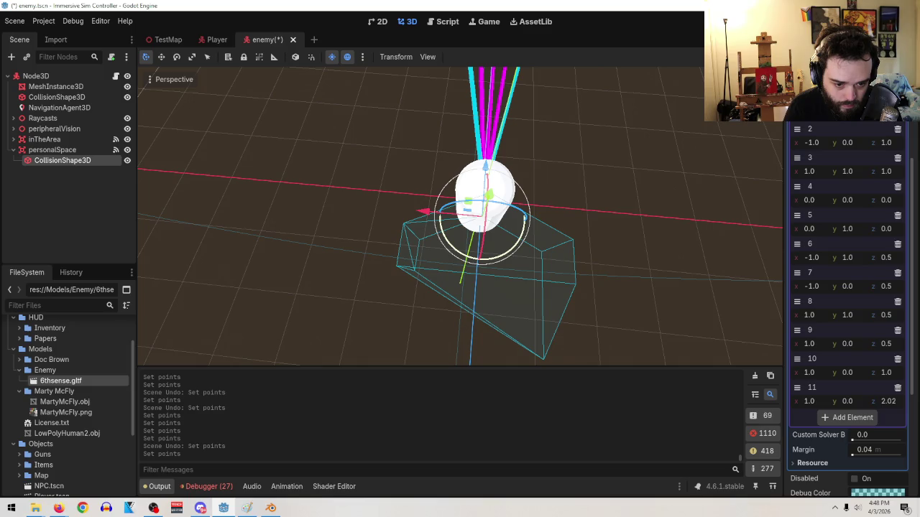
pyautogui.moveTo(825, 398); pyautogui.dragTo(817, 401)
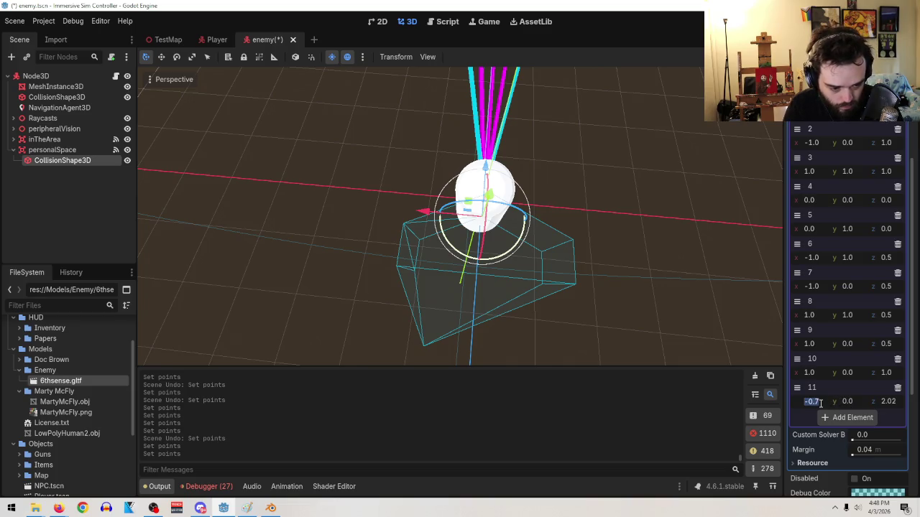
pyautogui.write('1')
pyautogui.press('Return')
# - Fine-tune point 11 to x -0.3 and z 1.0
pyautogui.moveTo(877, 407); pyautogui.dragTo(864, 407)
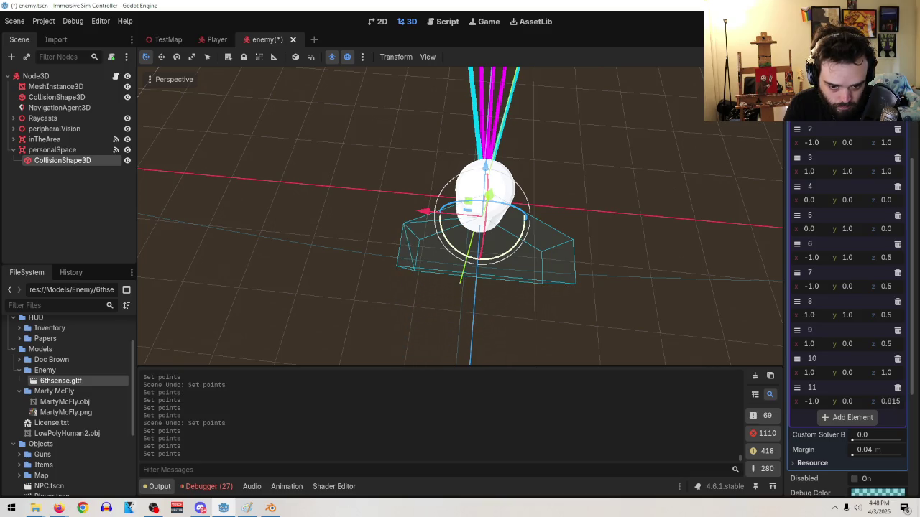
pyautogui.click(890, 406)
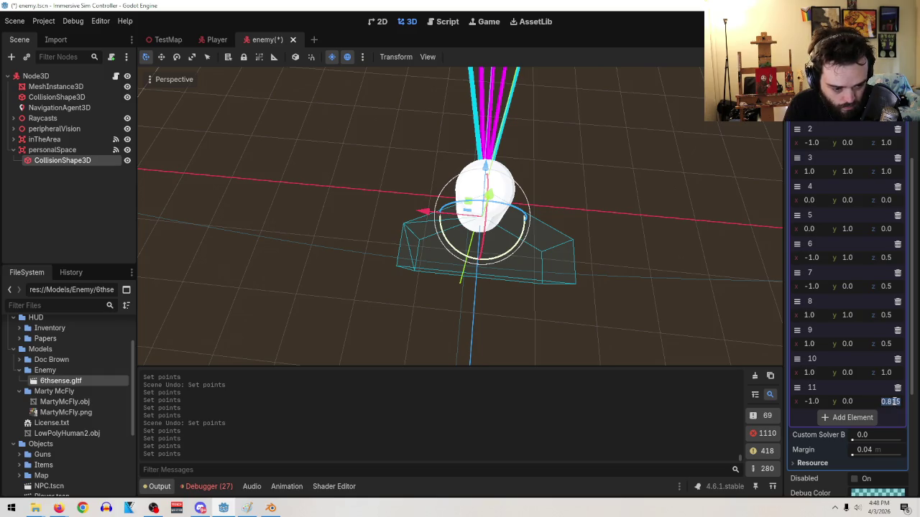
pyautogui.moveTo(814, 405); pyautogui.dragTo(818, 404)
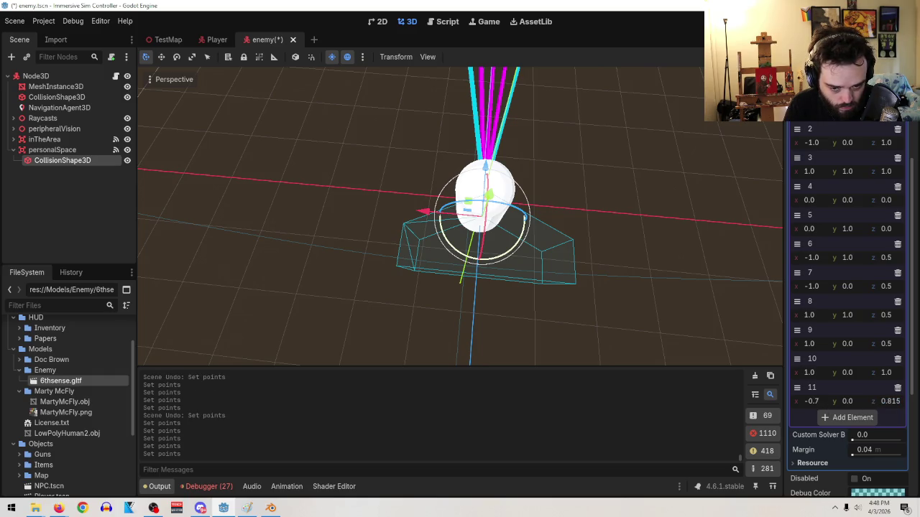
pyautogui.moveTo(890, 405); pyautogui.dragTo(903, 405)
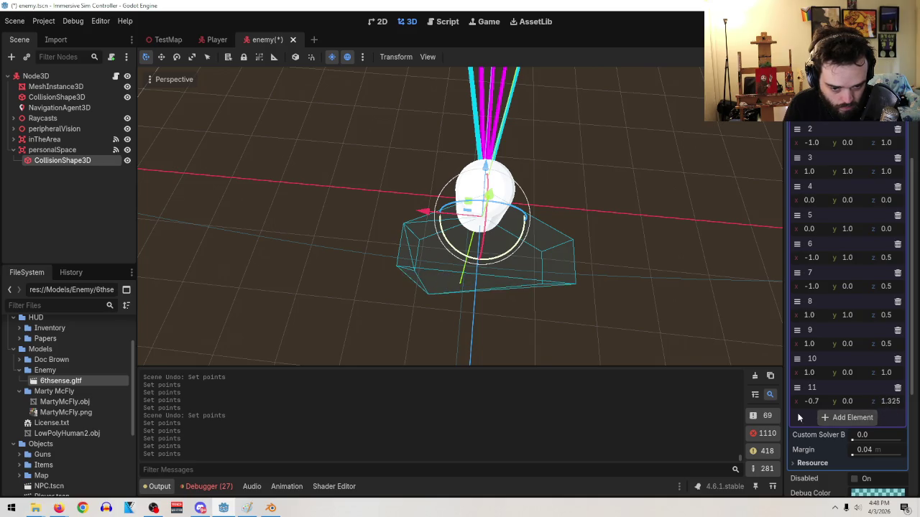
pyautogui.moveTo(808, 404); pyautogui.dragTo(819, 404)
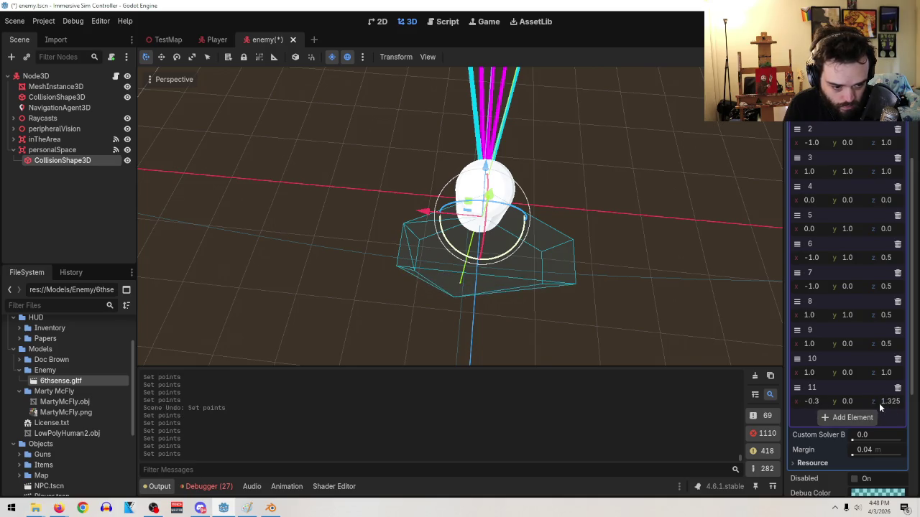
pyautogui.moveTo(886, 406); pyautogui.dragTo(877, 406)
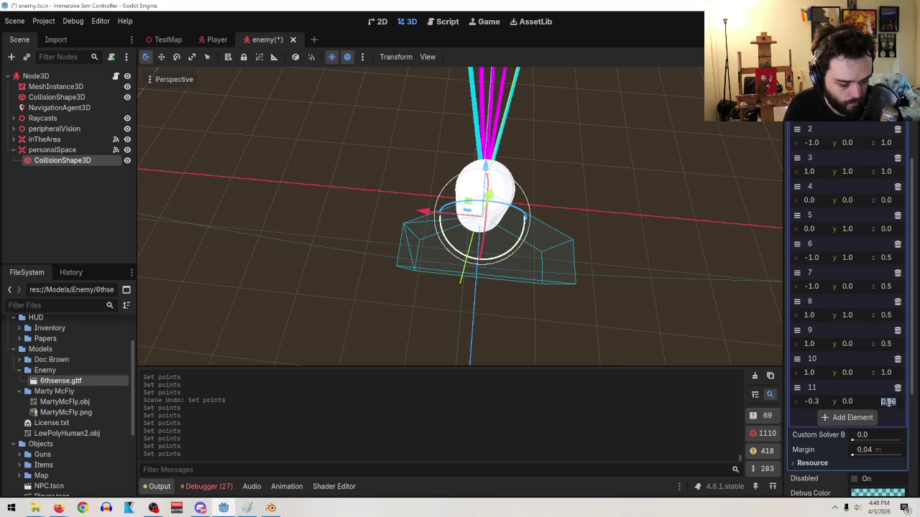
pyautogui.write('1')
pyautogui.press('Return')
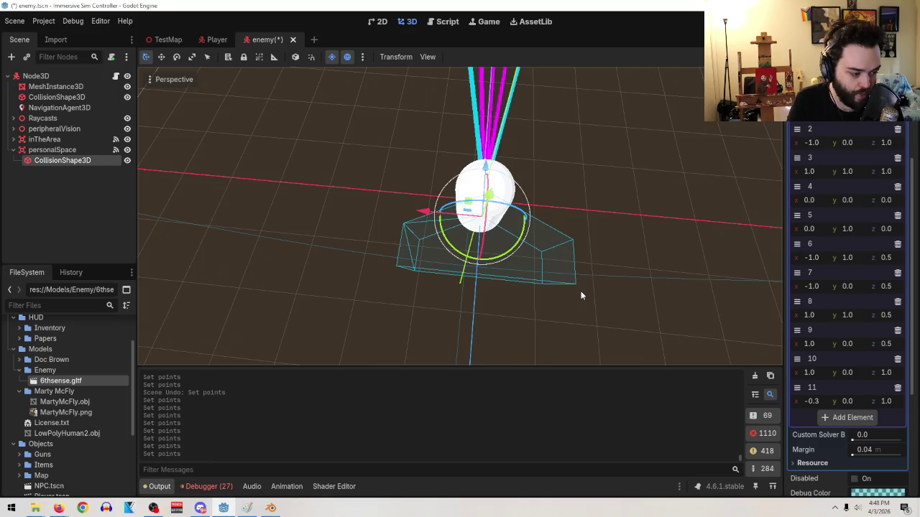
# - Inspect the reshaped hull from several angles and add a 13th point at the origin
pyautogui.moveTo(604, 284)
pyautogui.mouseDown()
pyautogui.moveTo(614, 264)
pyautogui.moveTo(607, 256)
pyautogui.moveTo(591, 267)
pyautogui.mouseUp()
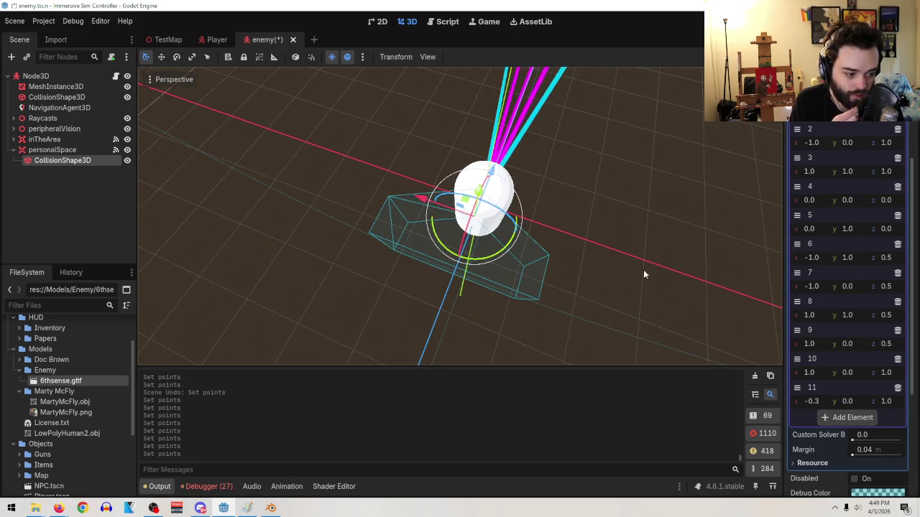
pyautogui.moveTo(668, 279)
pyautogui.mouseDown()
pyautogui.moveTo(576, 243)
pyautogui.moveTo(503, 138)
pyautogui.mouseUp()
pyautogui.moveTo(531, 186)
pyautogui.mouseDown()
pyautogui.moveTo(596, 257)
pyautogui.moveTo(652, 255)
pyautogui.moveTo(647, 266)
pyautogui.mouseUp()
pyautogui.click(826, 419)
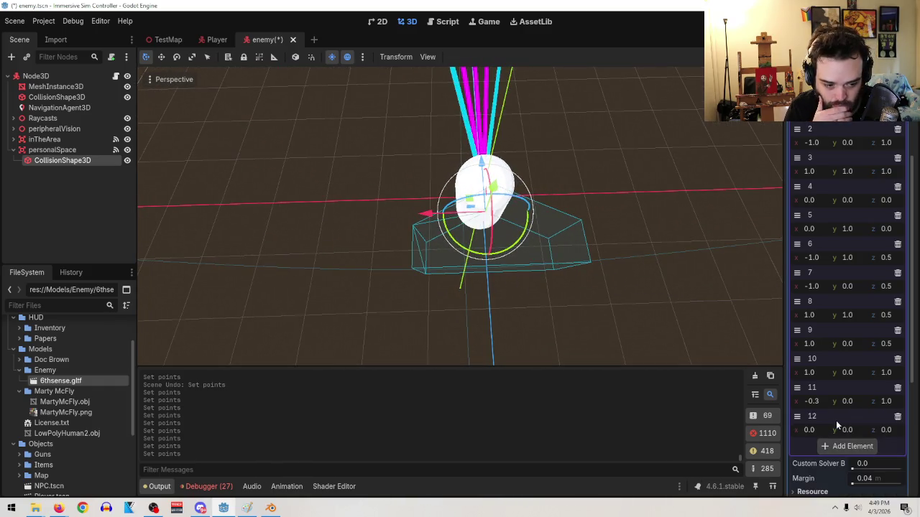
pyautogui.click(816, 429)
pyautogui.write('0.3')
pyautogui.press('Return')
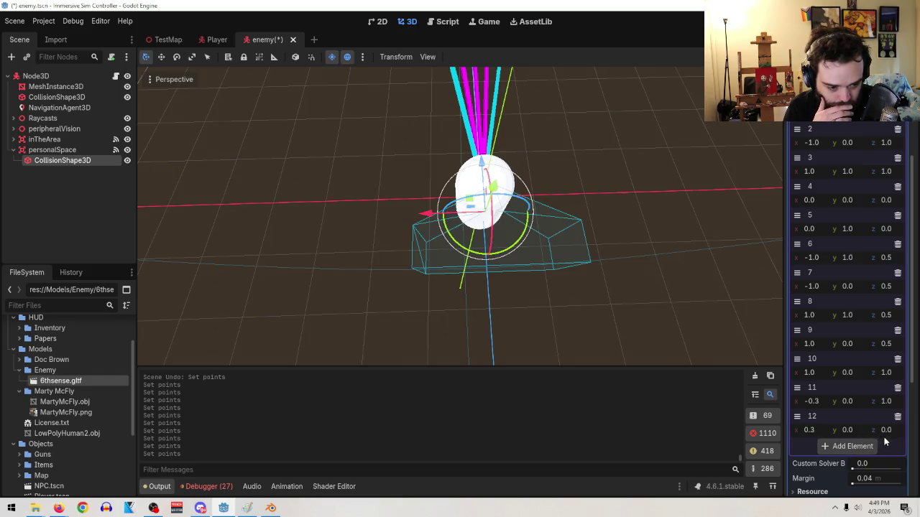
pyautogui.write('1')
pyautogui.press('Return')
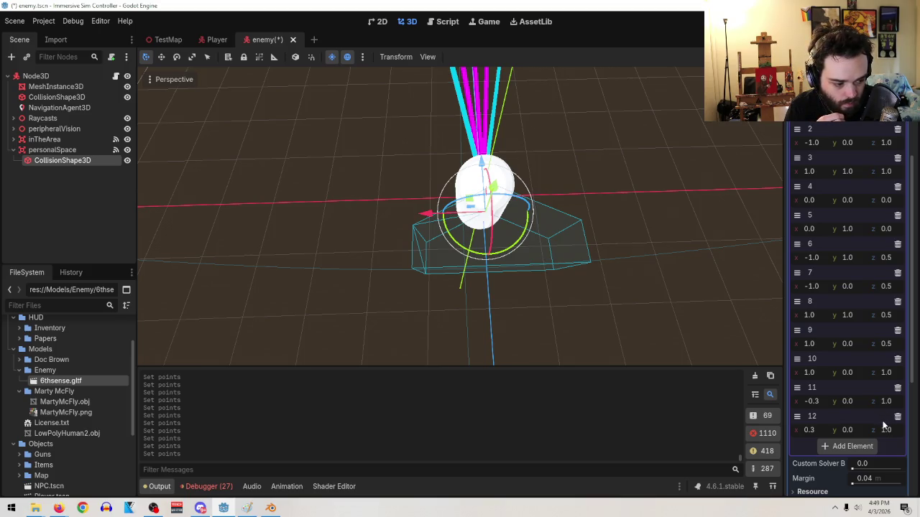
pyautogui.click(898, 416)
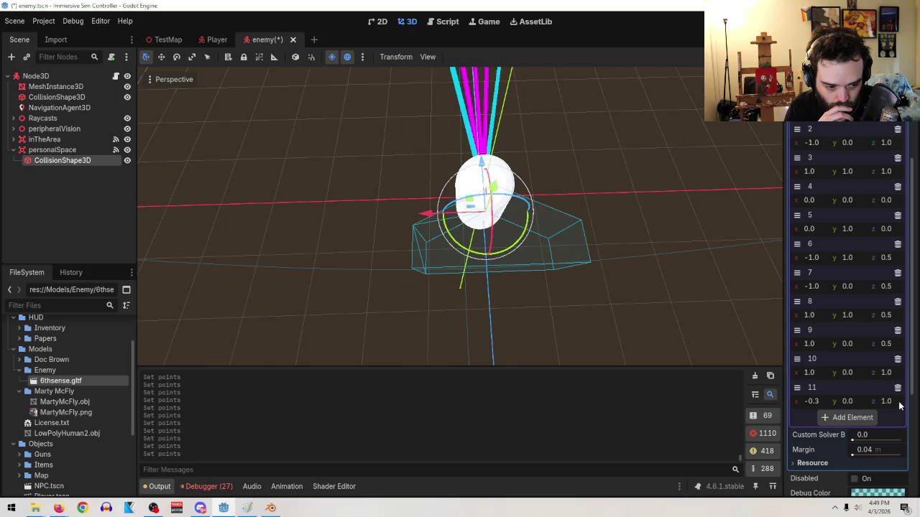
pyautogui.click(897, 388)
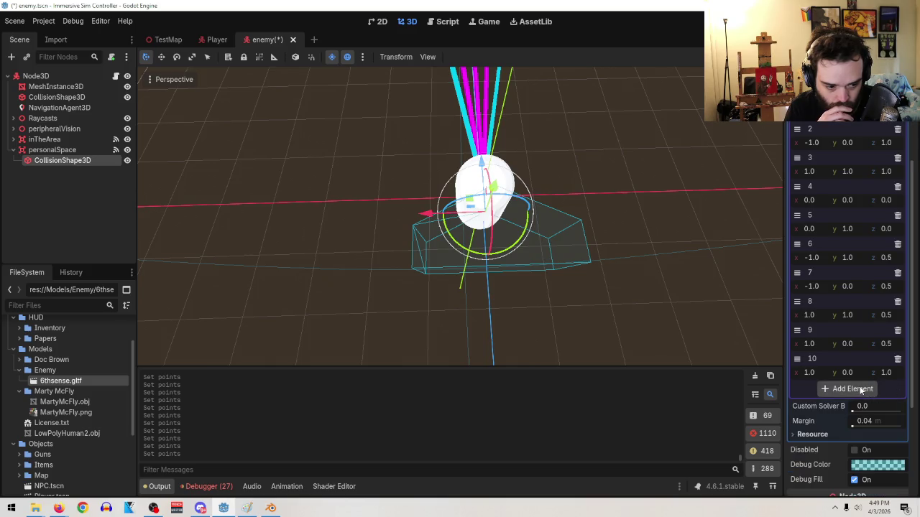
pyautogui.moveTo(482, 308)
pyautogui.mouseDown()
pyautogui.moveTo(390, 232)
pyautogui.moveTo(333, 272)
pyautogui.moveTo(411, 230)
pyautogui.moveTo(447, 261)
pyautogui.mouseUp()
pyautogui.scroll(2, 449, 262)
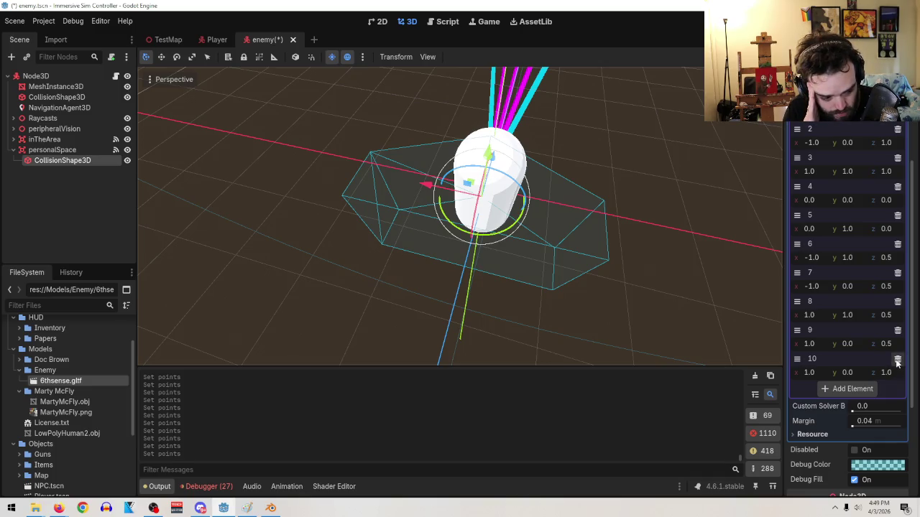
# - Delete personalSpace's CollisionShape3D node
pyautogui.rightClick(62, 162)
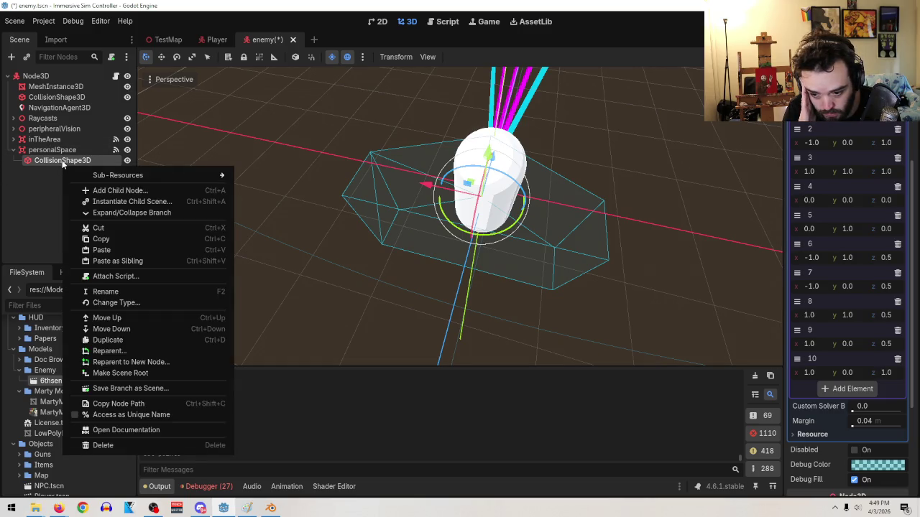
pyautogui.rightClick(63, 162)
pyautogui.rightClick(64, 162)
pyautogui.click(130, 441)
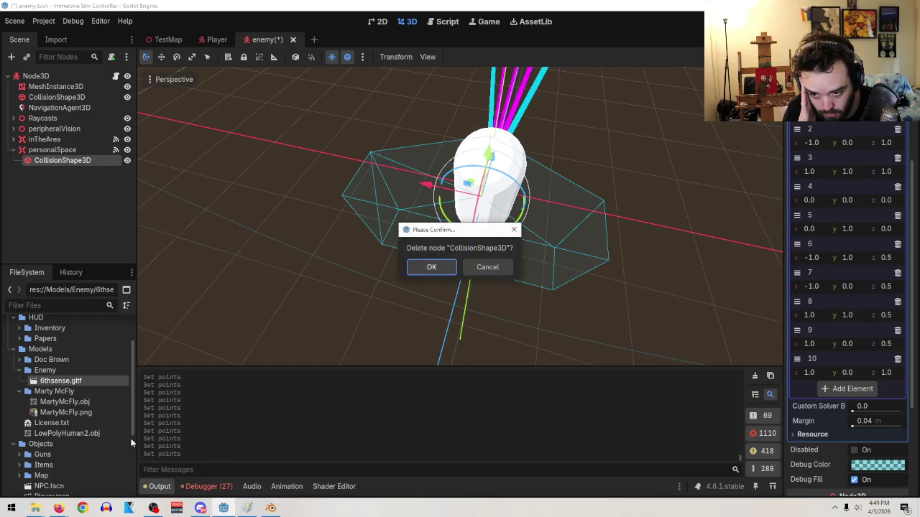
pyautogui.click(429, 269)
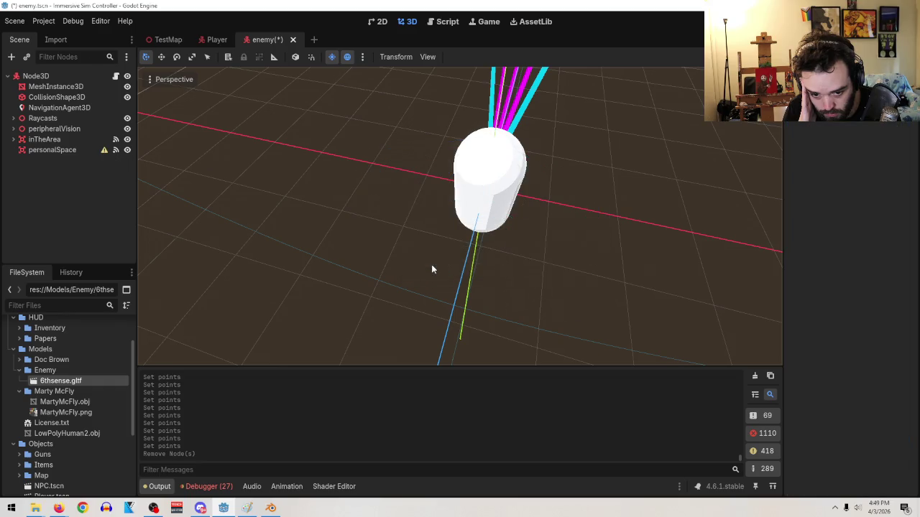
# - Add a CollisionPolygon3D child under personalSpace
pyautogui.click(44, 151)
pyautogui.rightClick(45, 151)
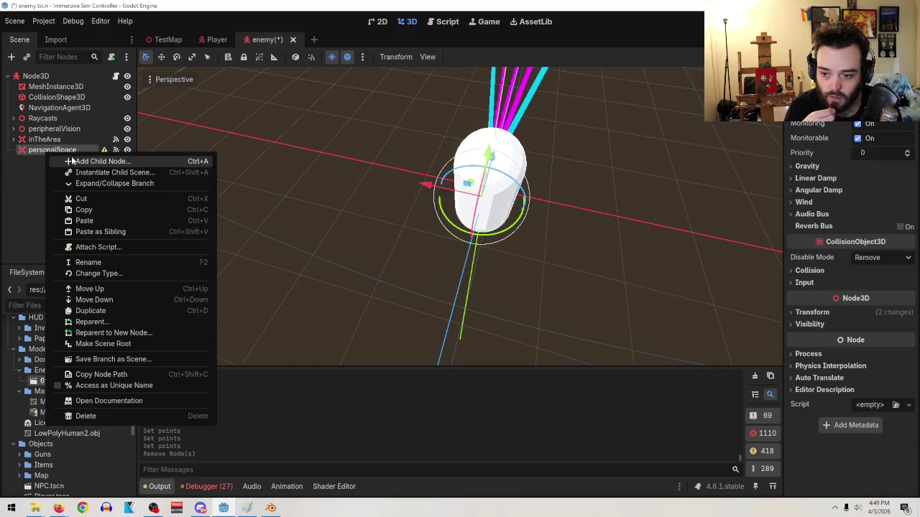
pyautogui.click(66, 159)
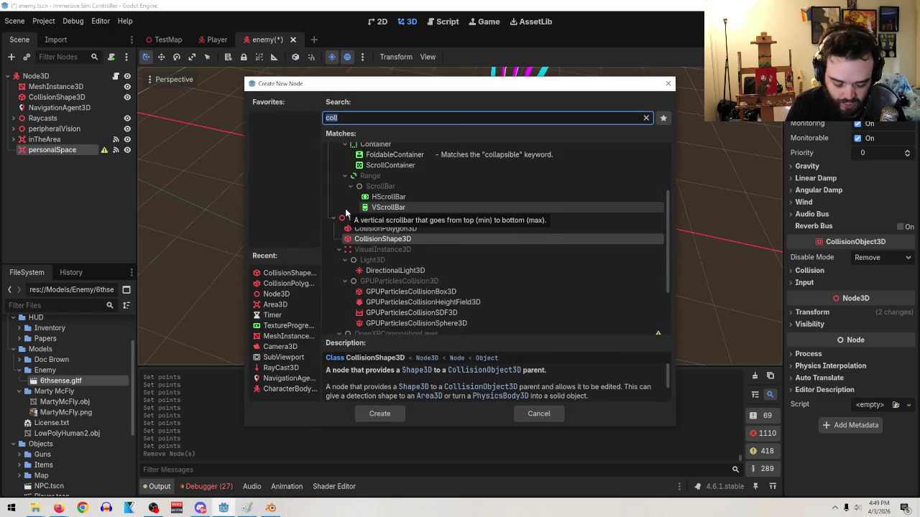
pyautogui.doubleClick(419, 228)
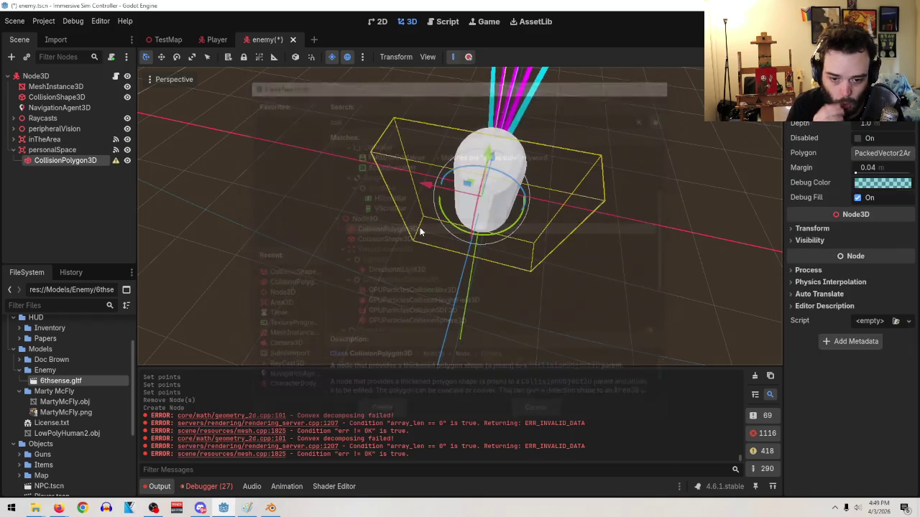
# - Add two polygon points, nudge point 0's x, and try depth 1.31 before resetting it to 1.0 m
pyautogui.click(873, 155)
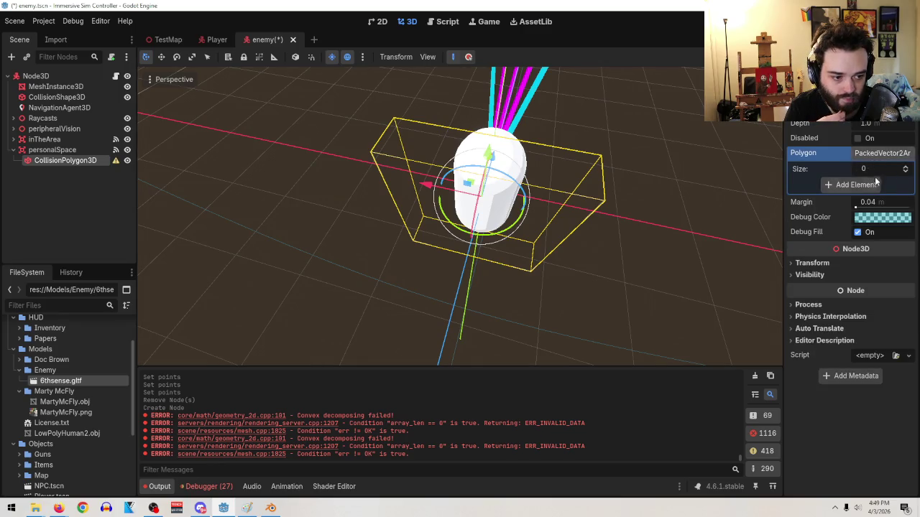
pyautogui.click(905, 168)
pyautogui.click(904, 168)
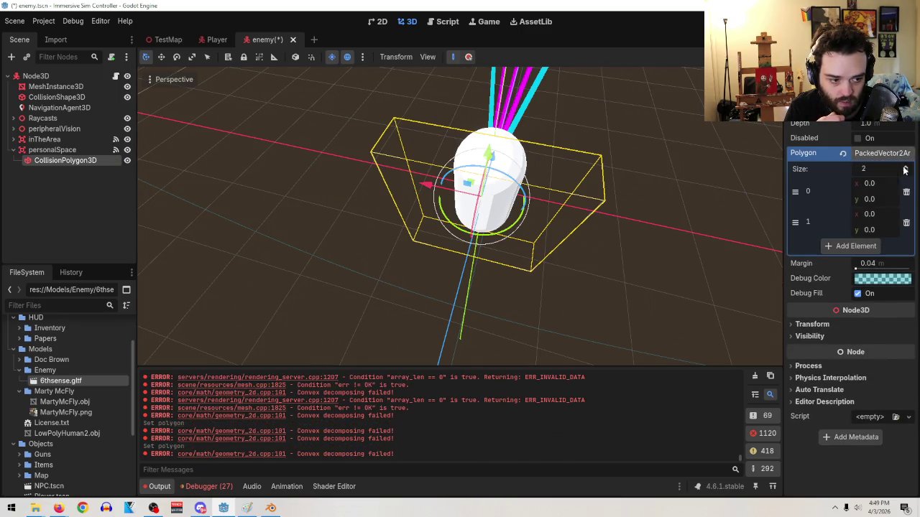
pyautogui.moveTo(873, 183); pyautogui.dragTo(909, 183)
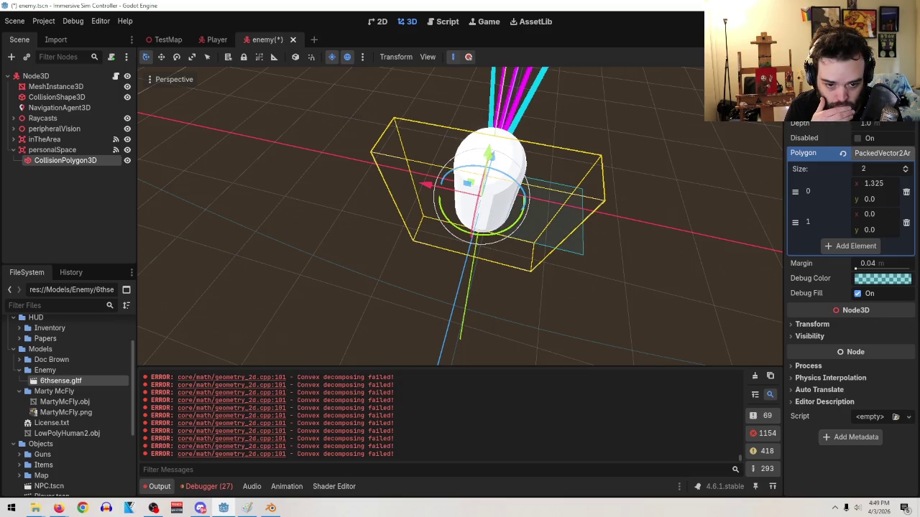
pyautogui.moveTo(873, 123); pyautogui.dragTo(891, 123)
pyautogui.moveTo(278, 339)
pyautogui.mouseDown()
pyautogui.moveTo(236, 256)
pyautogui.moveTo(228, 272)
pyautogui.moveTo(706, 193)
pyautogui.mouseUp()
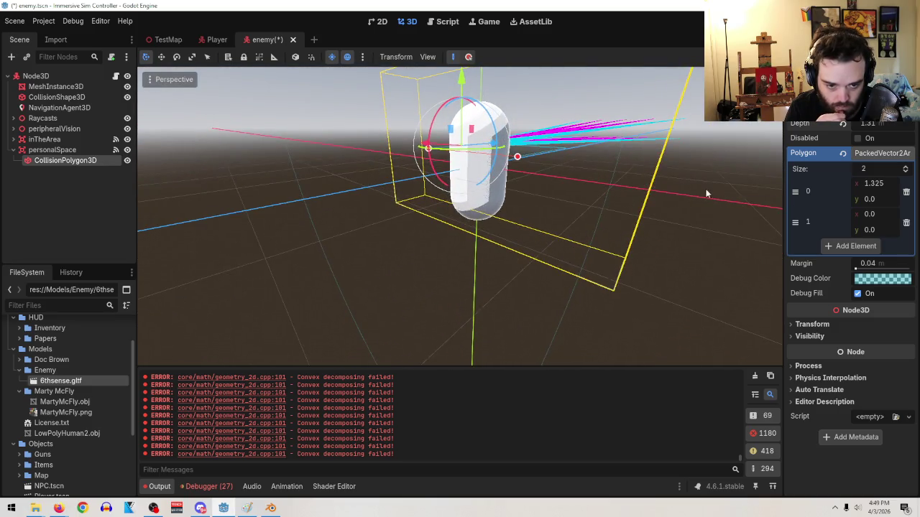
pyautogui.click(844, 126)
# - Set polygon point 0 to (1.0, 1.0) and point 1's x to -1.0
pyautogui.moveTo(873, 199); pyautogui.dragTo(913, 199)
pyautogui.moveTo(593, 206); pyautogui.dragTo(633, 255)
pyautogui.click(891, 201)
pyautogui.write('1')
pyautogui.press('Return')
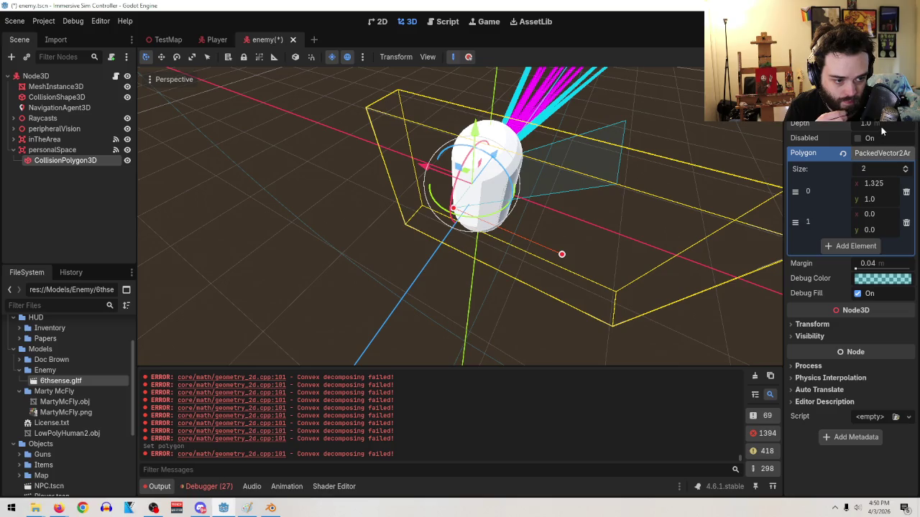
pyautogui.click(878, 184)
pyautogui.write('1')
pyautogui.press('Return')
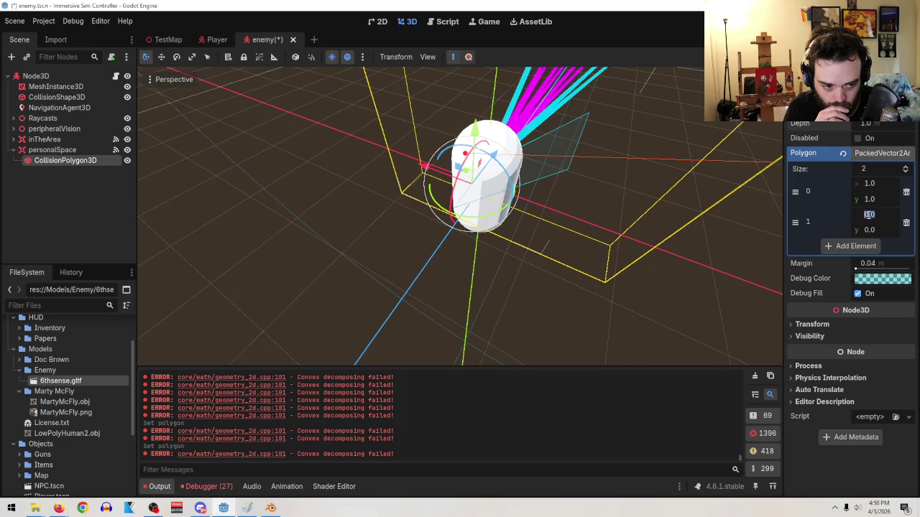
pyautogui.write('-1')
pyautogui.press('Return')
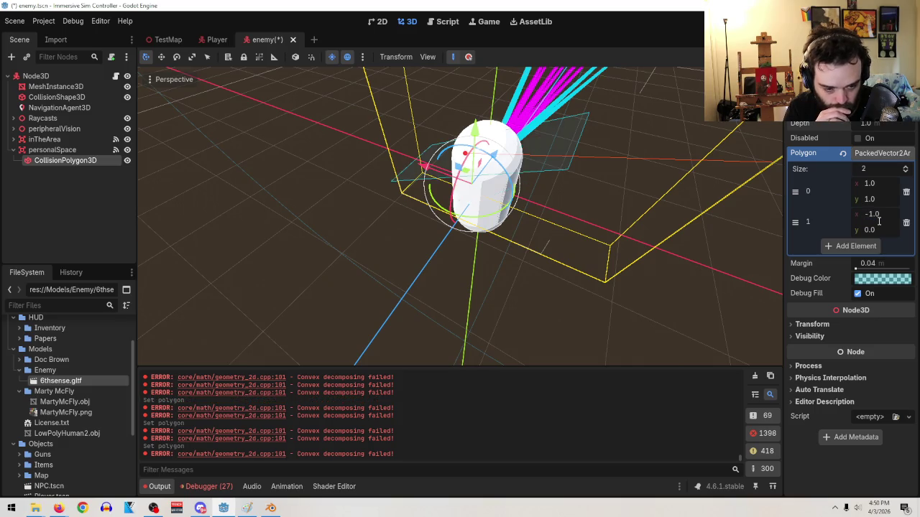
# - Add a third and fourth polygon point, reorder the new one, and set point 3's x to -1
pyautogui.click(870, 250)
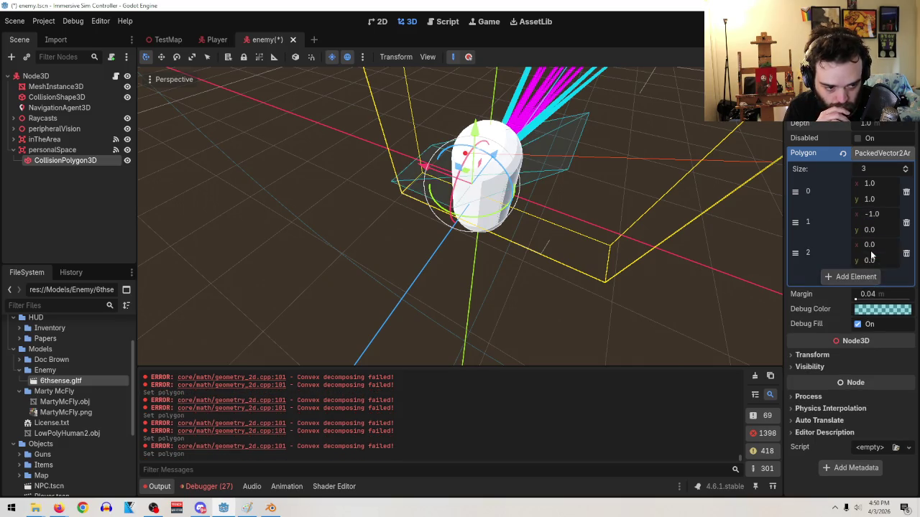
pyautogui.moveTo(793, 249); pyautogui.dragTo(795, 190)
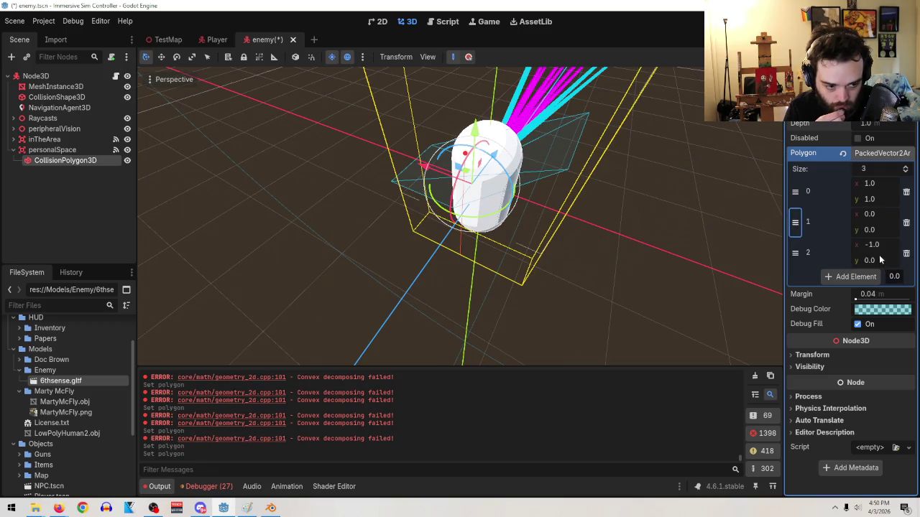
pyautogui.click(880, 230)
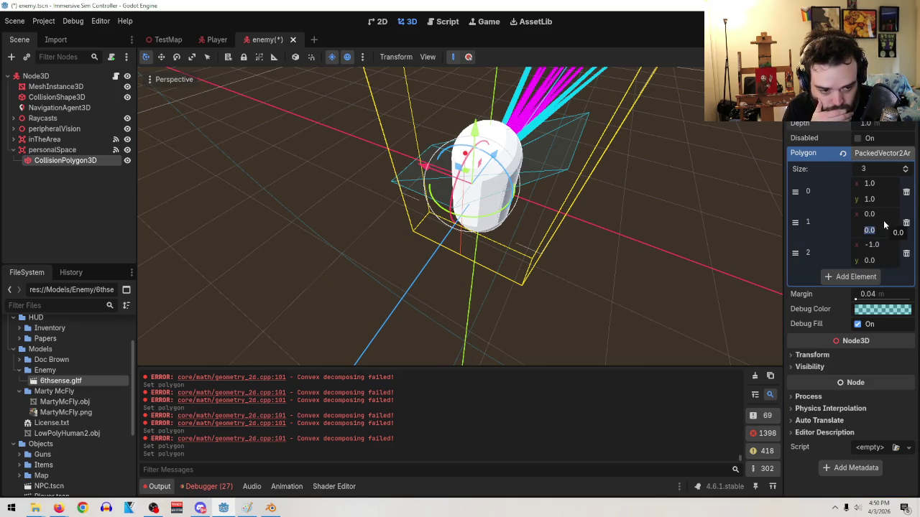
pyautogui.click(867, 276)
pyautogui.click(867, 277)
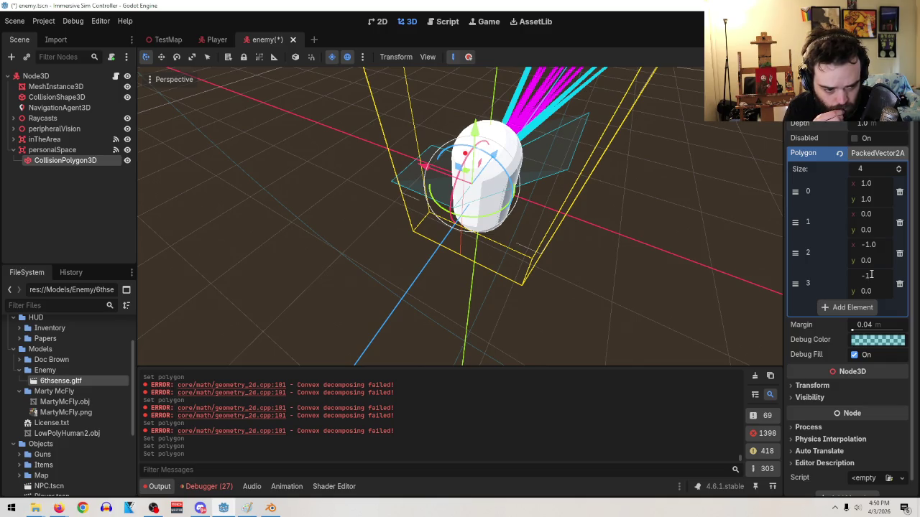
pyautogui.press('Return')
pyautogui.click(730, 267)
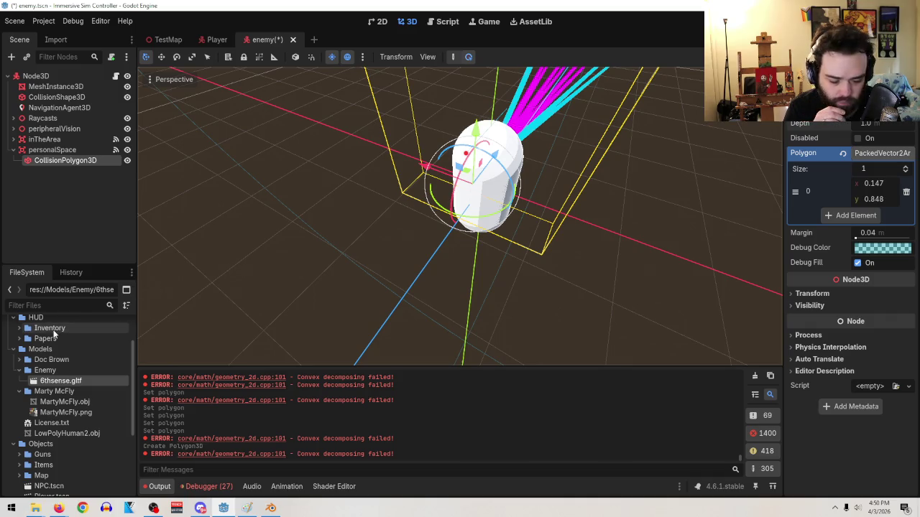
pyautogui.rightClick(49, 158)
# - Delete the CollisionPolygon3D and add a new CollisionShape3D under personalSpace
pyautogui.rightClick(39, 163)
pyautogui.rightClick(38, 161)
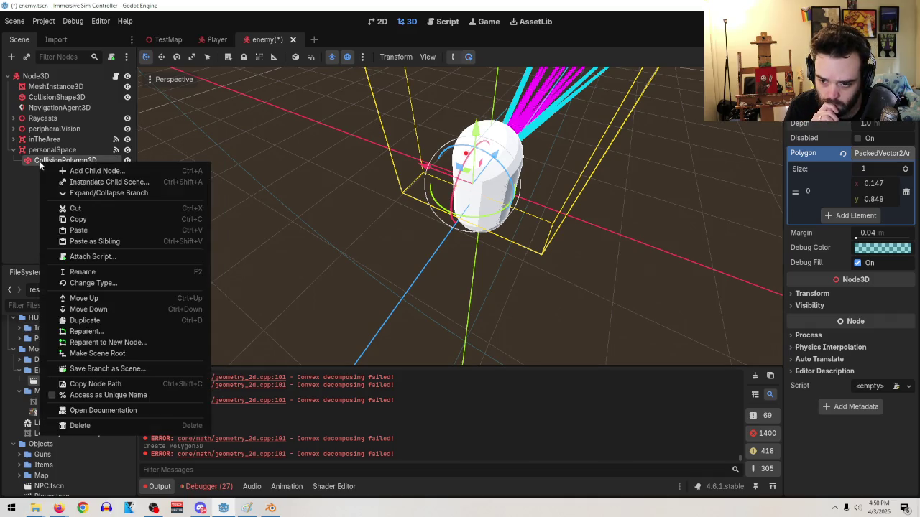
pyautogui.click(119, 425)
pyautogui.click(416, 267)
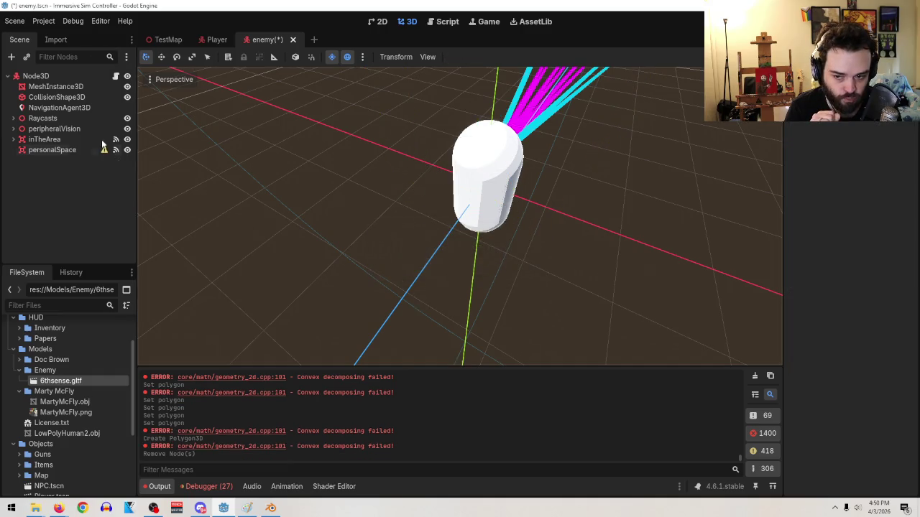
pyautogui.rightClick(55, 148)
pyautogui.click(92, 159)
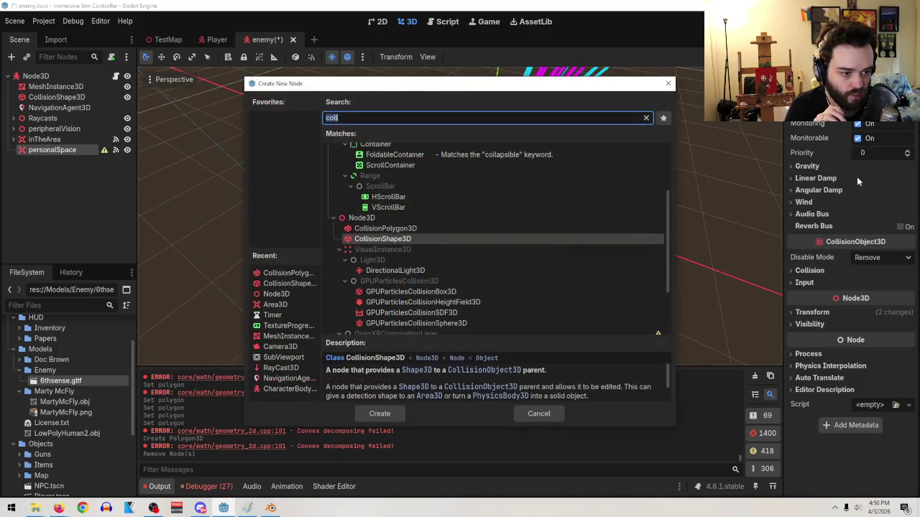
pyautogui.doubleClick(433, 234)
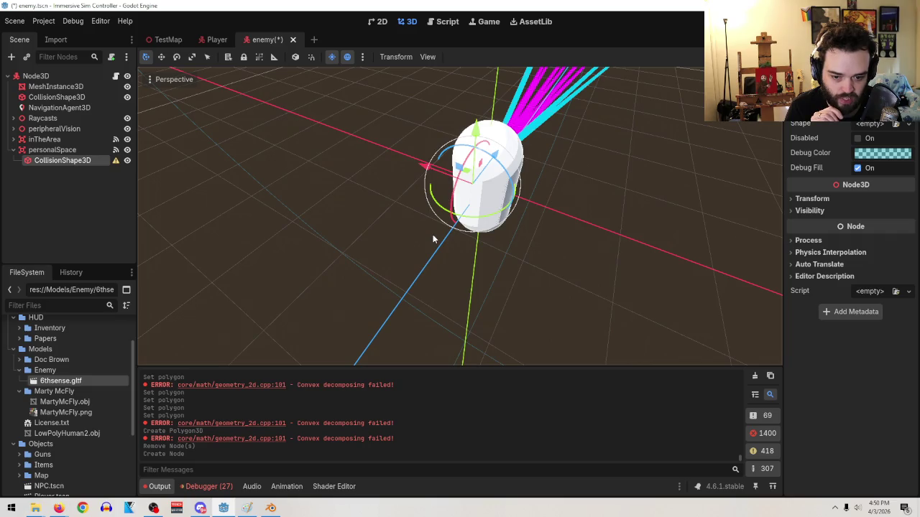
# - Give the shape a ConvexPolygonShape3D and add a first point at the origin
pyautogui.click(877, 124)
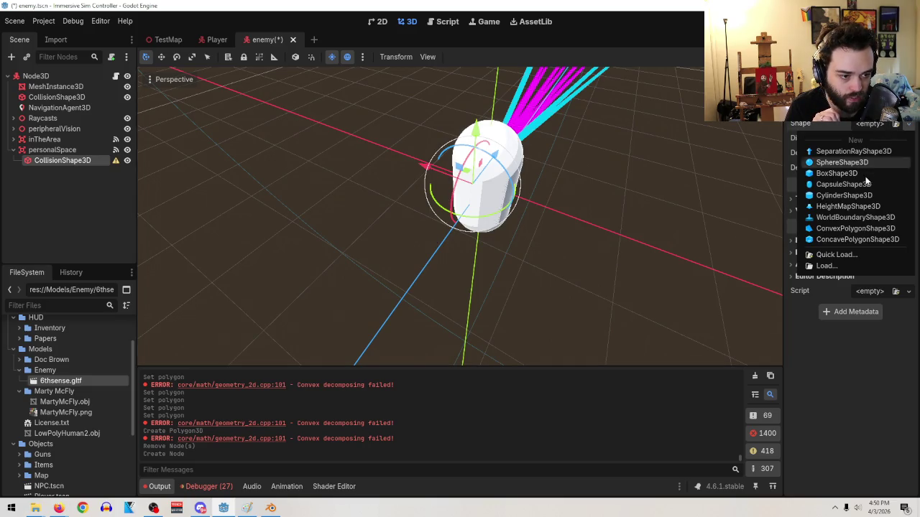
pyautogui.click(860, 230)
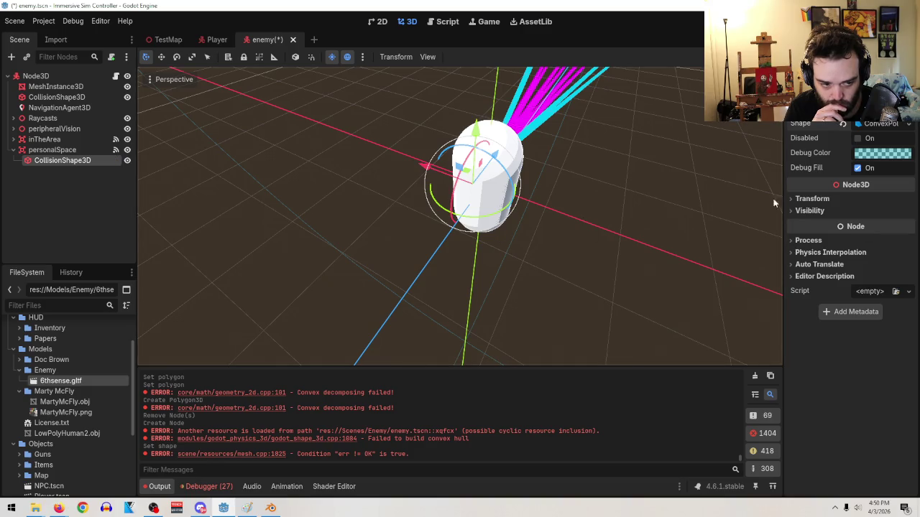
pyautogui.click(884, 124)
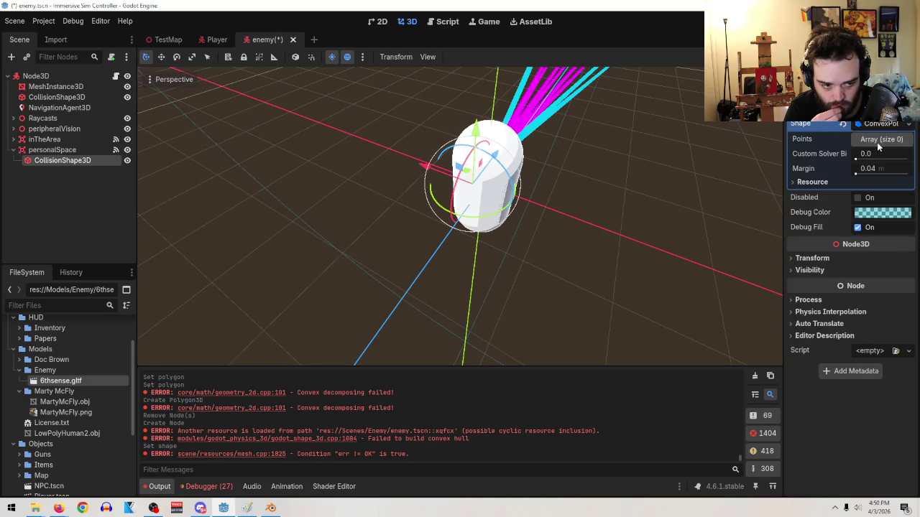
pyautogui.click(877, 142)
pyautogui.click(850, 171)
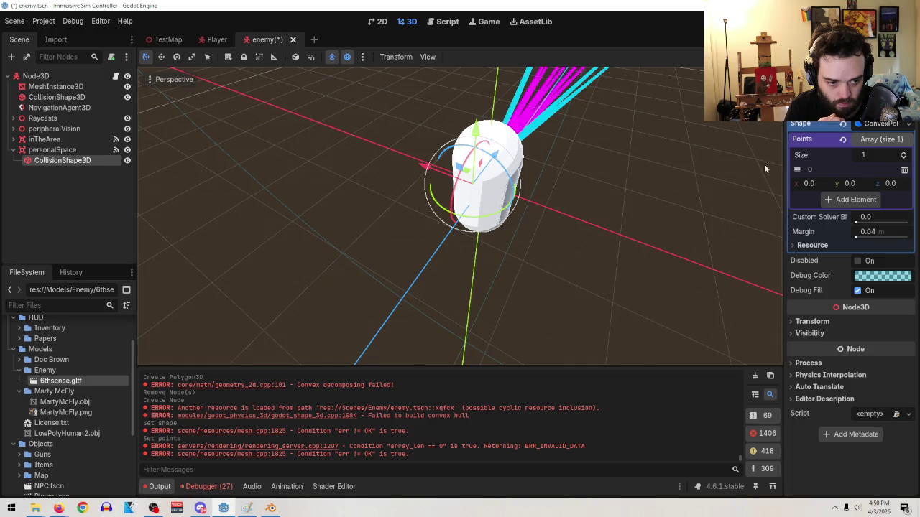
pyautogui.moveTo(805, 183); pyautogui.dragTo(816, 183)
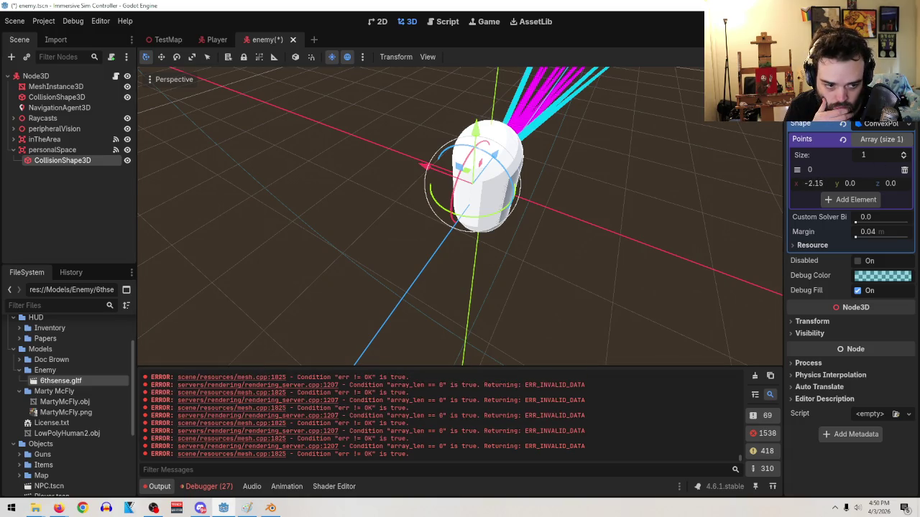
pyautogui.hotkey('ctrl', 'z')
pyautogui.moveTo(694, 207); pyautogui.dragTo(573, 246)
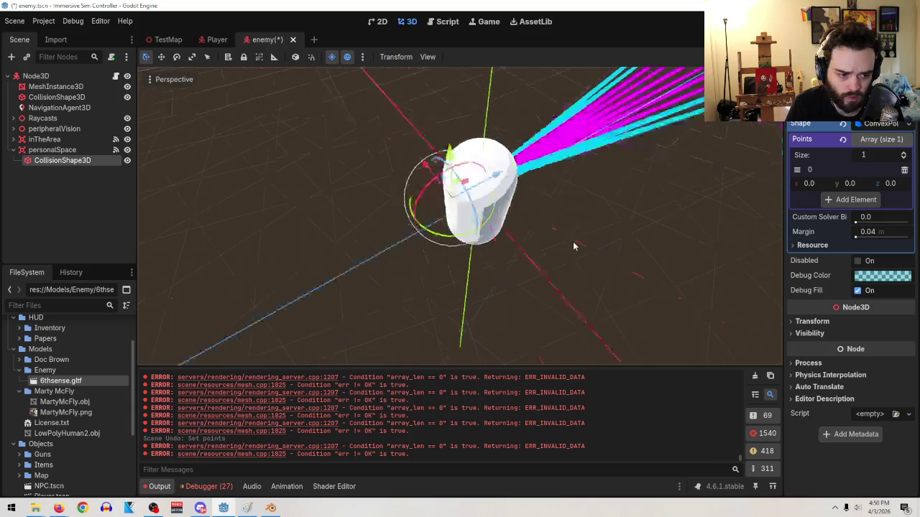
# - Add a second point at x 1.0 and a third point at the origin
pyautogui.click(850, 199)
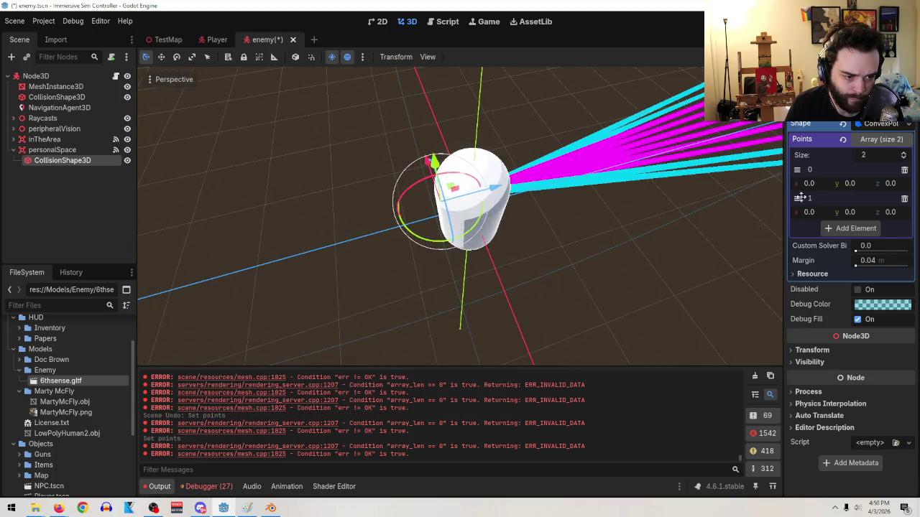
pyautogui.moveTo(812, 212)
pyautogui.mouseDown()
pyautogui.moveTo(844, 212)
pyautogui.moveTo(815, 217)
pyautogui.mouseUp()
pyautogui.click(816, 214)
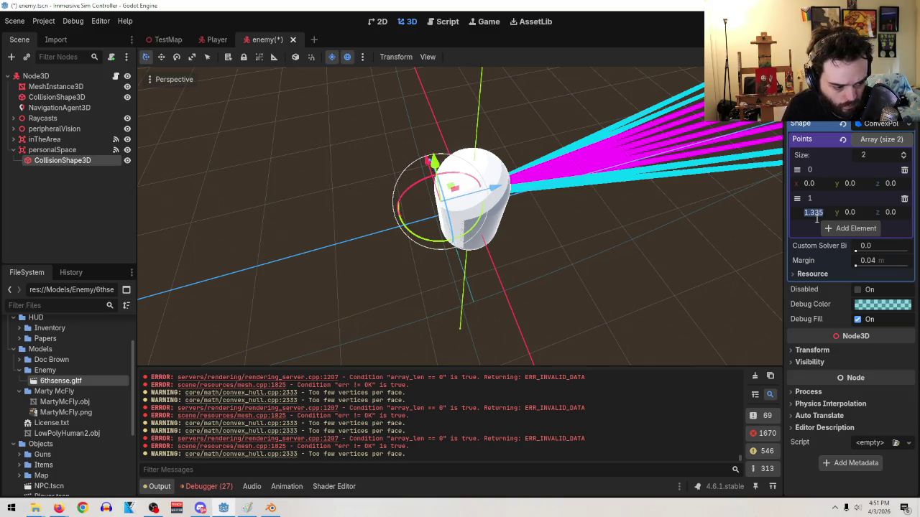
pyautogui.write('1')
pyautogui.press('Return')
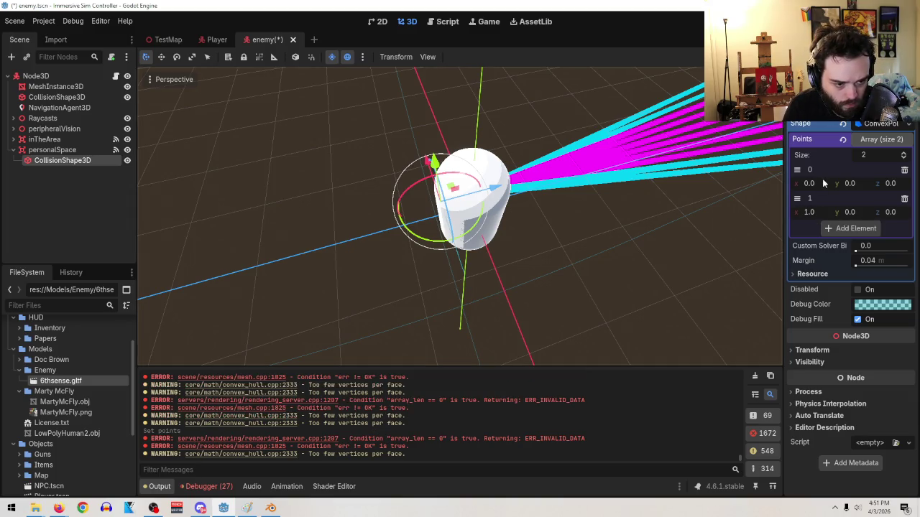
pyautogui.moveTo(818, 184)
pyautogui.mouseDown()
pyautogui.moveTo(833, 184)
pyautogui.moveTo(818, 185)
pyautogui.mouseUp()
pyautogui.hotkey('ctrl', 'z')
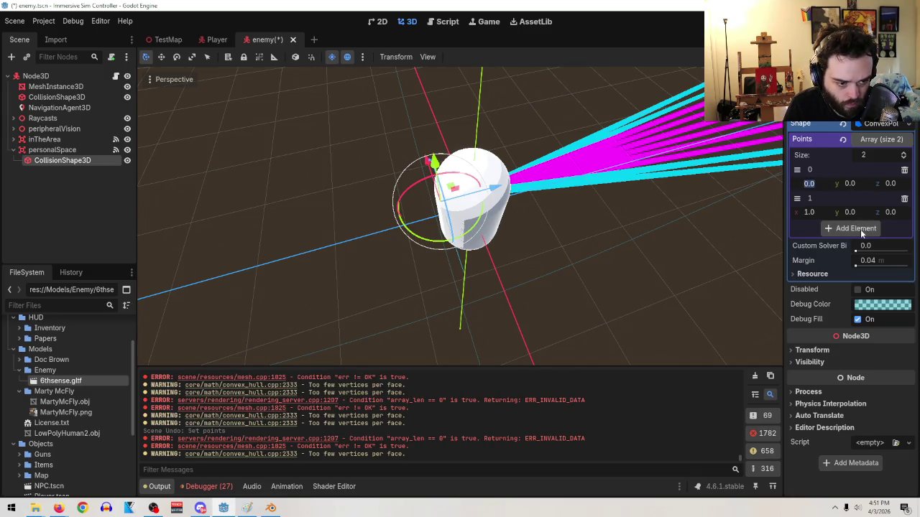
pyautogui.click(861, 229)
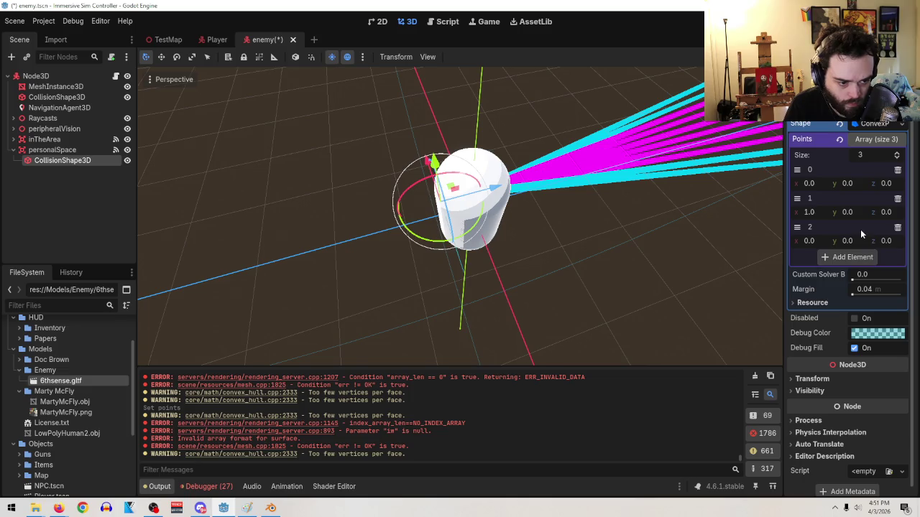
pyautogui.click(52, 150)
# - Shift personalSpace along the Z axis
pyautogui.moveTo(476, 202); pyautogui.dragTo(374, 202)
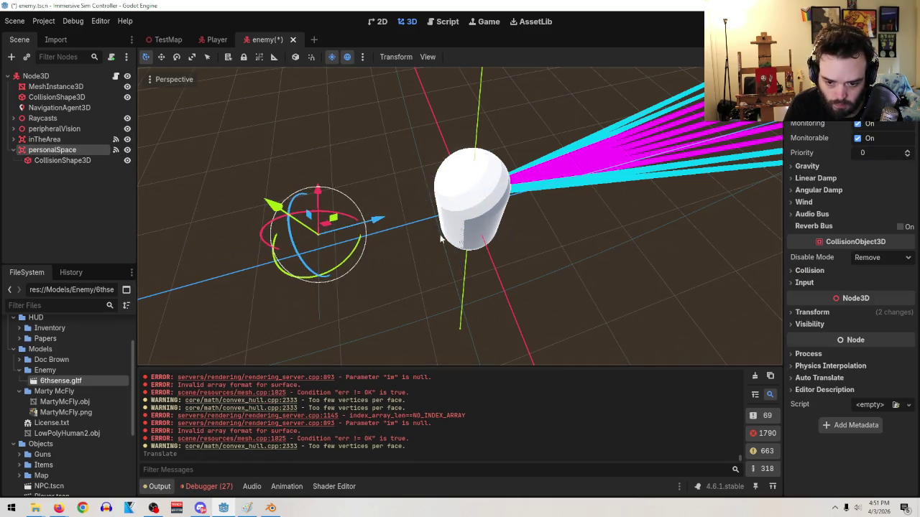
pyautogui.moveTo(492, 253)
pyautogui.mouseDown()
pyautogui.moveTo(528, 261)
pyautogui.moveTo(533, 249)
pyautogui.moveTo(629, 287)
pyautogui.moveTo(593, 274)
pyautogui.moveTo(586, 318)
pyautogui.moveTo(501, 273)
pyautogui.moveTo(523, 253)
pyautogui.mouseUp()
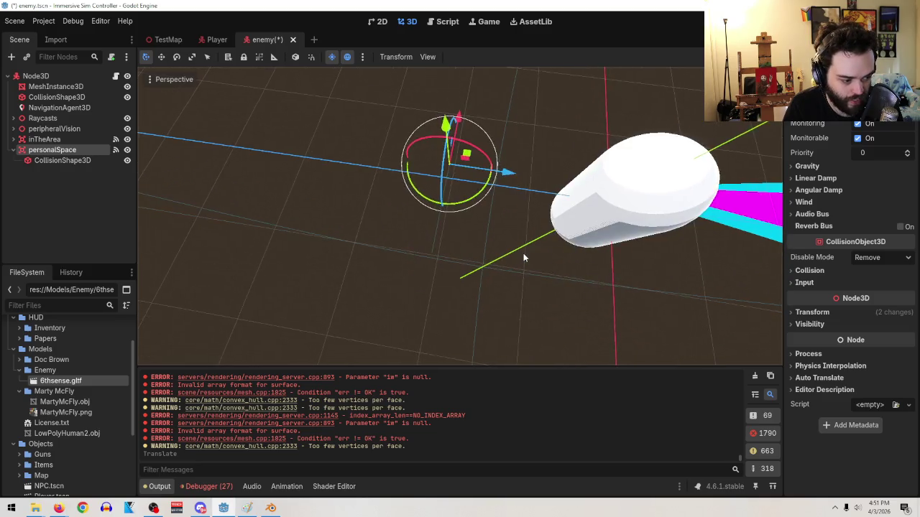
pyautogui.scroll(3, 523, 254)
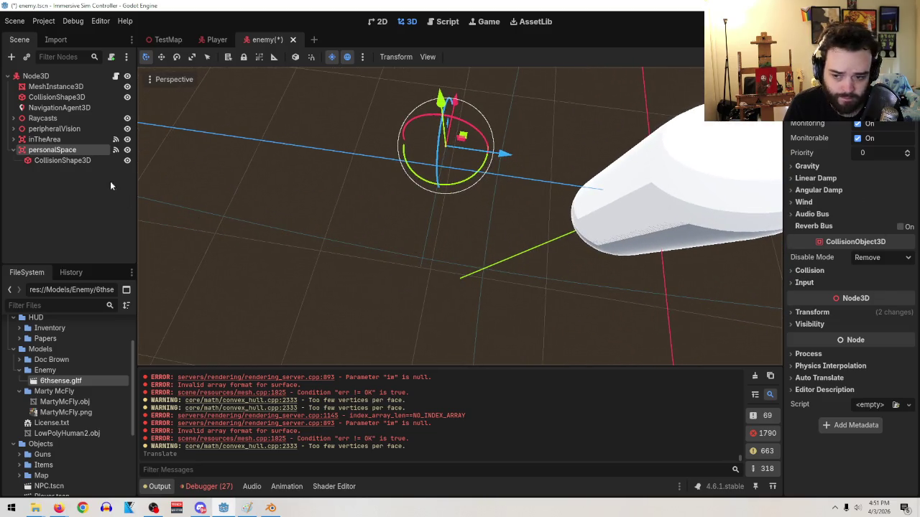
# - Add a fourth point to the convex shape and set its x to 1.0
pyautogui.click(62, 160)
pyautogui.click(855, 257)
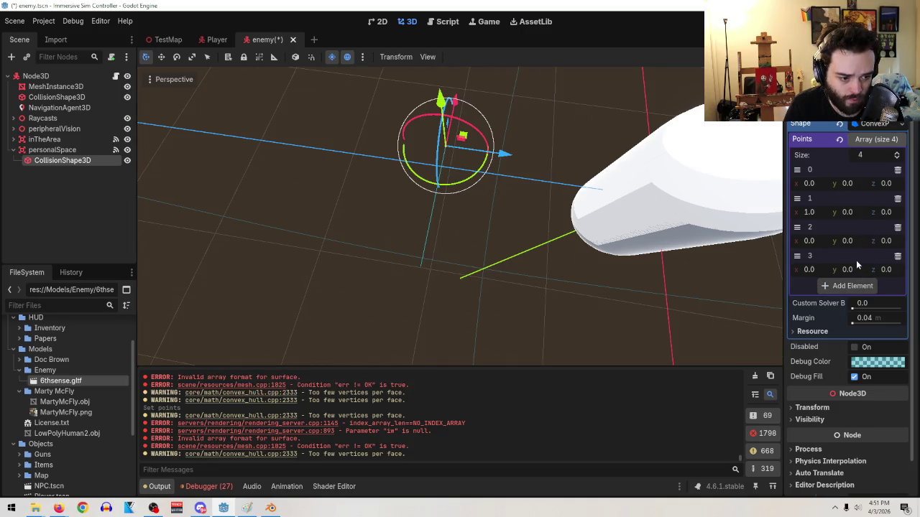
pyautogui.write('1')
pyautogui.press('BackSpace')
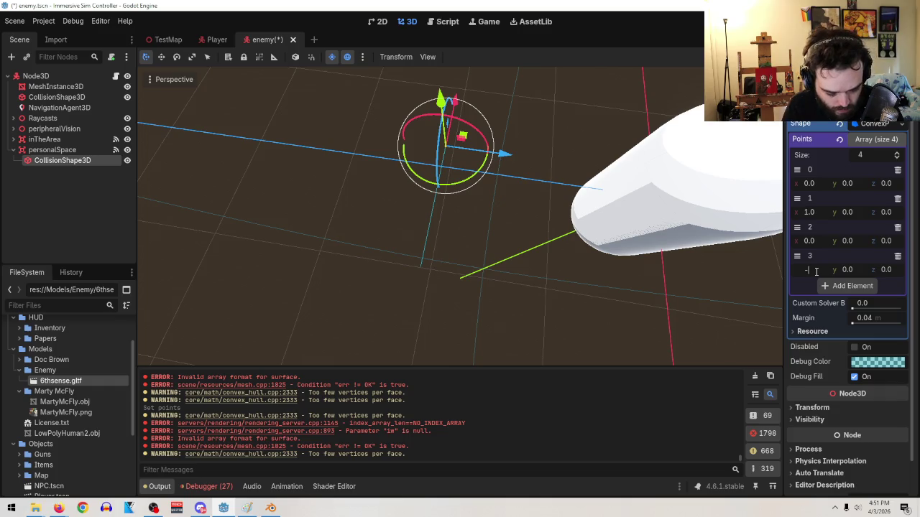
pyautogui.write('1.0')
pyautogui.press('Return')
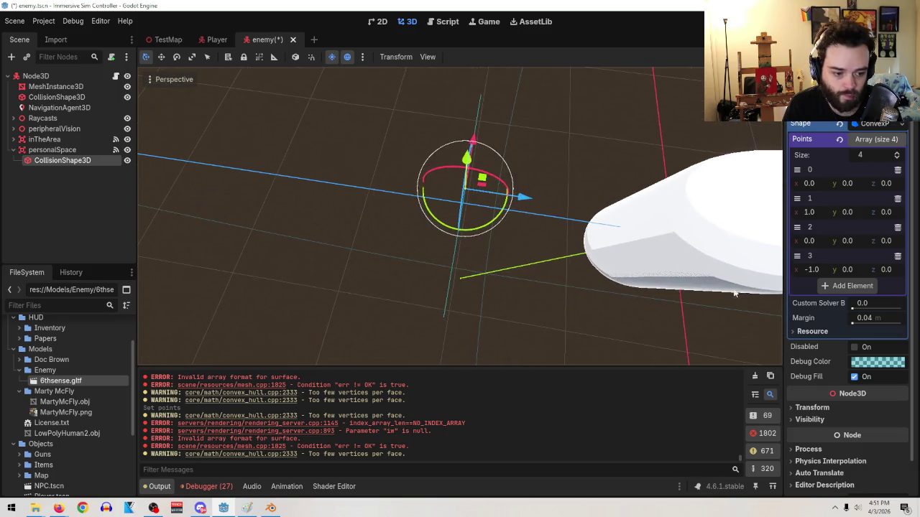
pyautogui.click(817, 271)
pyautogui.write('1.5')
pyautogui.press('Return')
pyautogui.click(818, 271)
pyautogui.write('1')
pyautogui.press('Return')
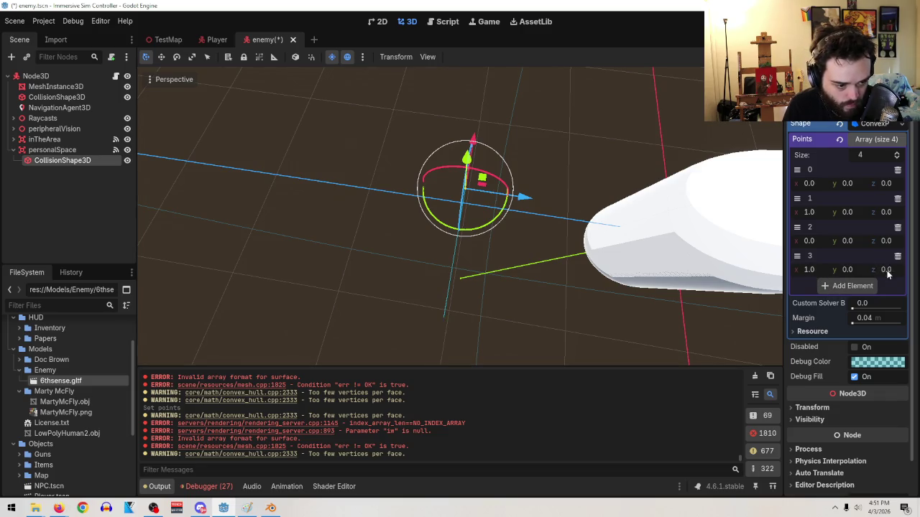
# - Set the fourth point's z to 0.5, making it (1, 0, 0.5)
pyautogui.click(886, 270)
pyautogui.write('0.5')
pyautogui.press('Return')
pyautogui.moveTo(670, 215); pyautogui.dragTo(888, 266)
pyautogui.click(886, 269)
pyautogui.write('1')
pyautogui.press('Return')
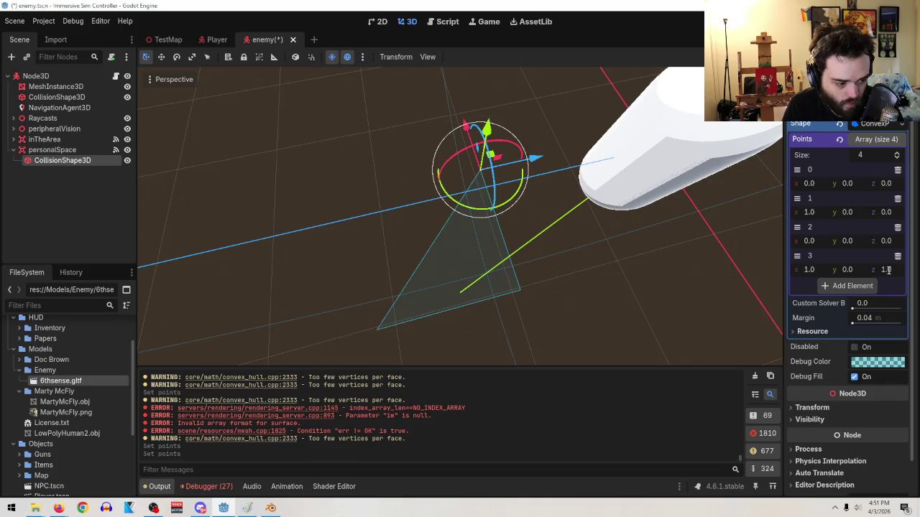
pyautogui.click(891, 270)
pyautogui.press('BackSpace')
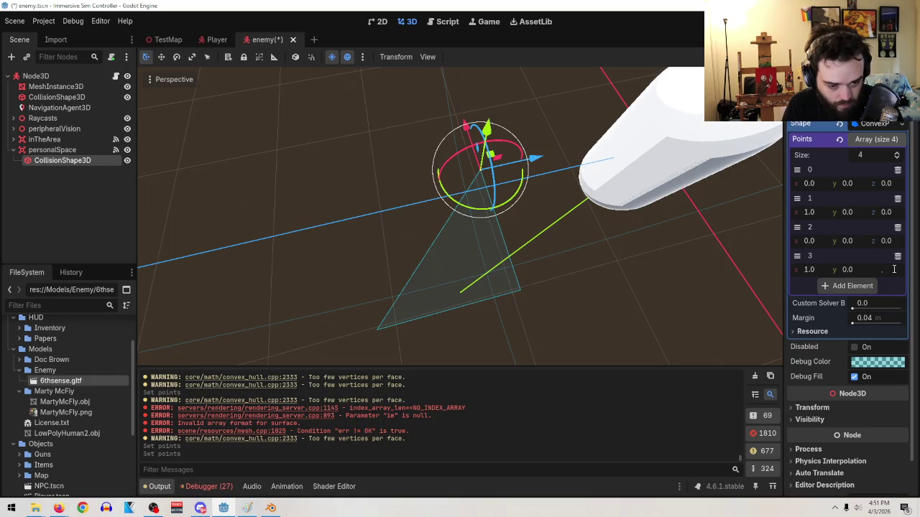
pyautogui.write('5')
pyautogui.write('0.5')
pyautogui.press('Return')
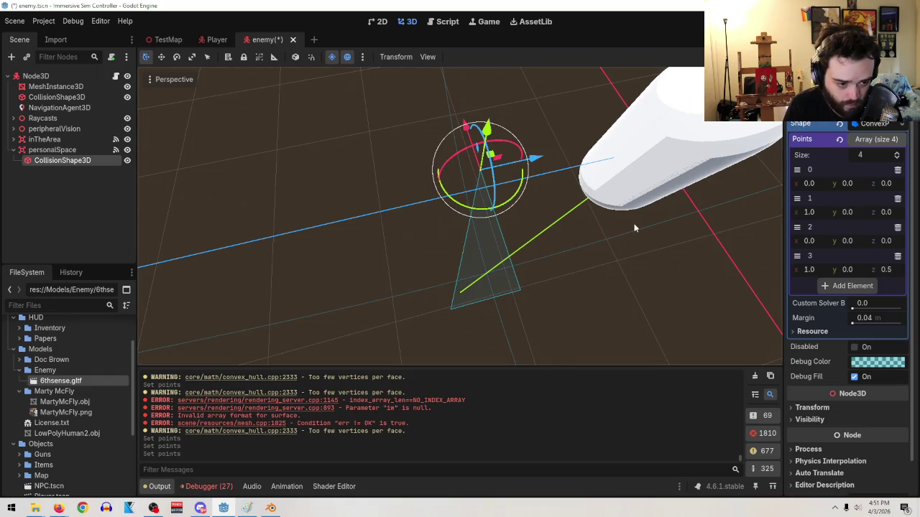
# - Add a fifth point at (1, 1, 0.5)
pyautogui.click(848, 286)
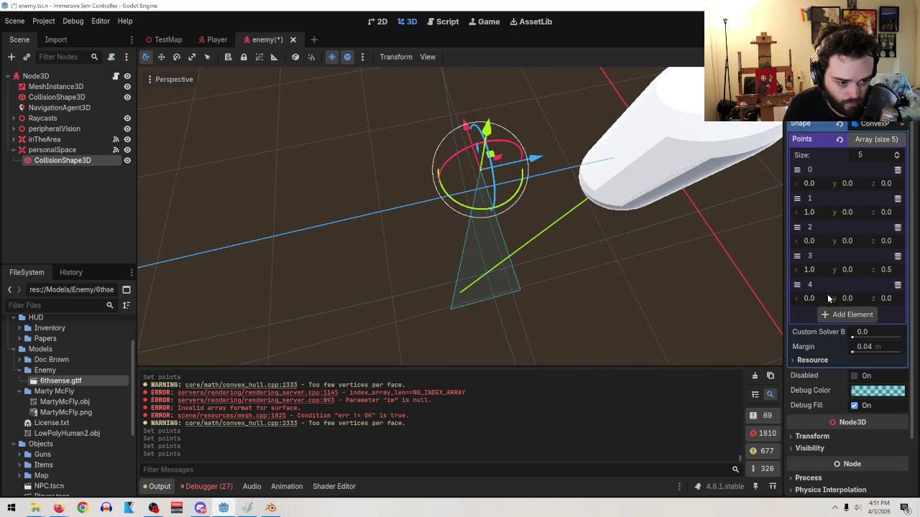
pyautogui.click(818, 298)
pyautogui.write('1')
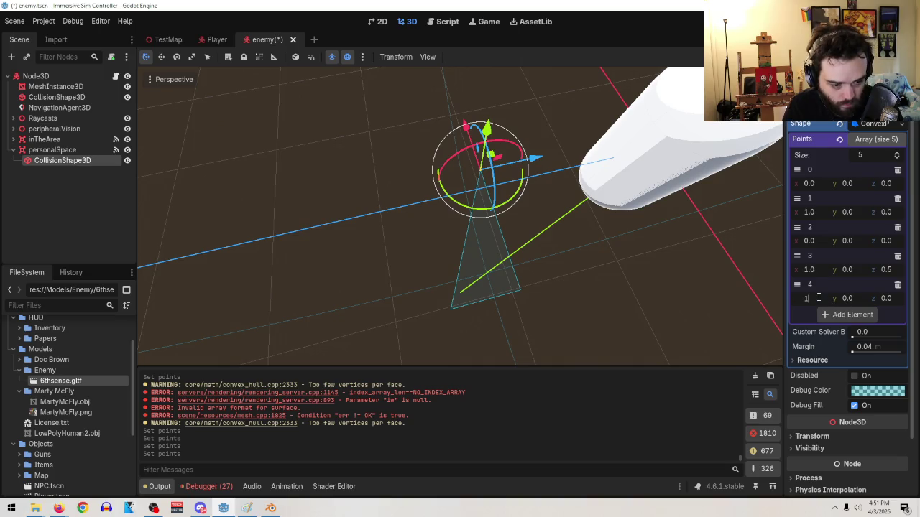
pyautogui.click(859, 300)
pyautogui.write('1')
pyautogui.press('Return')
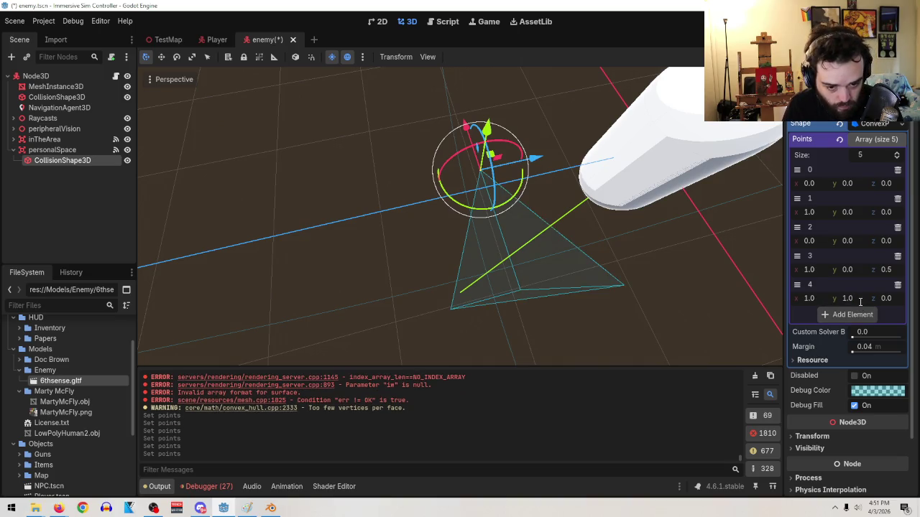
pyautogui.click(893, 299)
pyautogui.write('0.5')
pyautogui.press('Return')
pyautogui.moveTo(710, 258); pyautogui.dragTo(672, 213)
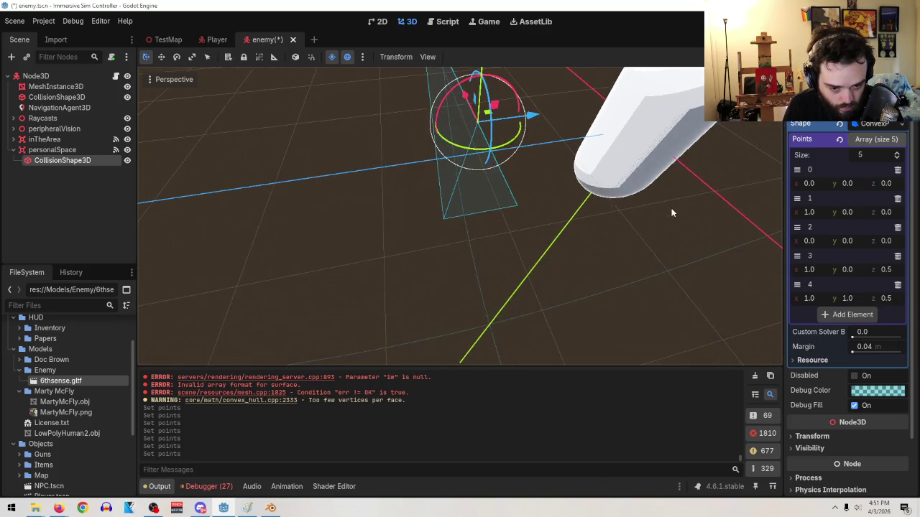
# - Add a sixth point copied from the fifth with z 0.0, giving (1, 1, 0)
pyautogui.click(862, 314)
pyautogui.rightClick(813, 288)
pyautogui.click(828, 314)
pyautogui.rightClick(817, 314)
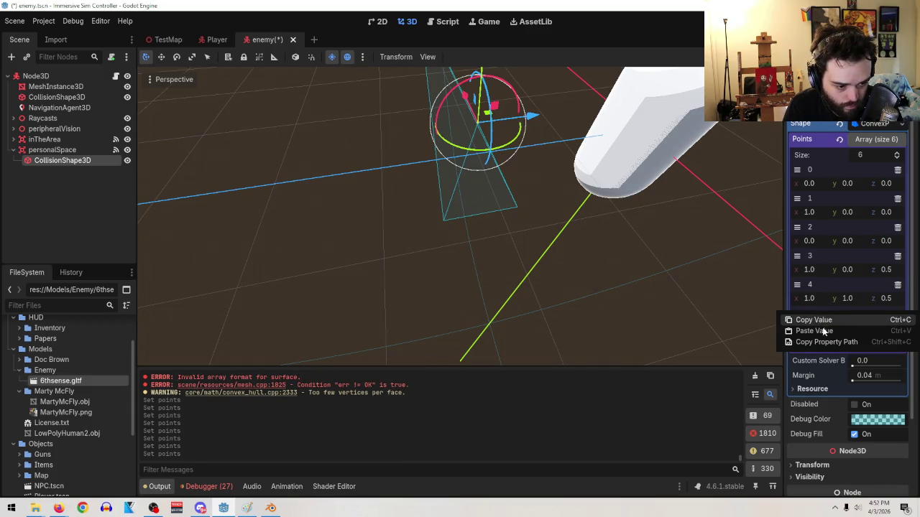
pyautogui.click(820, 329)
pyautogui.click(894, 327)
pyautogui.write('0.')
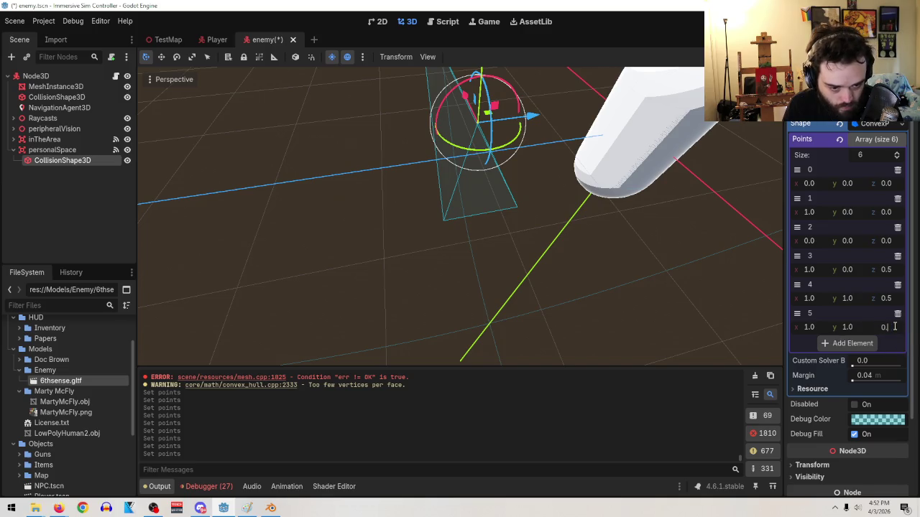
pyautogui.write('0')
pyautogui.moveTo(733, 301)
pyautogui.mouseDown()
pyautogui.moveTo(537, 284)
pyautogui.moveTo(548, 273)
pyautogui.moveTo(622, 267)
pyautogui.moveTo(628, 257)
pyautogui.moveTo(605, 295)
pyautogui.moveTo(581, 281)
pyautogui.moveTo(606, 291)
pyautogui.moveTo(599, 263)
pyautogui.moveTo(527, 269)
pyautogui.moveTo(585, 266)
pyautogui.moveTo(607, 290)
pyautogui.moveTo(605, 251)
pyautogui.mouseUp()
pyautogui.moveTo(509, 251); pyautogui.dragTo(528, 292)
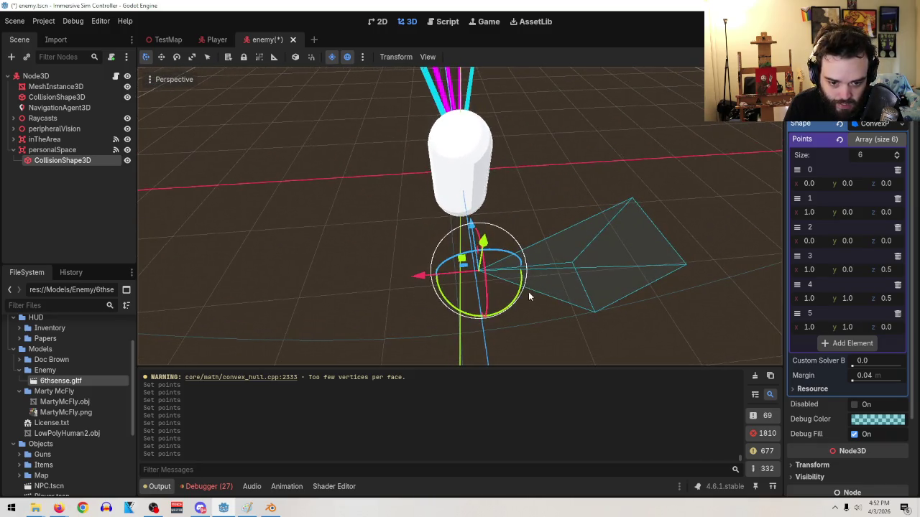
# - Move personalSpace so the wedge sits beside the enemy capsule
pyautogui.click(51, 150)
pyautogui.moveTo(470, 227); pyautogui.dragTo(463, 171)
pyautogui.moveTo(503, 215)
pyautogui.mouseDown()
pyautogui.moveTo(570, 242)
pyautogui.moveTo(638, 252)
pyautogui.moveTo(658, 301)
pyautogui.mouseUp()
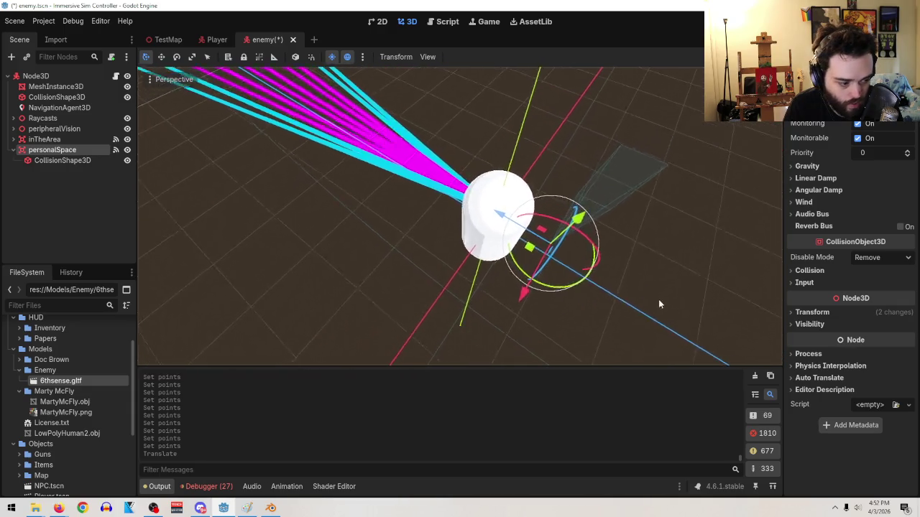